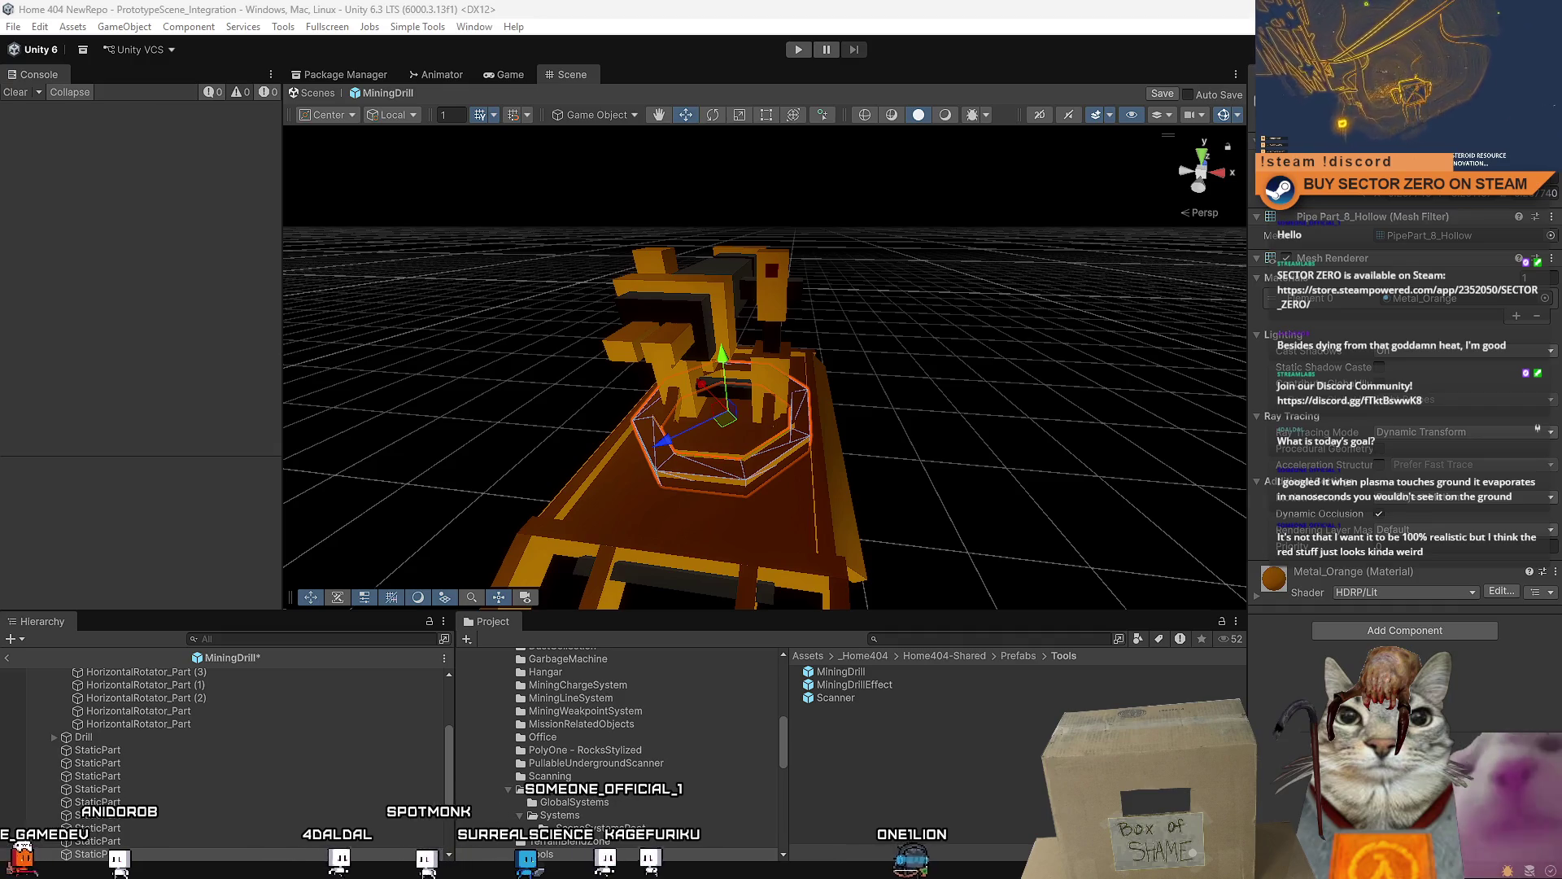
# - Orbit around the MiningDrill model and select the HorizontalRotator assembly and its part objects in the Hierarchy
pyautogui.moveTo(733, 367); pyautogui.dragTo(172, 372)
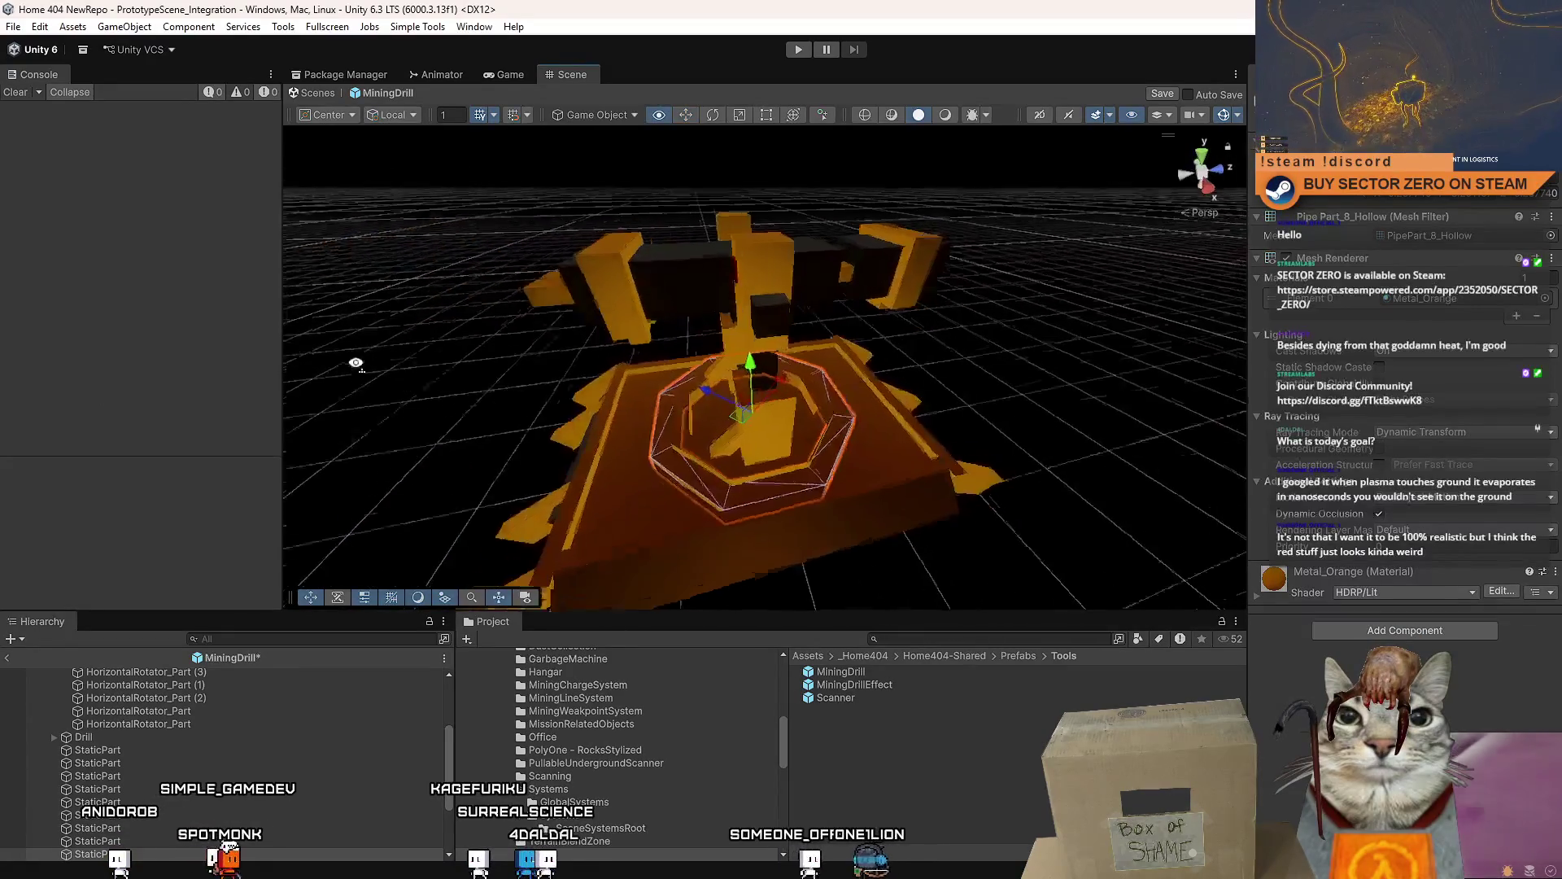
pyautogui.moveTo(172, 371); pyautogui.dragTo(208, 731)
pyautogui.scroll(5, 239, 756)
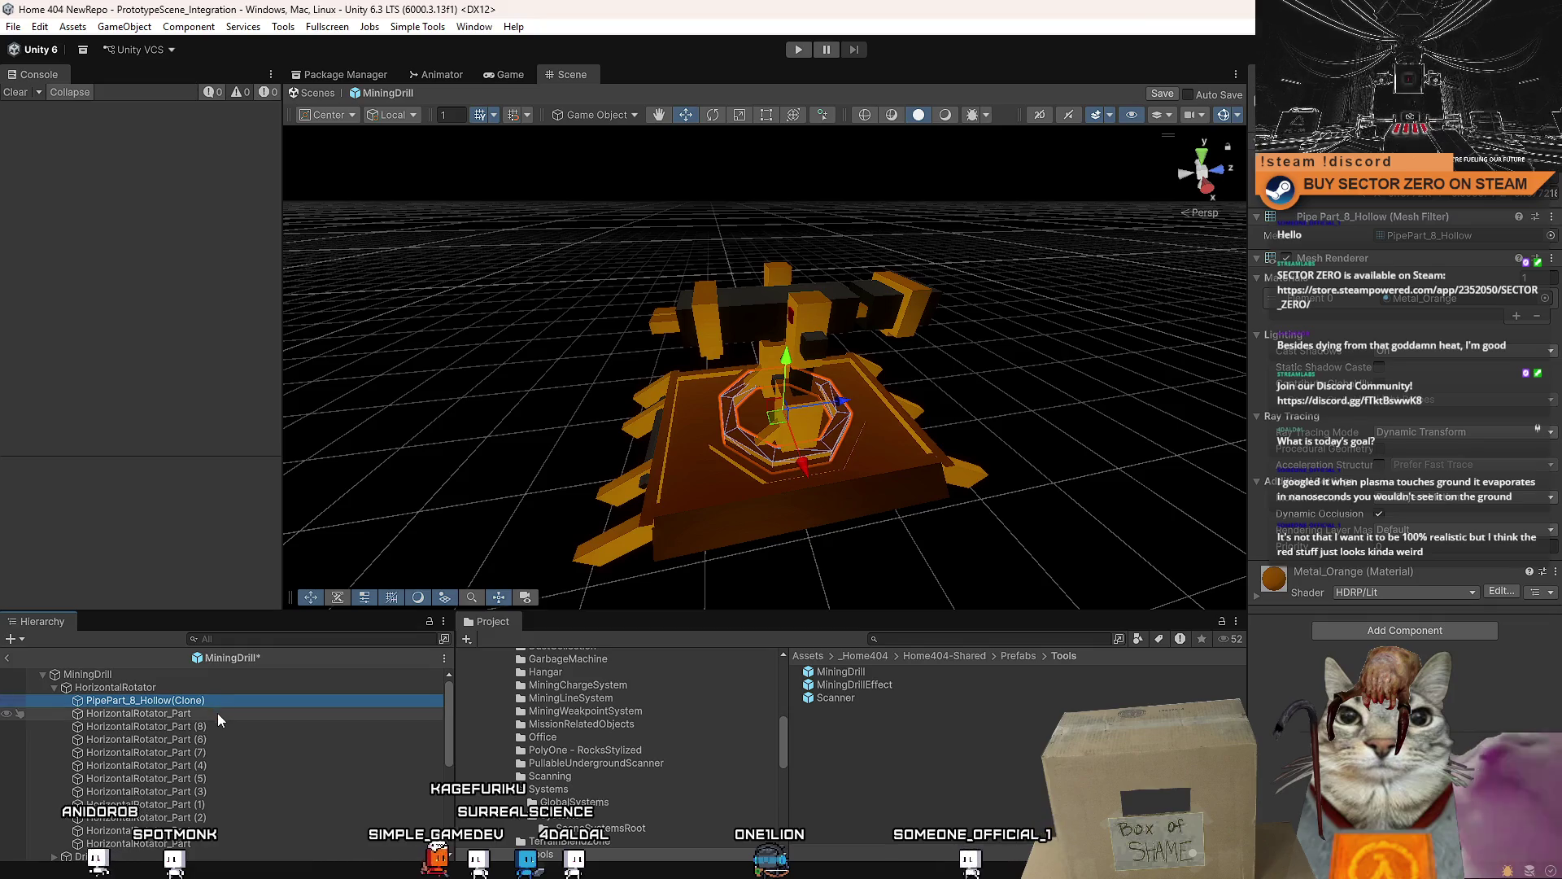
pyautogui.click(222, 713)
pyautogui.click(216, 753)
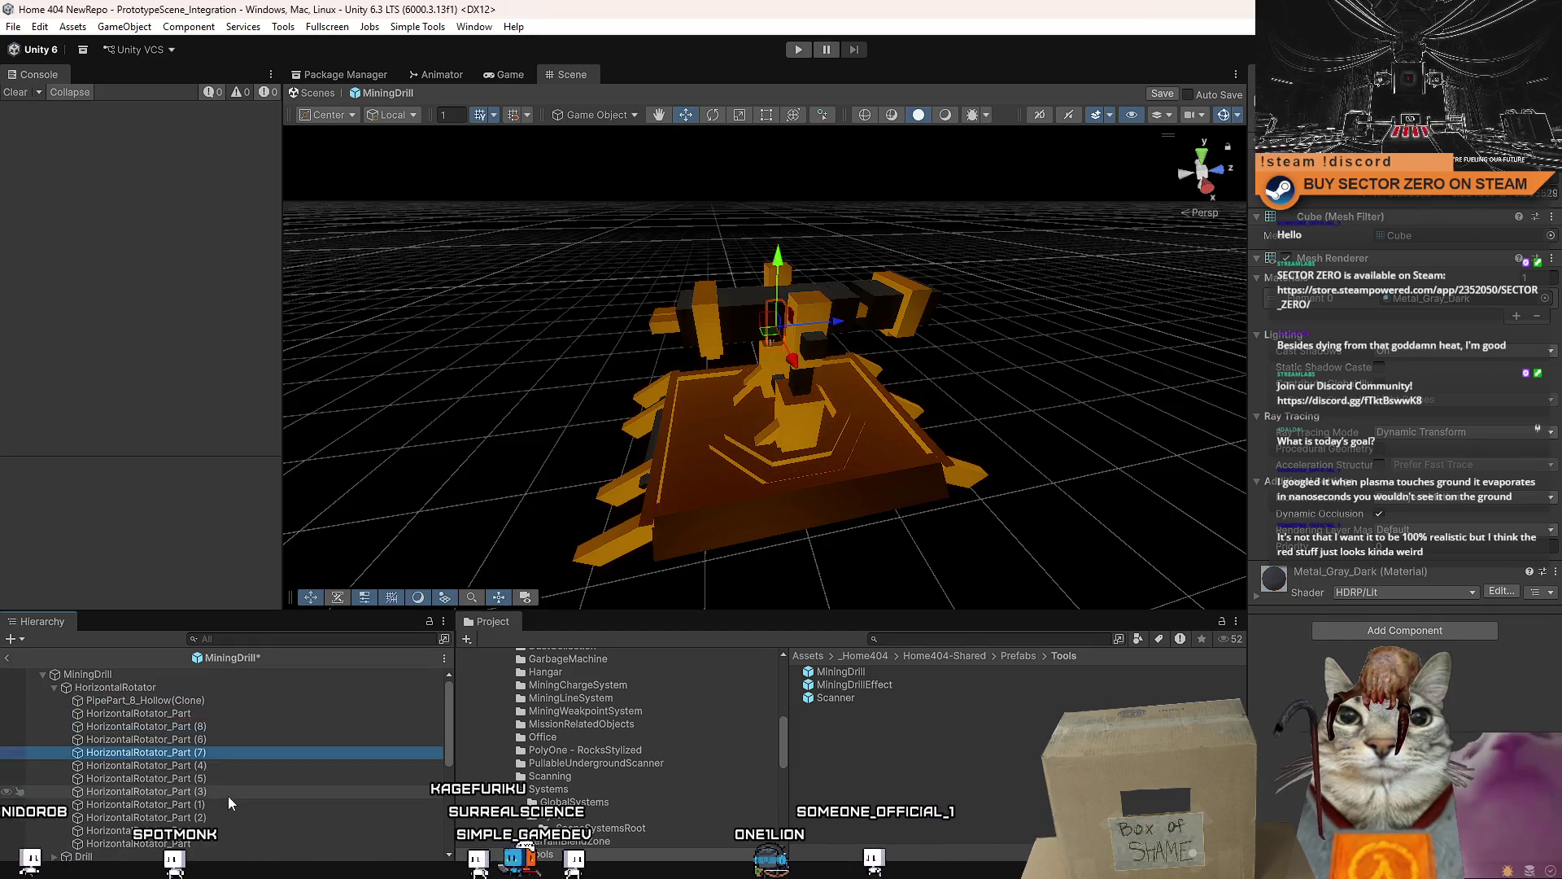
pyautogui.click(229, 817)
pyautogui.click(206, 688)
pyautogui.click(209, 689)
pyautogui.scroll(-2, 220, 732)
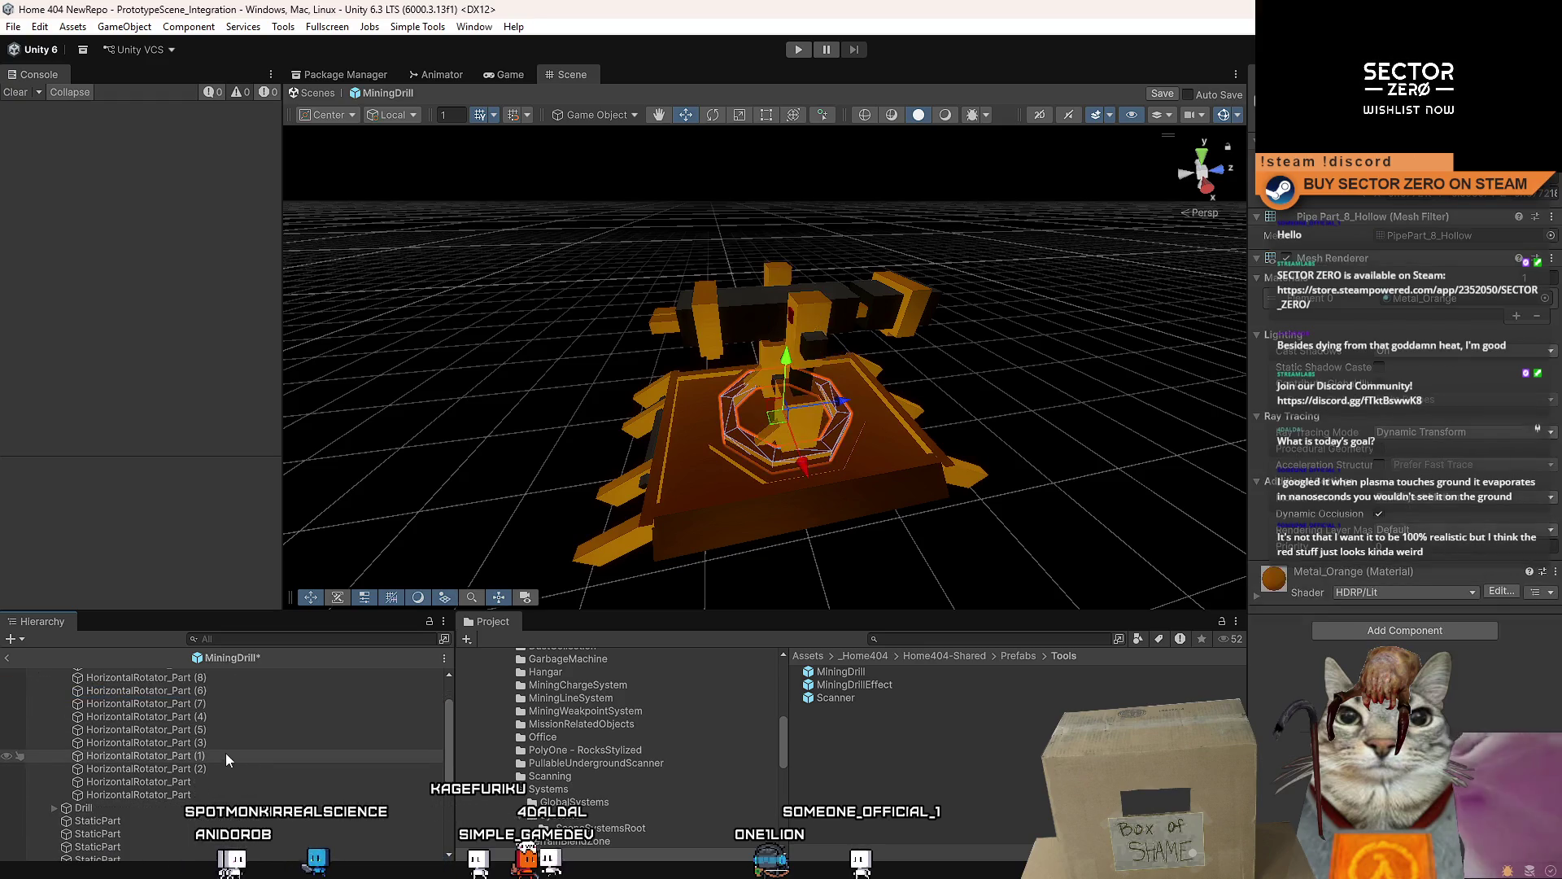
pyautogui.keyDown('shift'); pyautogui.click(201, 794); pyautogui.keyUp('shift')
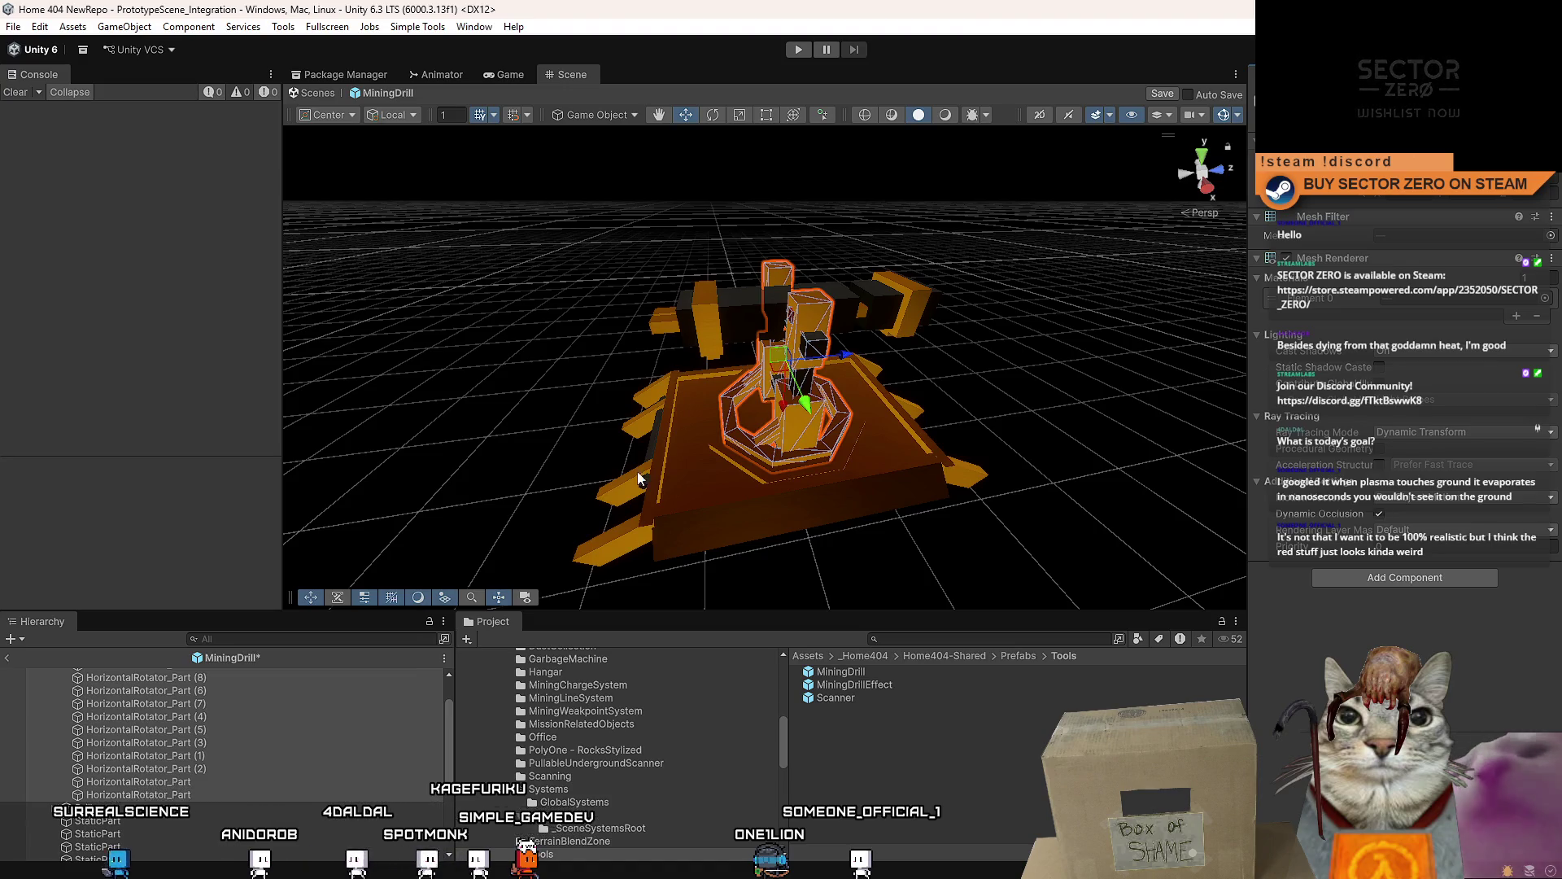
pyautogui.scroll(2, 168, 770)
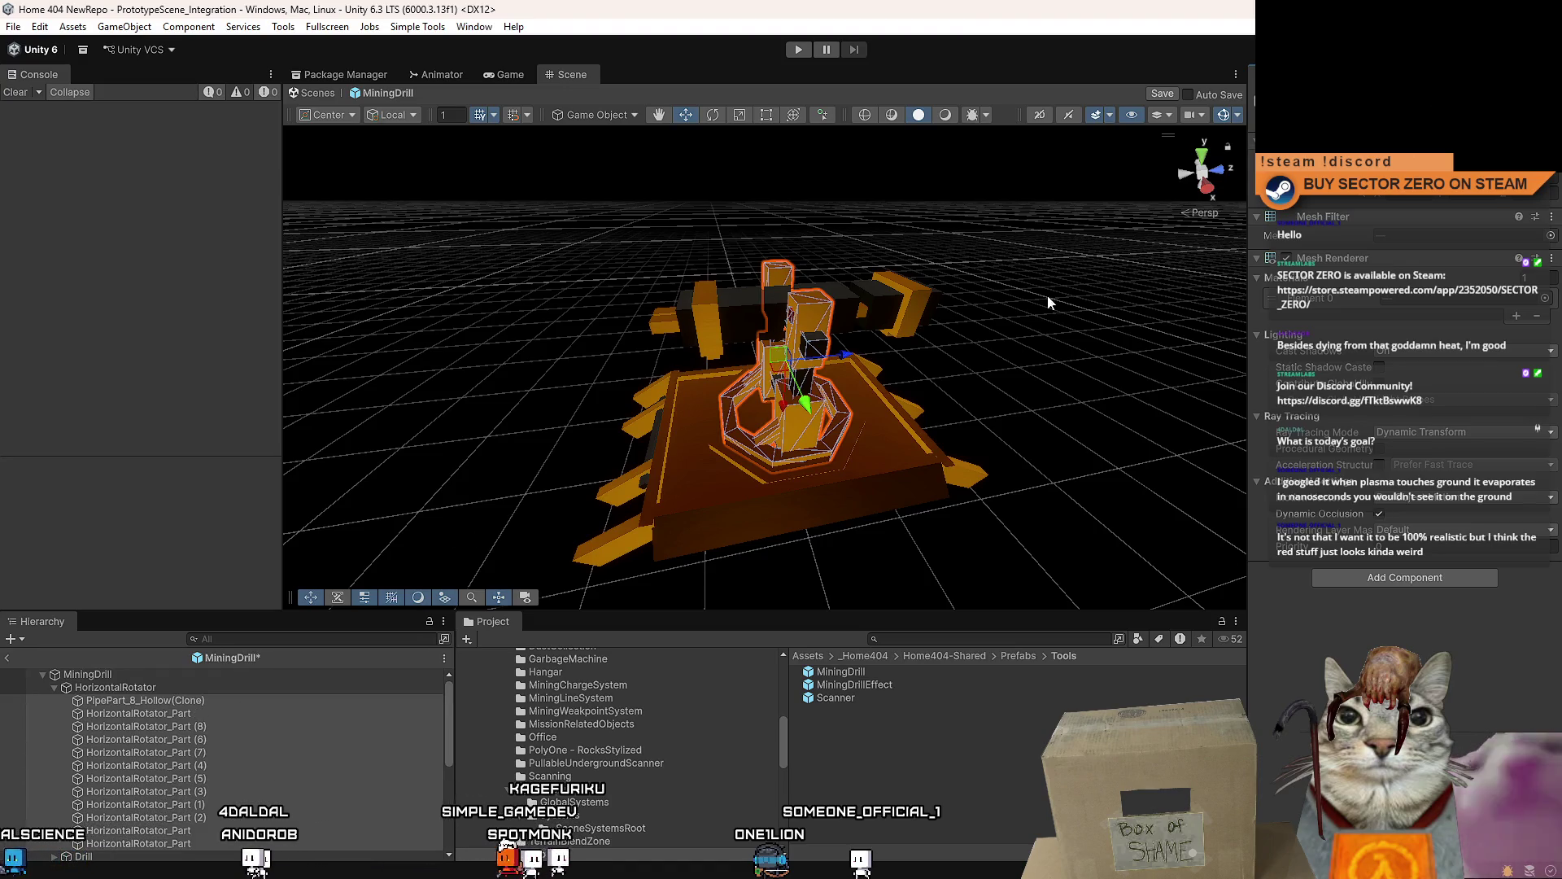
# - Inspect individual HorizontalRotator_Part entries and the PipePart_8_Hollow(Clone) pipe one by one
pyautogui.click(137, 713)
pyautogui.click(144, 699)
pyautogui.keyDown('shift'); pyautogui.click(137, 843); pyautogui.keyUp('shift')
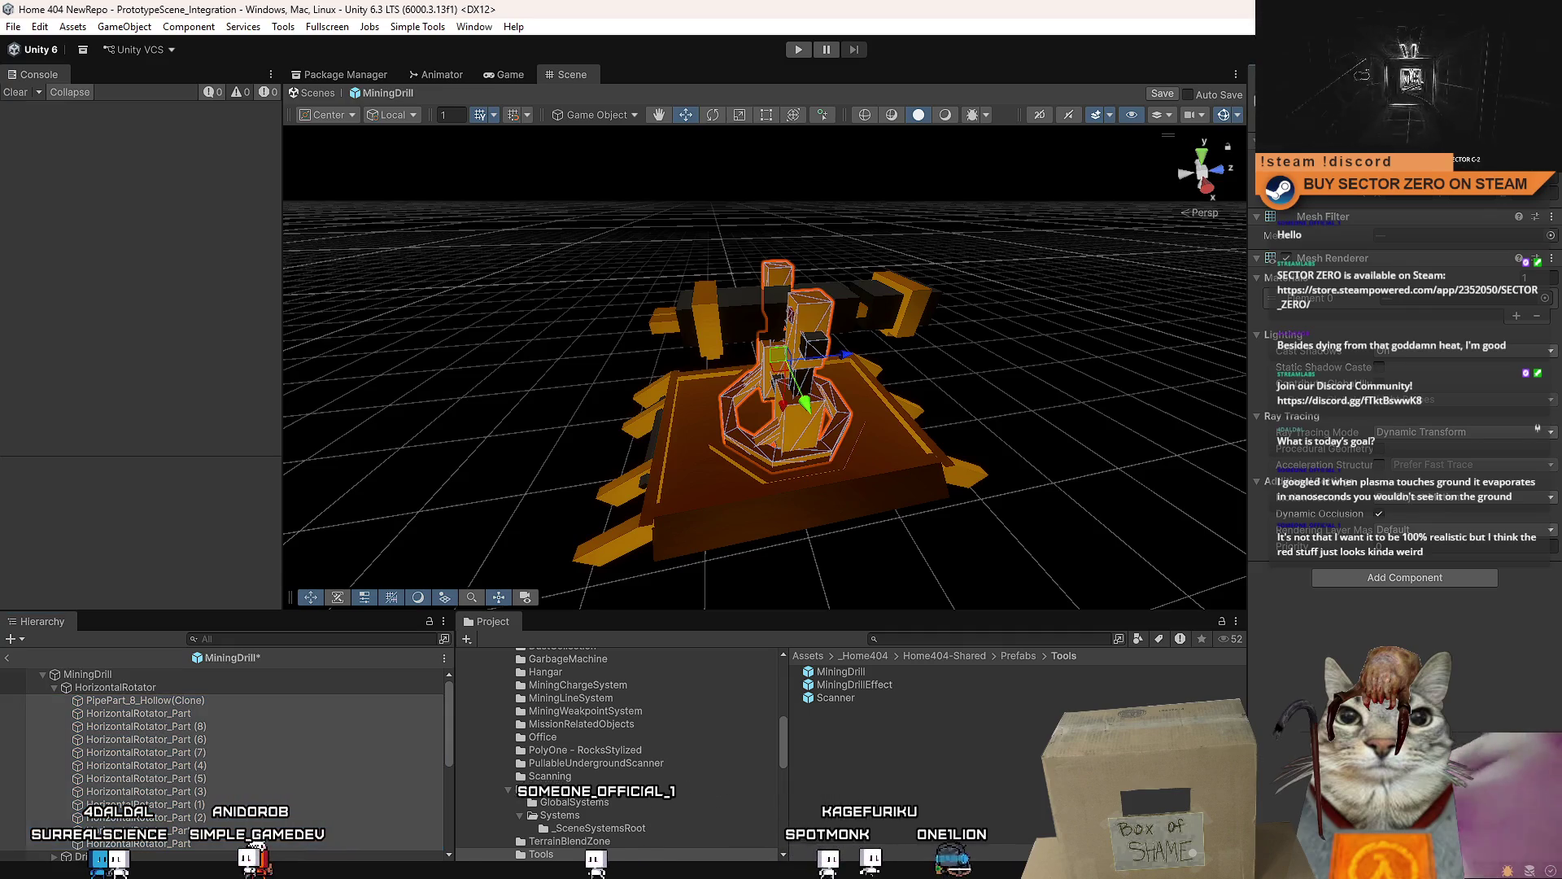
pyautogui.click(310, 716)
pyautogui.click(248, 702)
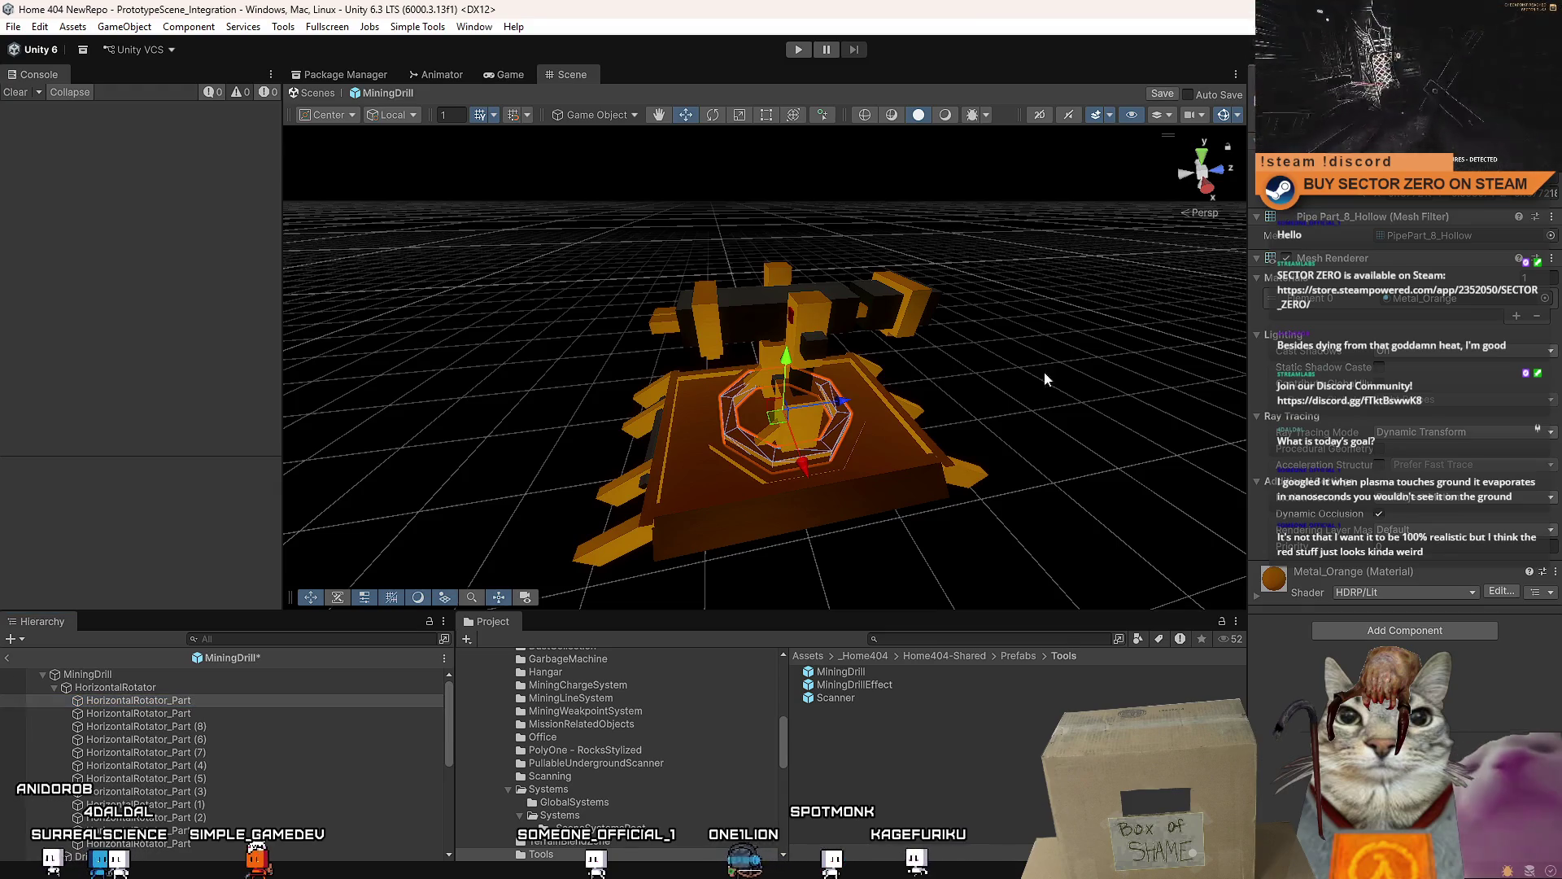
pyautogui.click(184, 726)
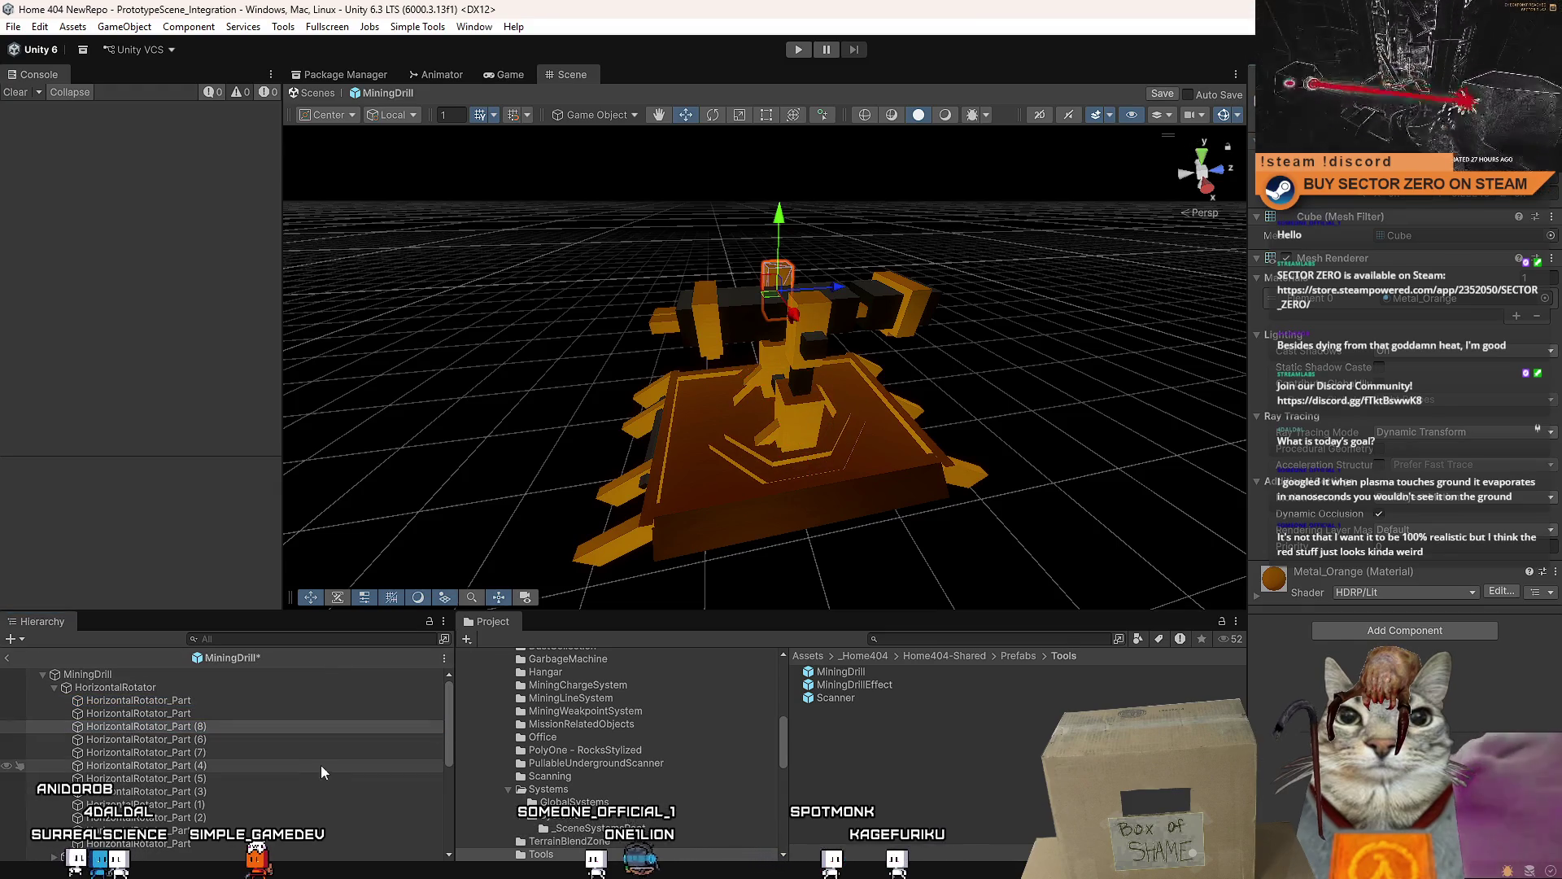
pyautogui.click(147, 739)
pyautogui.keyDown('shift'); pyautogui.click(148, 842); pyautogui.keyUp('shift')
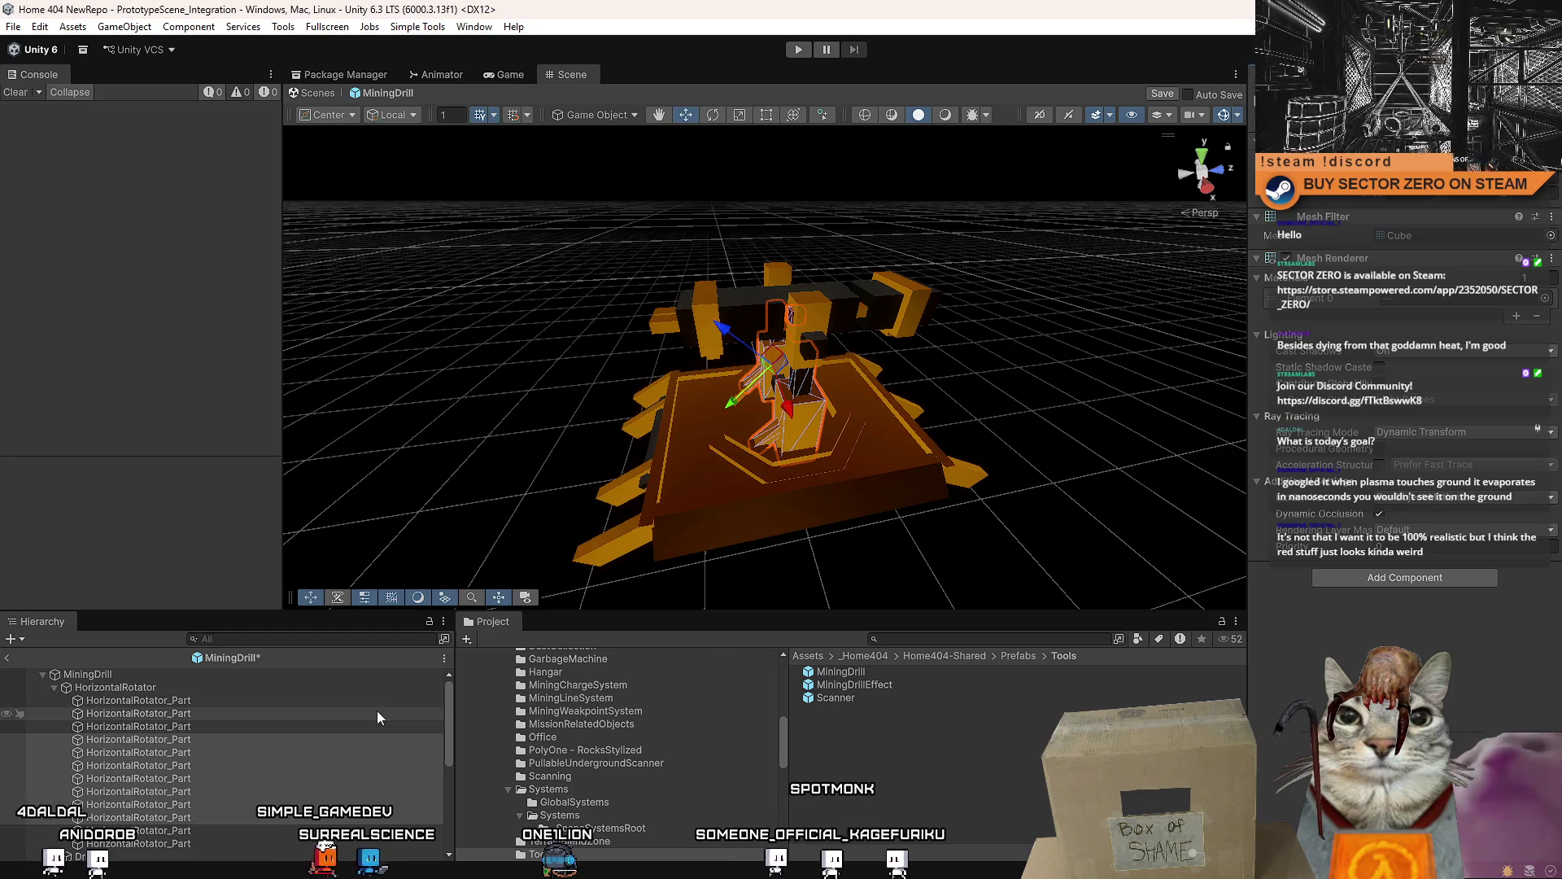
pyautogui.click(373, 713)
# - Collapse HorizontalRotator, select a StaticPart of the drill base and save the prefab
pyautogui.click(55, 686)
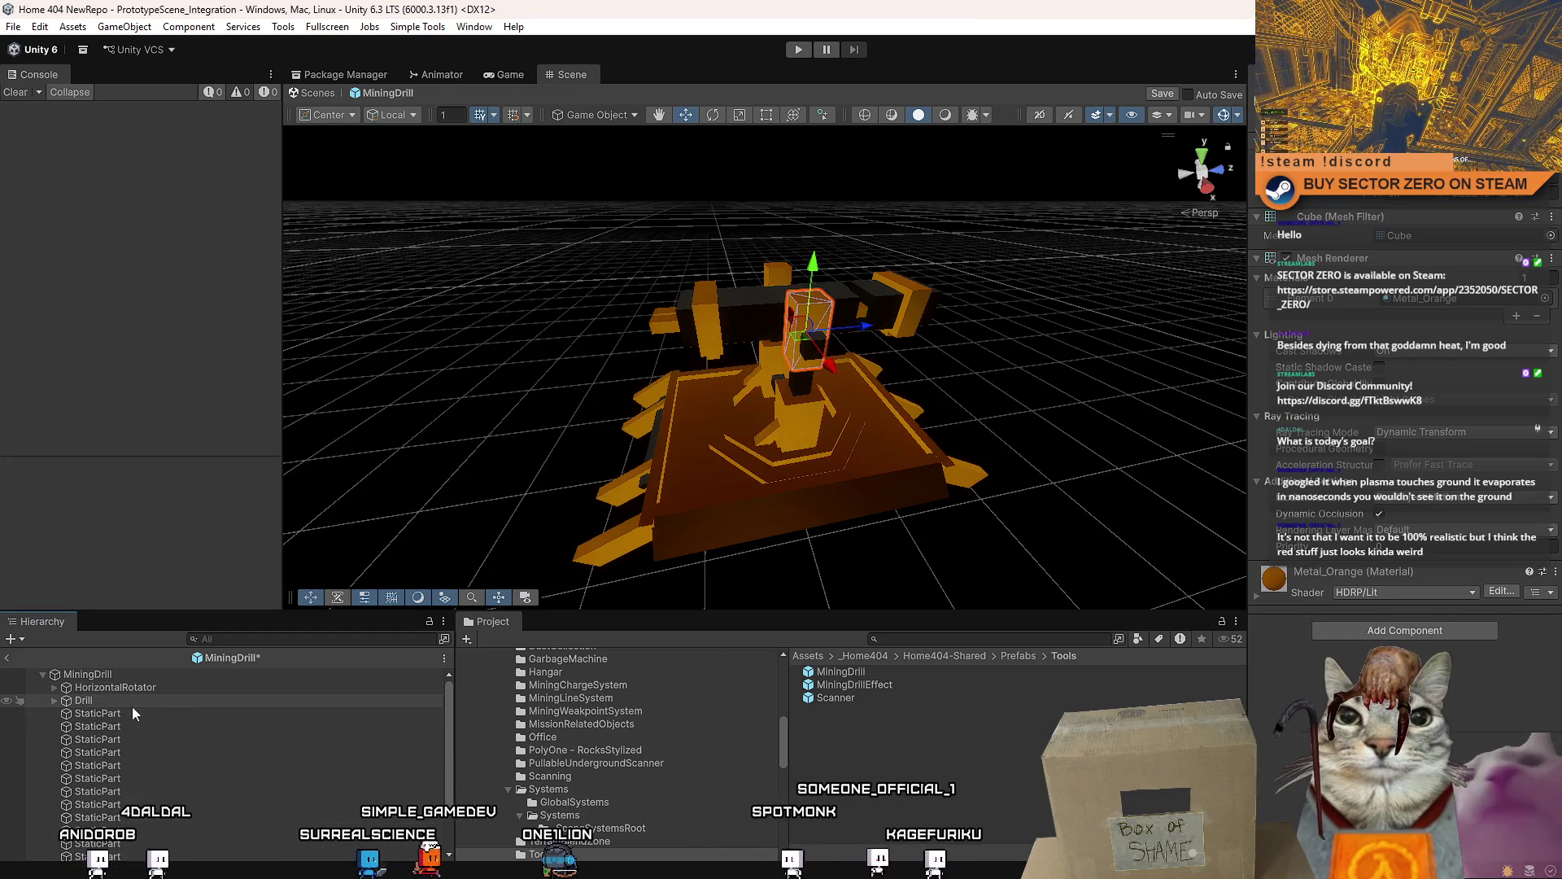
pyautogui.scroll(-2, 183, 718)
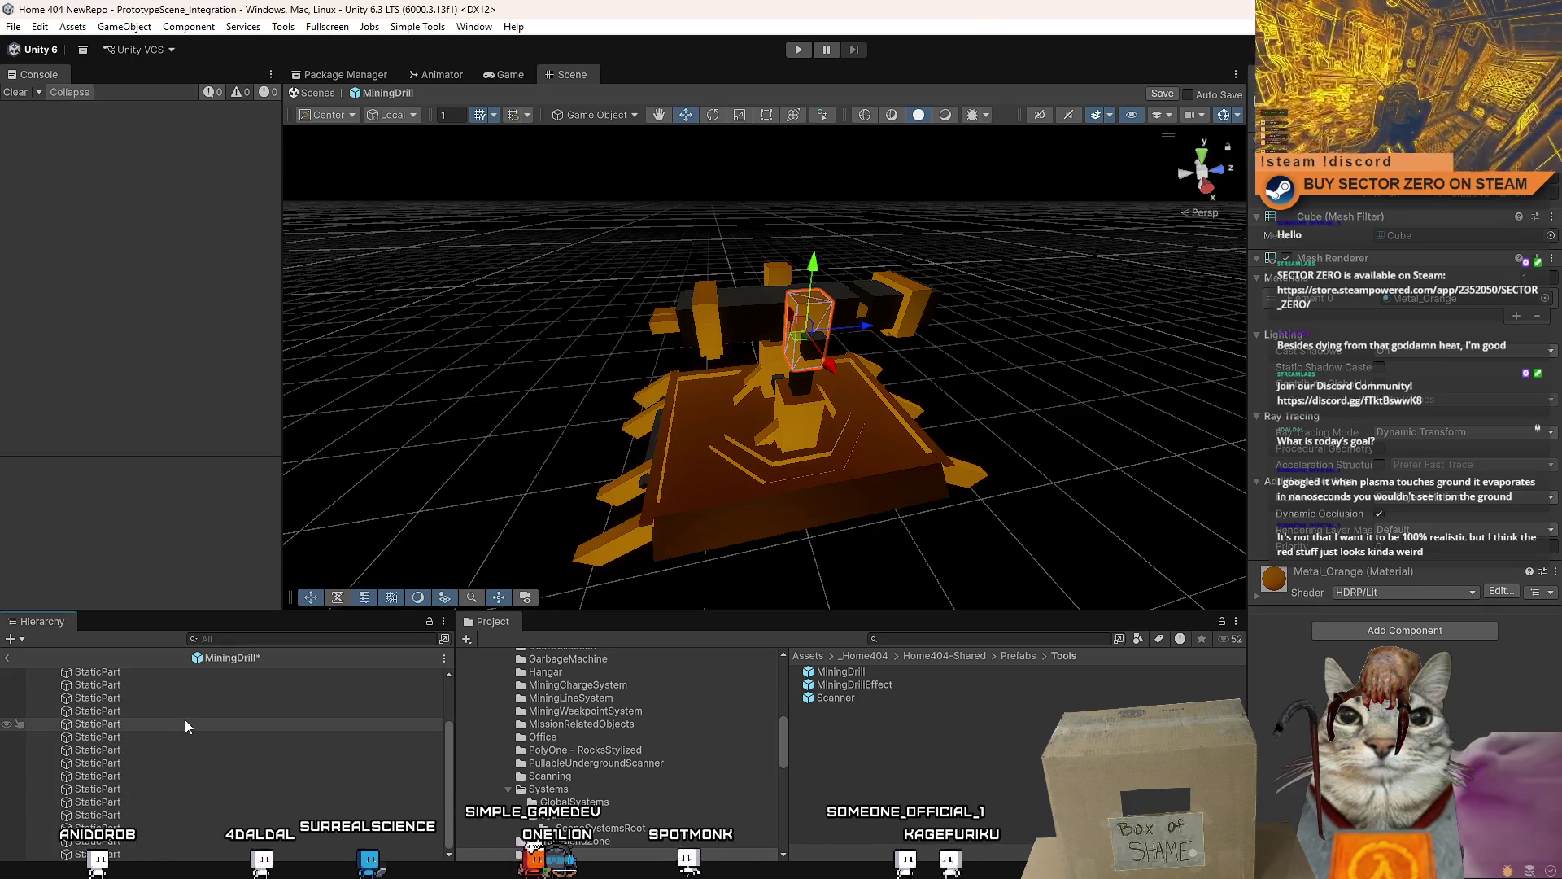
pyautogui.scroll(-2, 184, 720)
pyautogui.scroll(3, 185, 720)
pyautogui.click(144, 672)
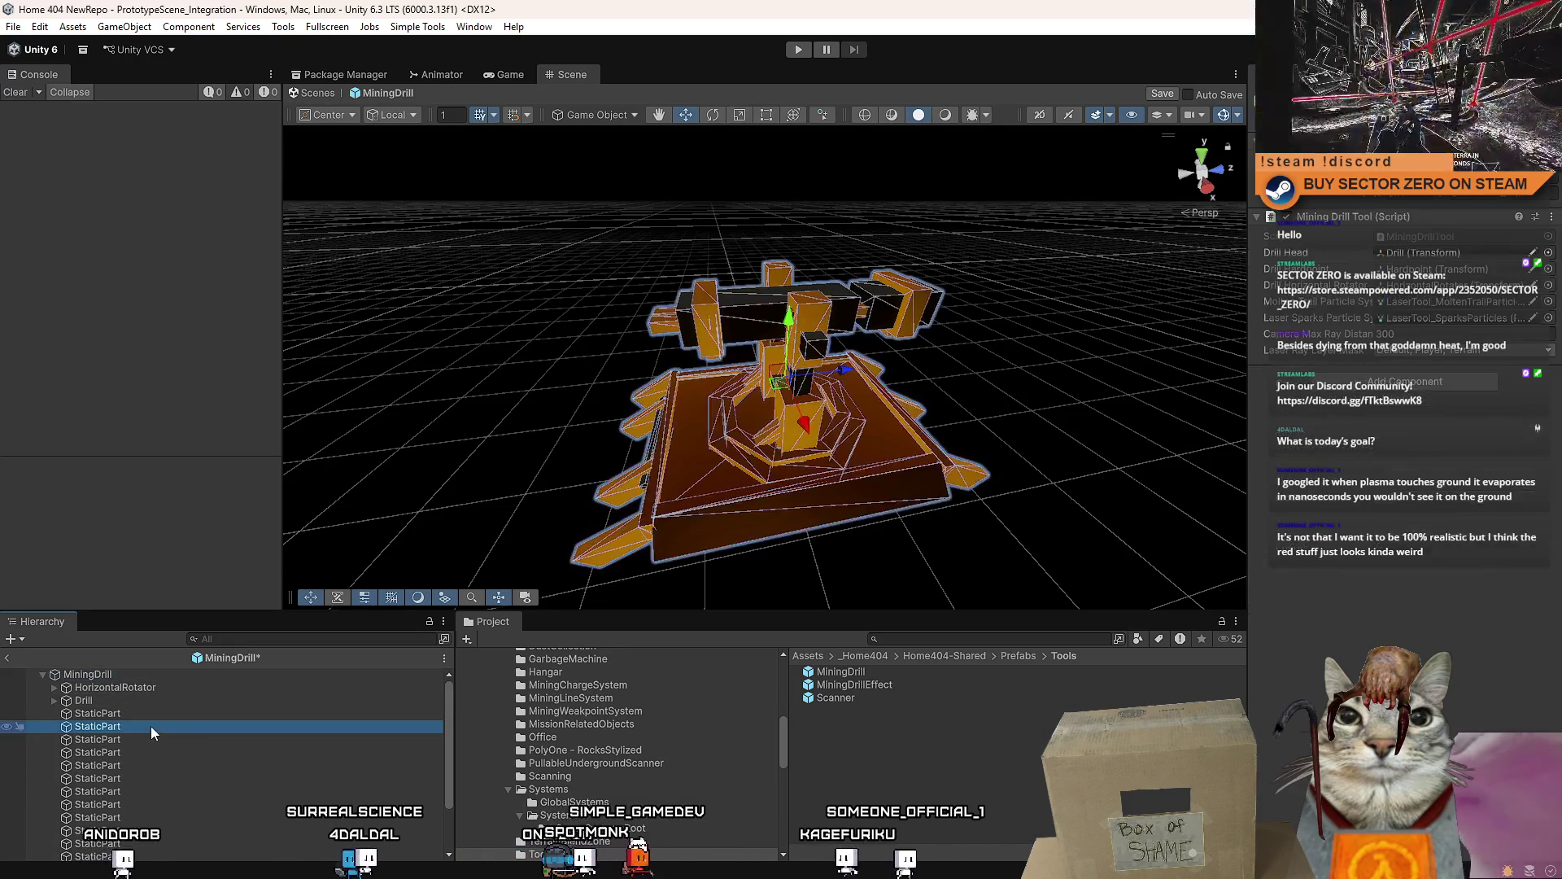
pyautogui.click(204, 727)
pyautogui.keyDown('alt'); pyautogui.moveTo(550, 489); pyautogui.dragTo(747, 503); pyautogui.keyUp('alt')
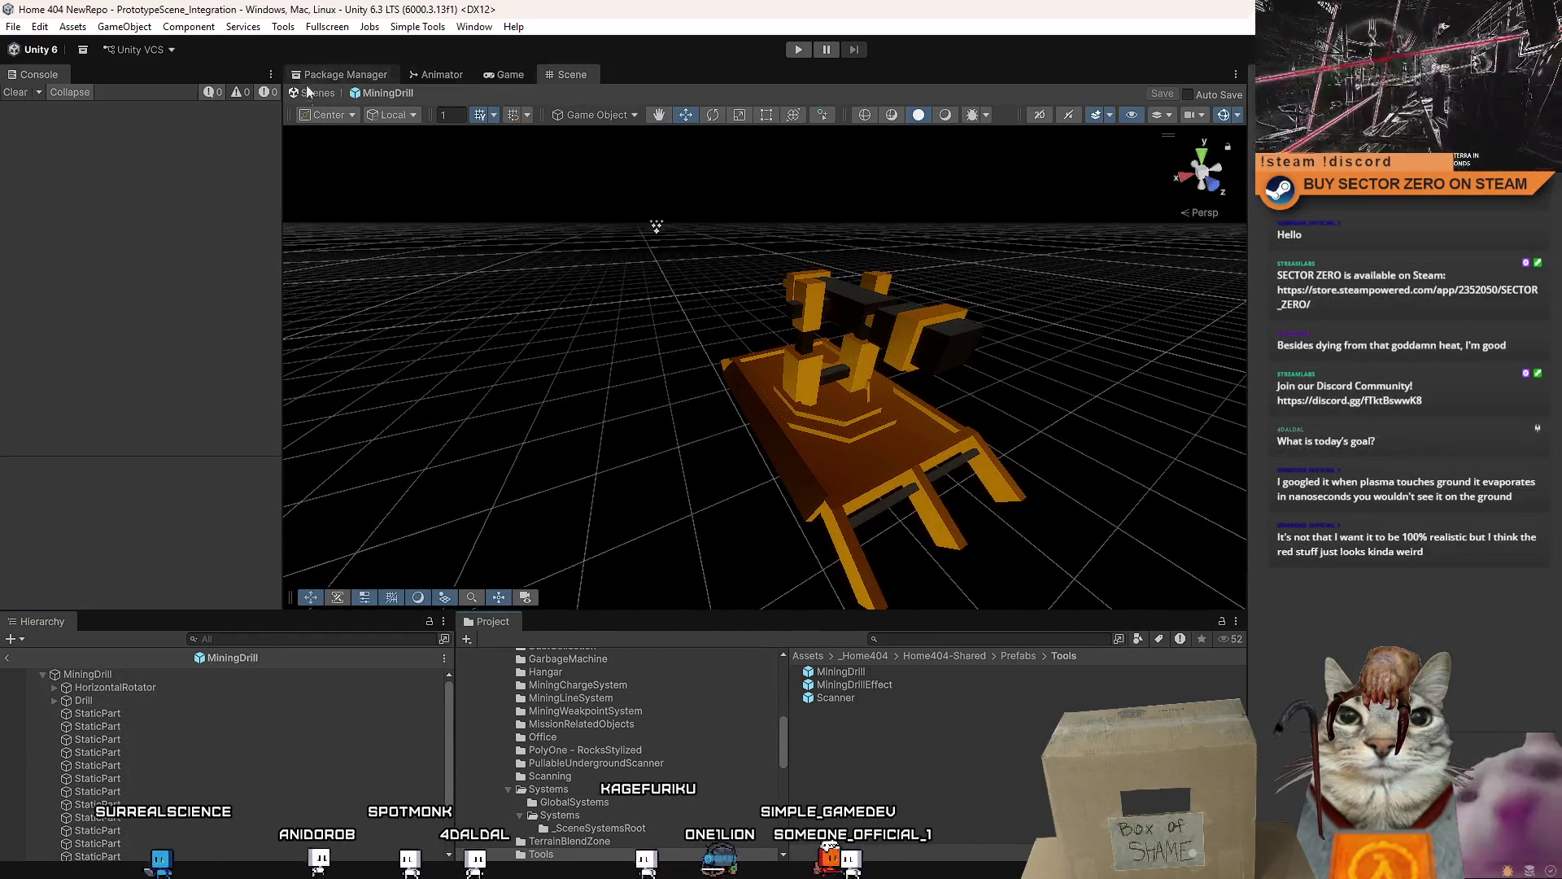
# - Leave Prefab Mode for the main scene, enter Play mode and dismiss the game's start menu
pyautogui.click(311, 93)
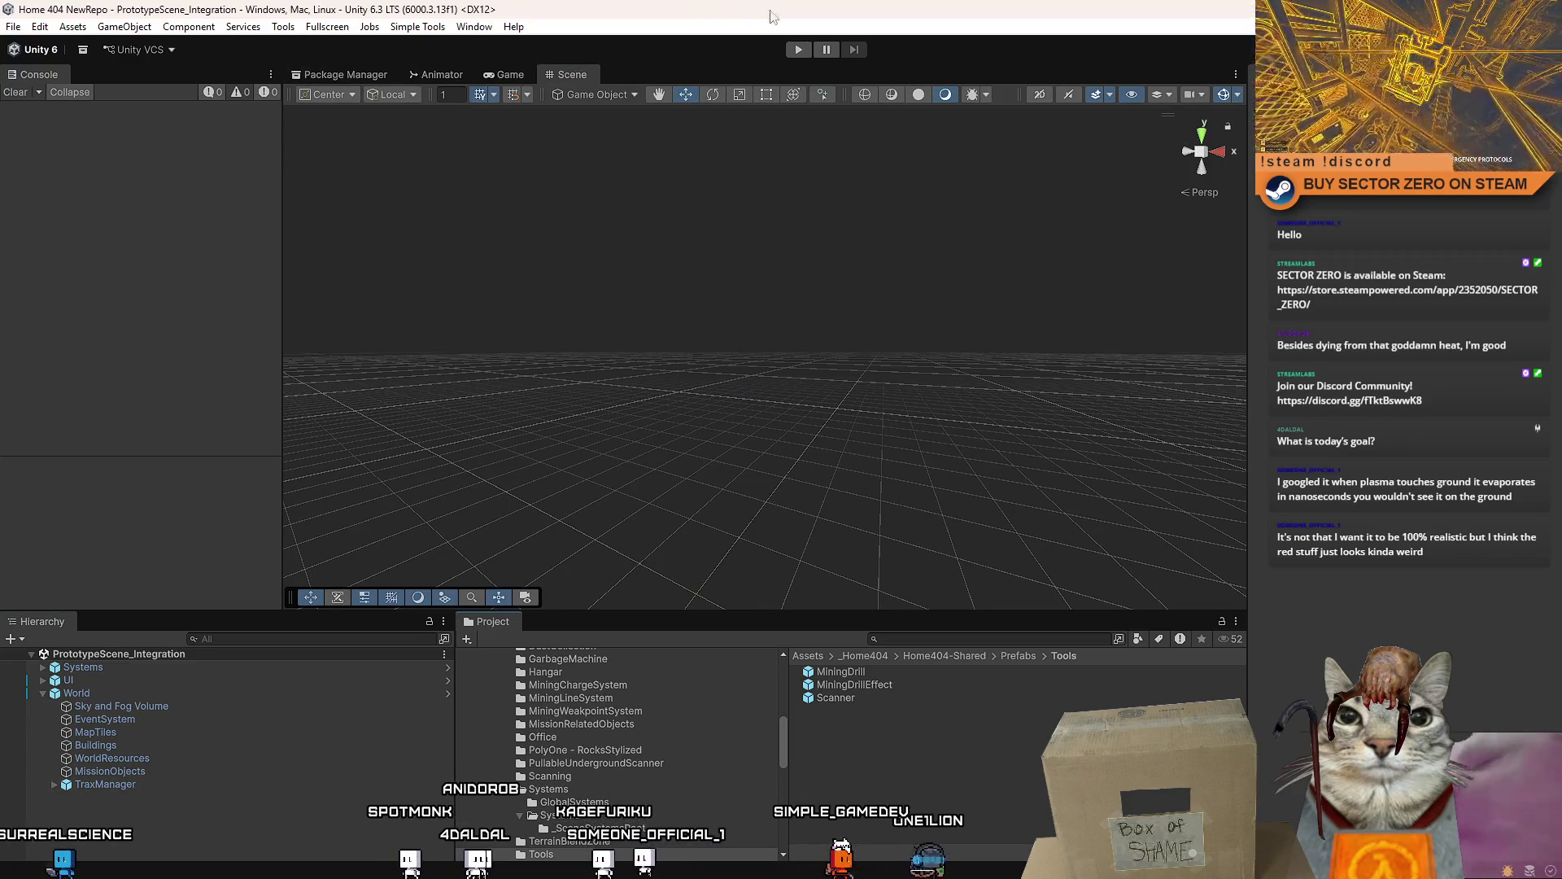
pyautogui.click(795, 49)
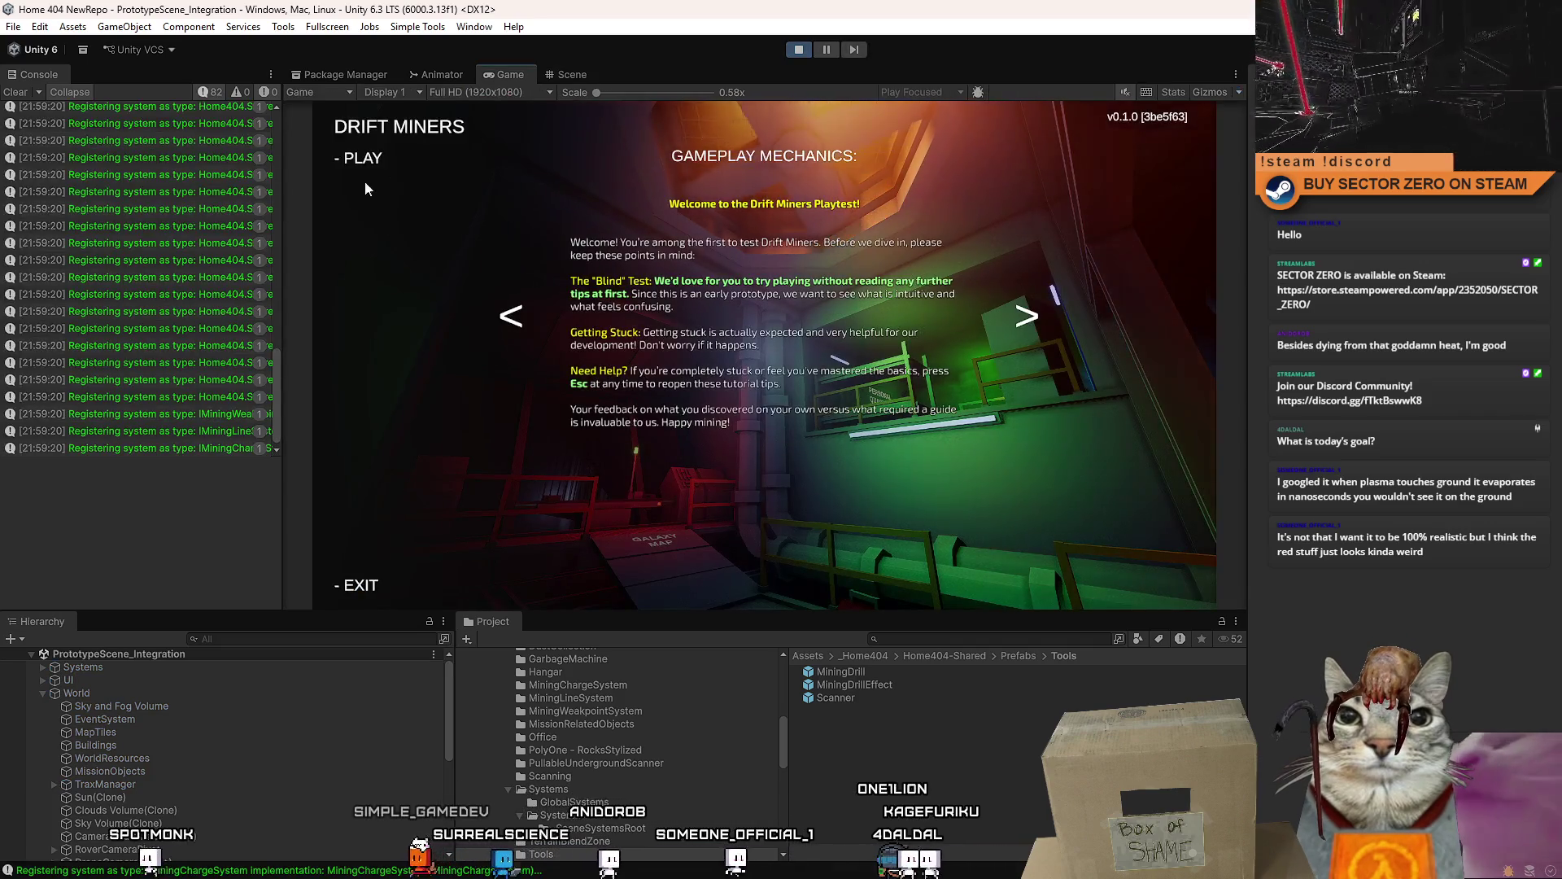
pyautogui.click(361, 162)
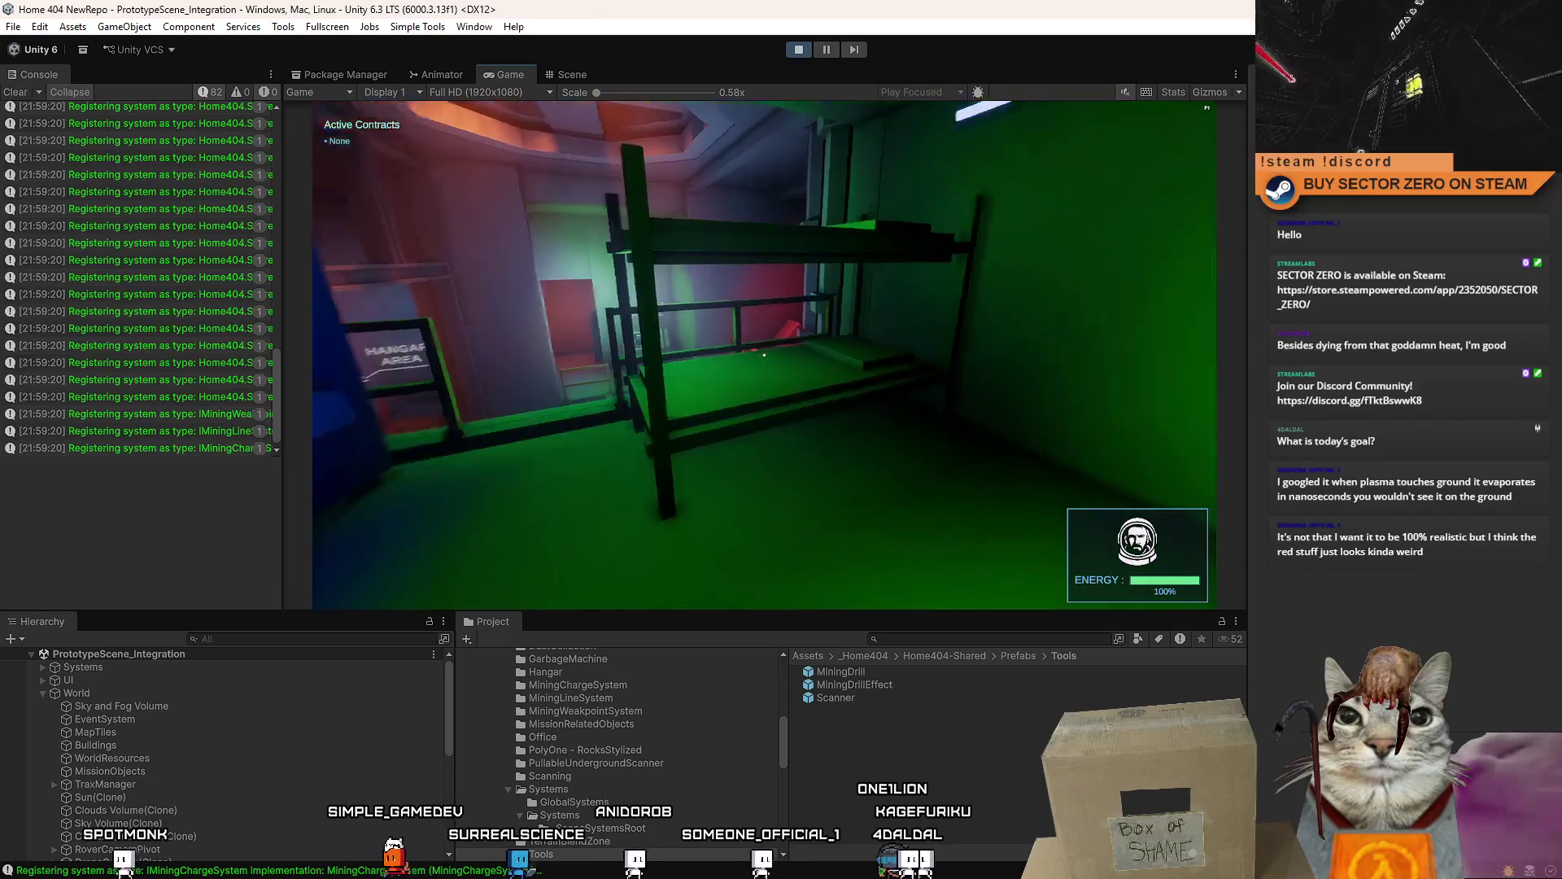
# - Walk to the Contract Terminal, board the rover and drive through the hangar tunnel up to the drift gate
pyautogui.press('w')
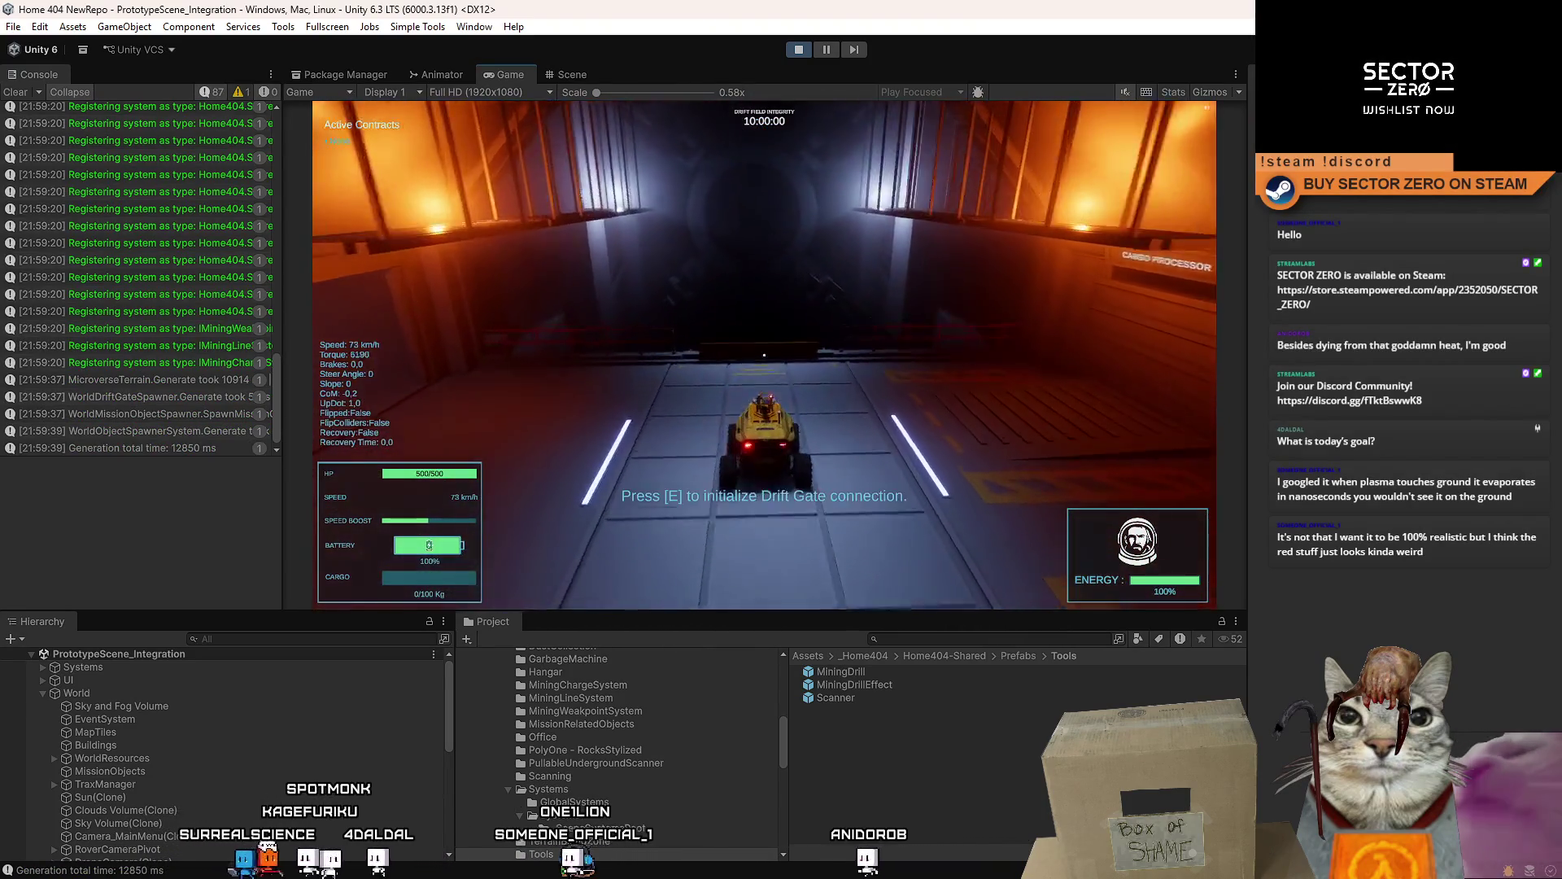
pyautogui.press('s')
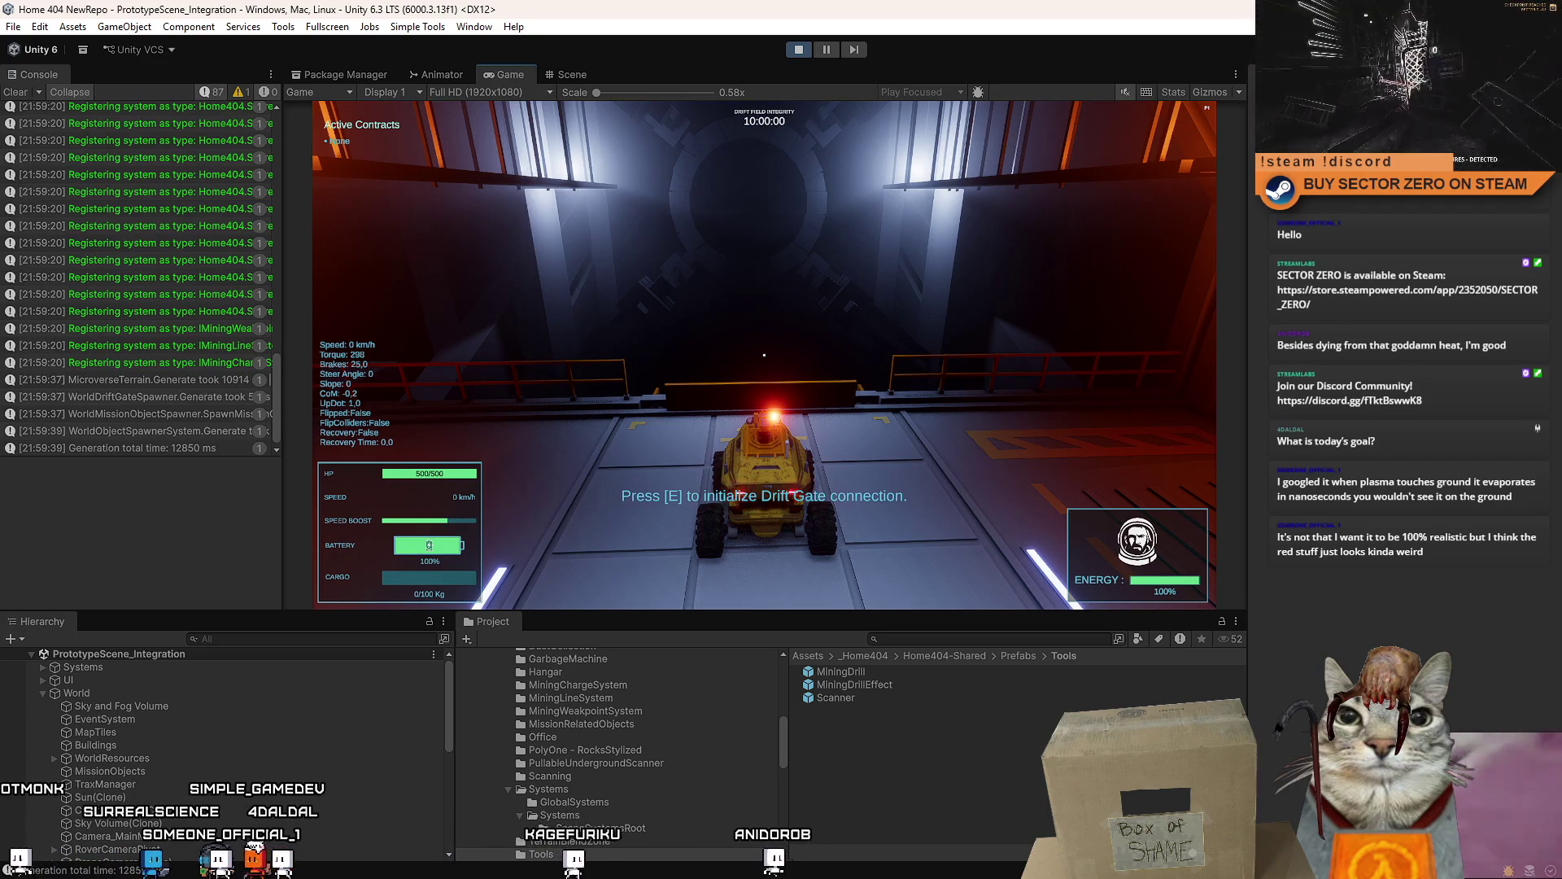
pyautogui.press('w')
pyautogui.press('d')
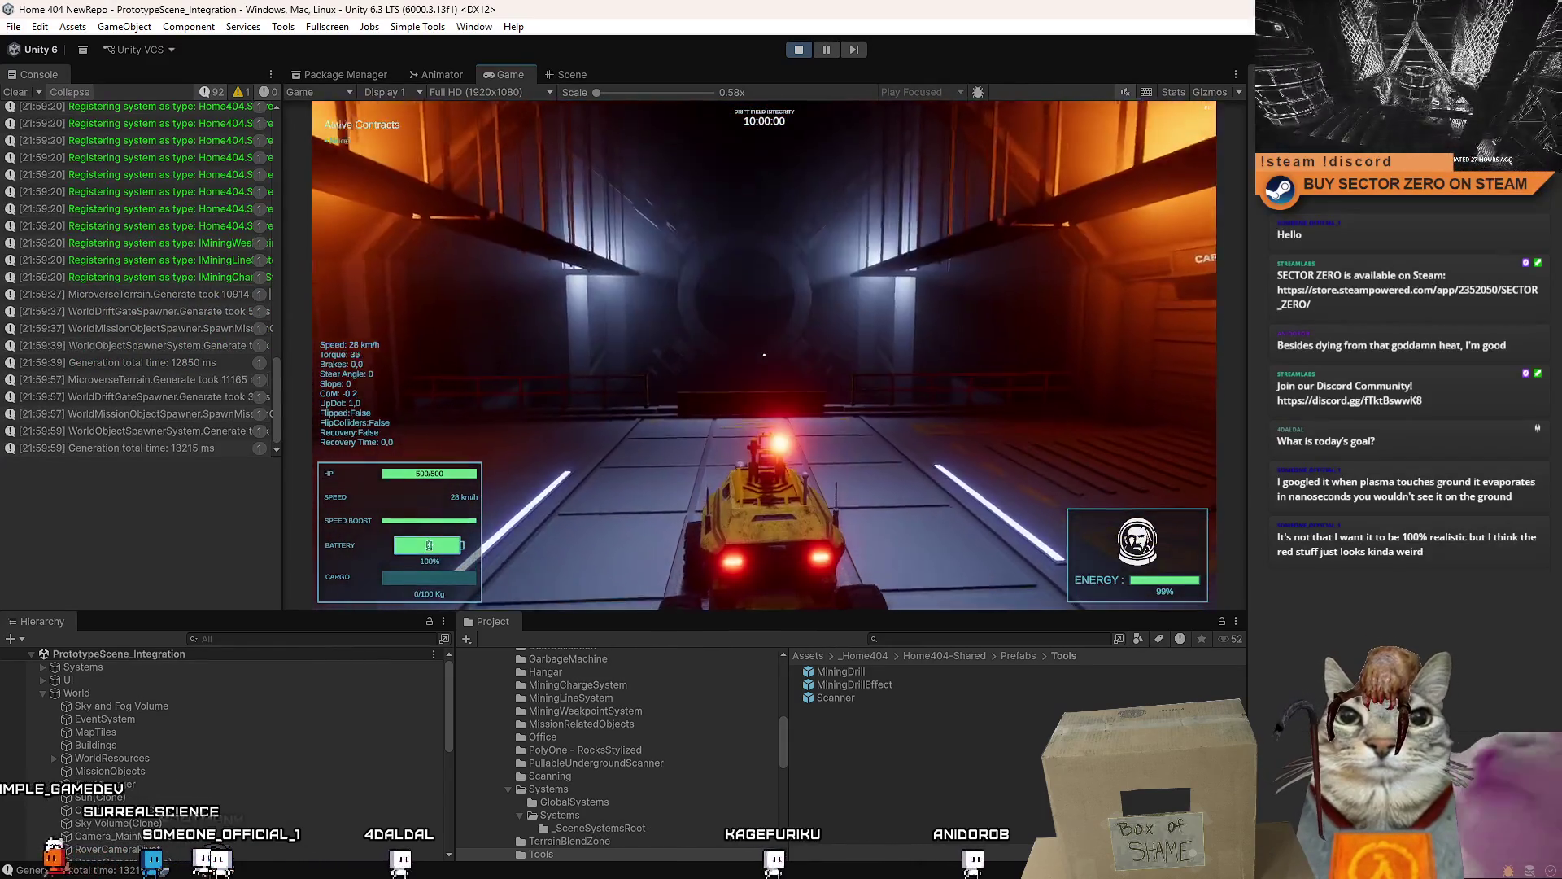
pyautogui.press('s')
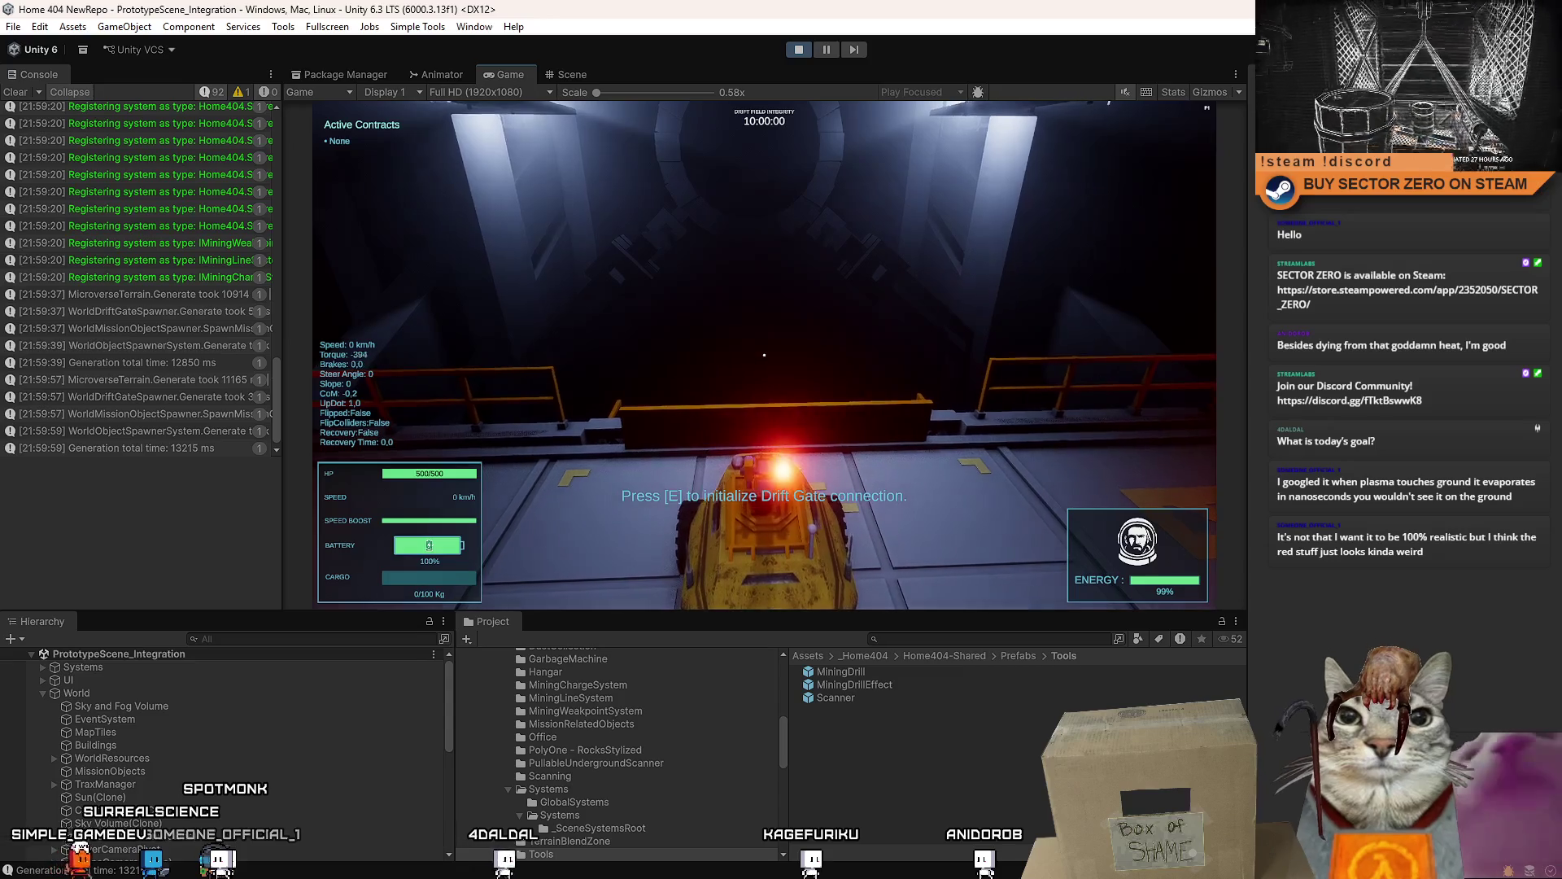
pyautogui.press('s')
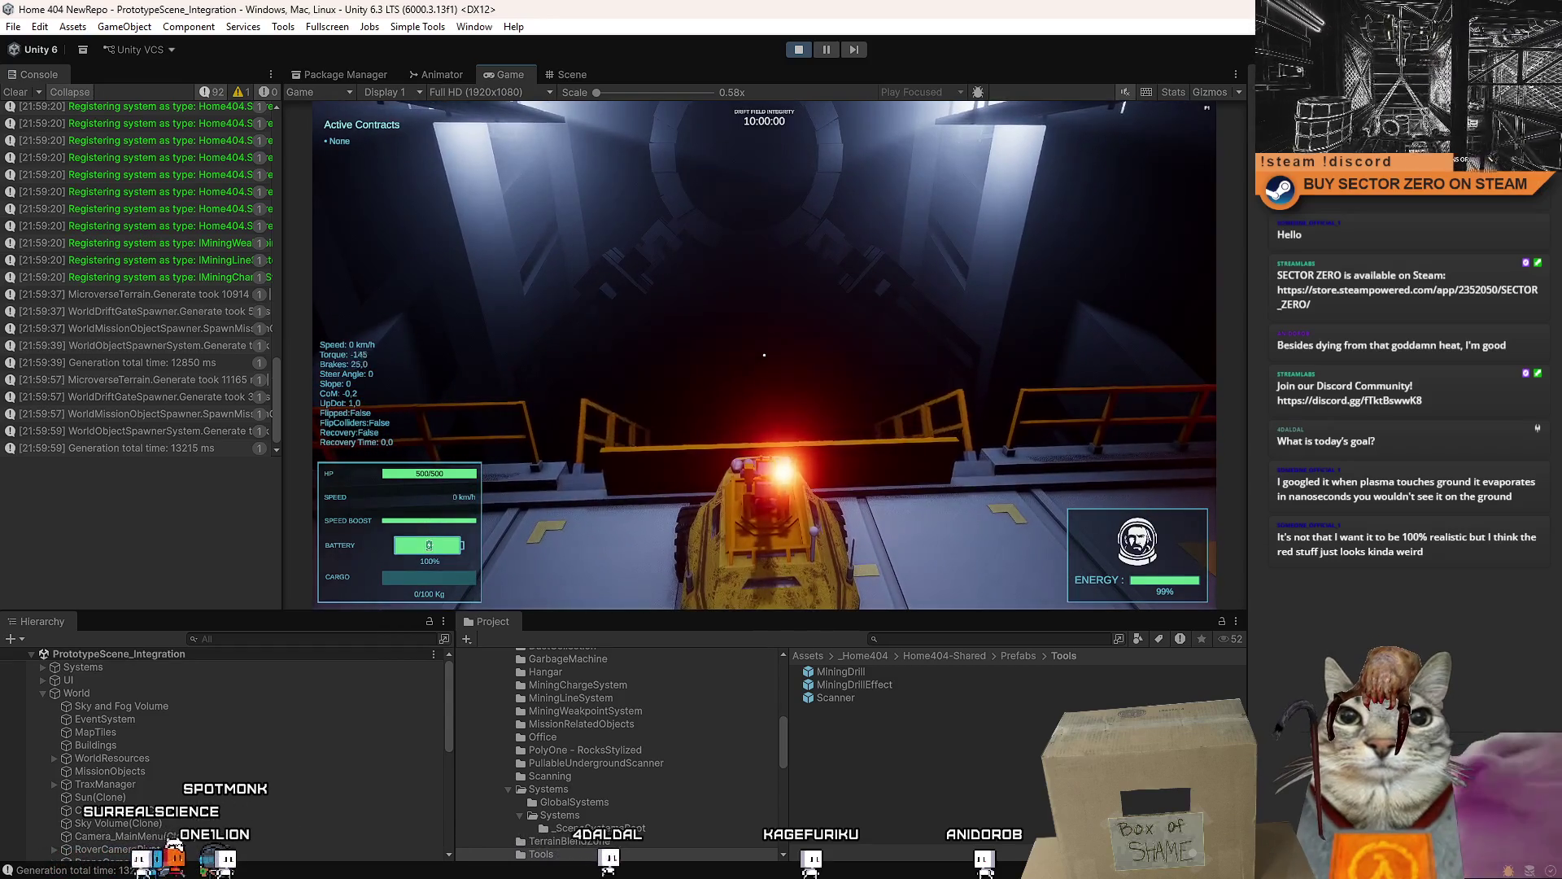
pyautogui.hotkey('shift', 'w')
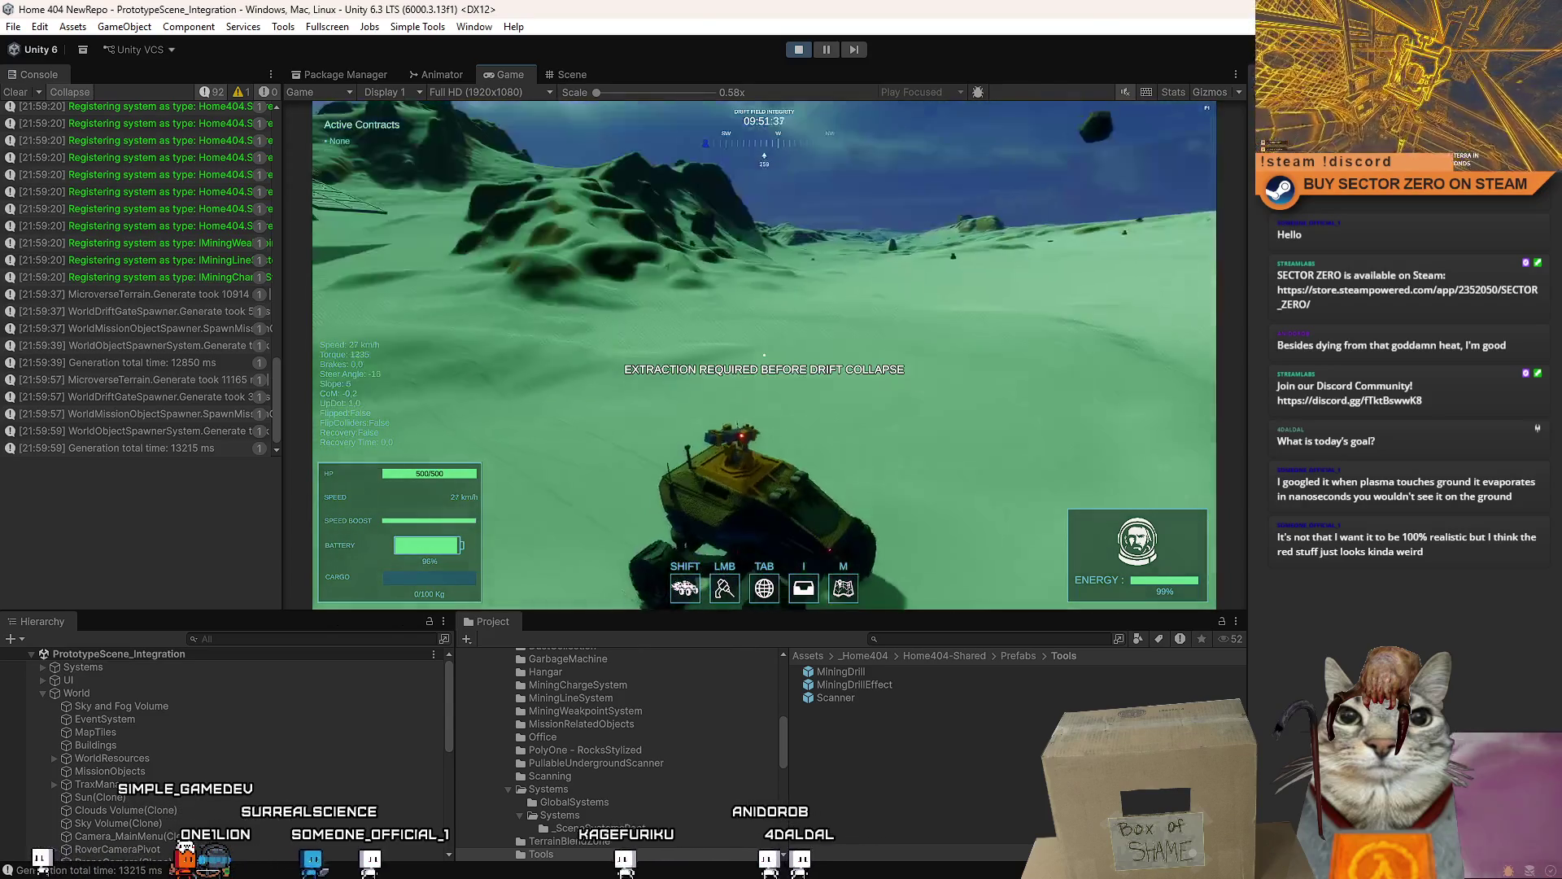
# - Fire the rover's mining laser on the snowy terrain and maximize the Game view with Shift+Space
pyautogui.click(764, 354)
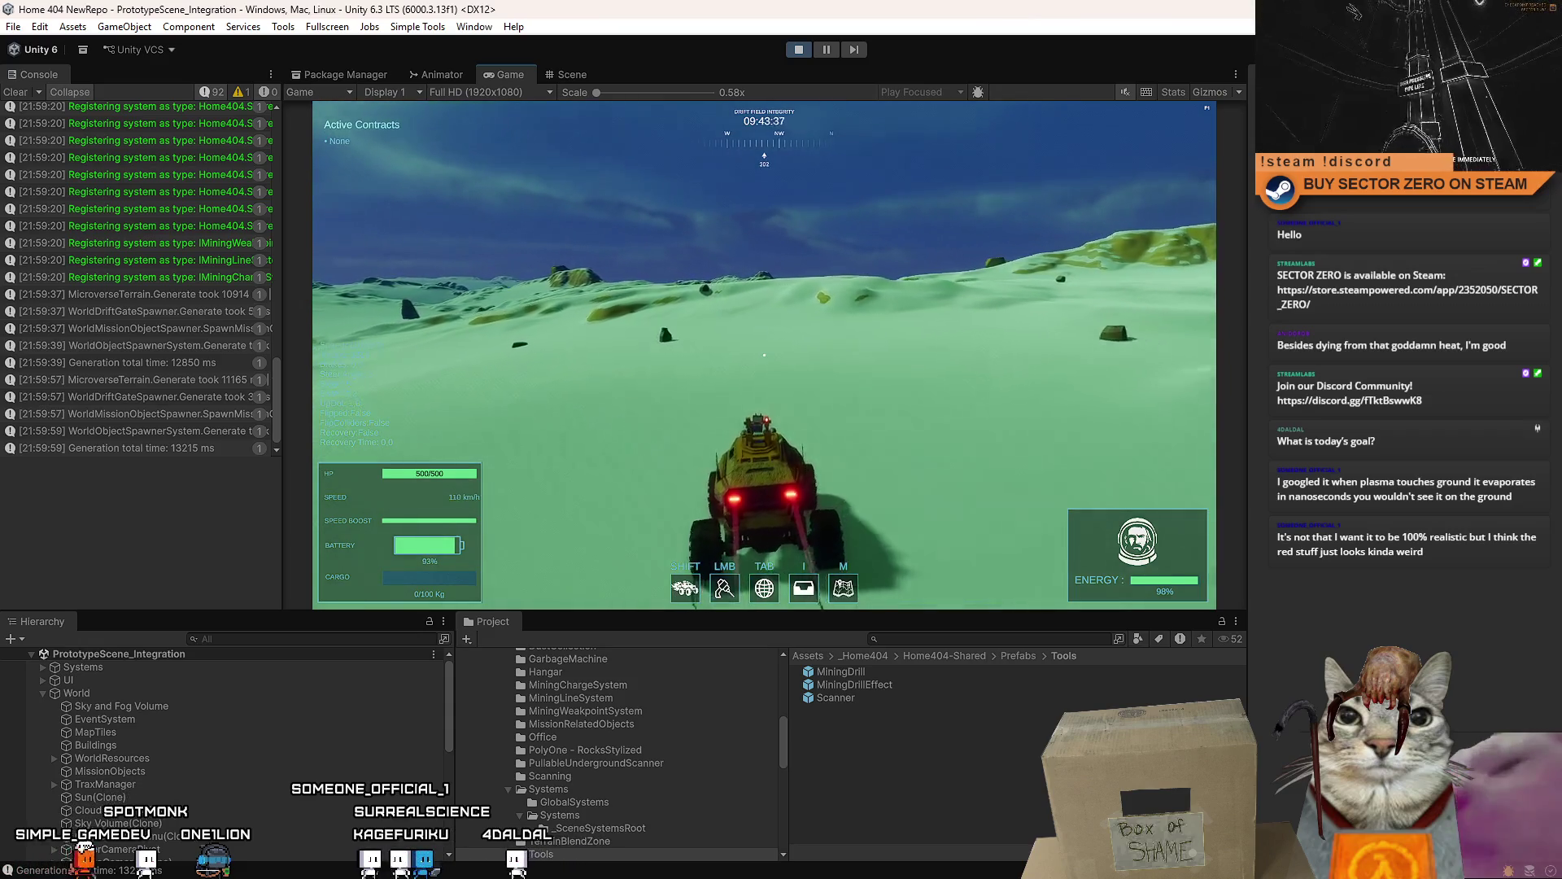
pyautogui.hotkey('shift', 'space')
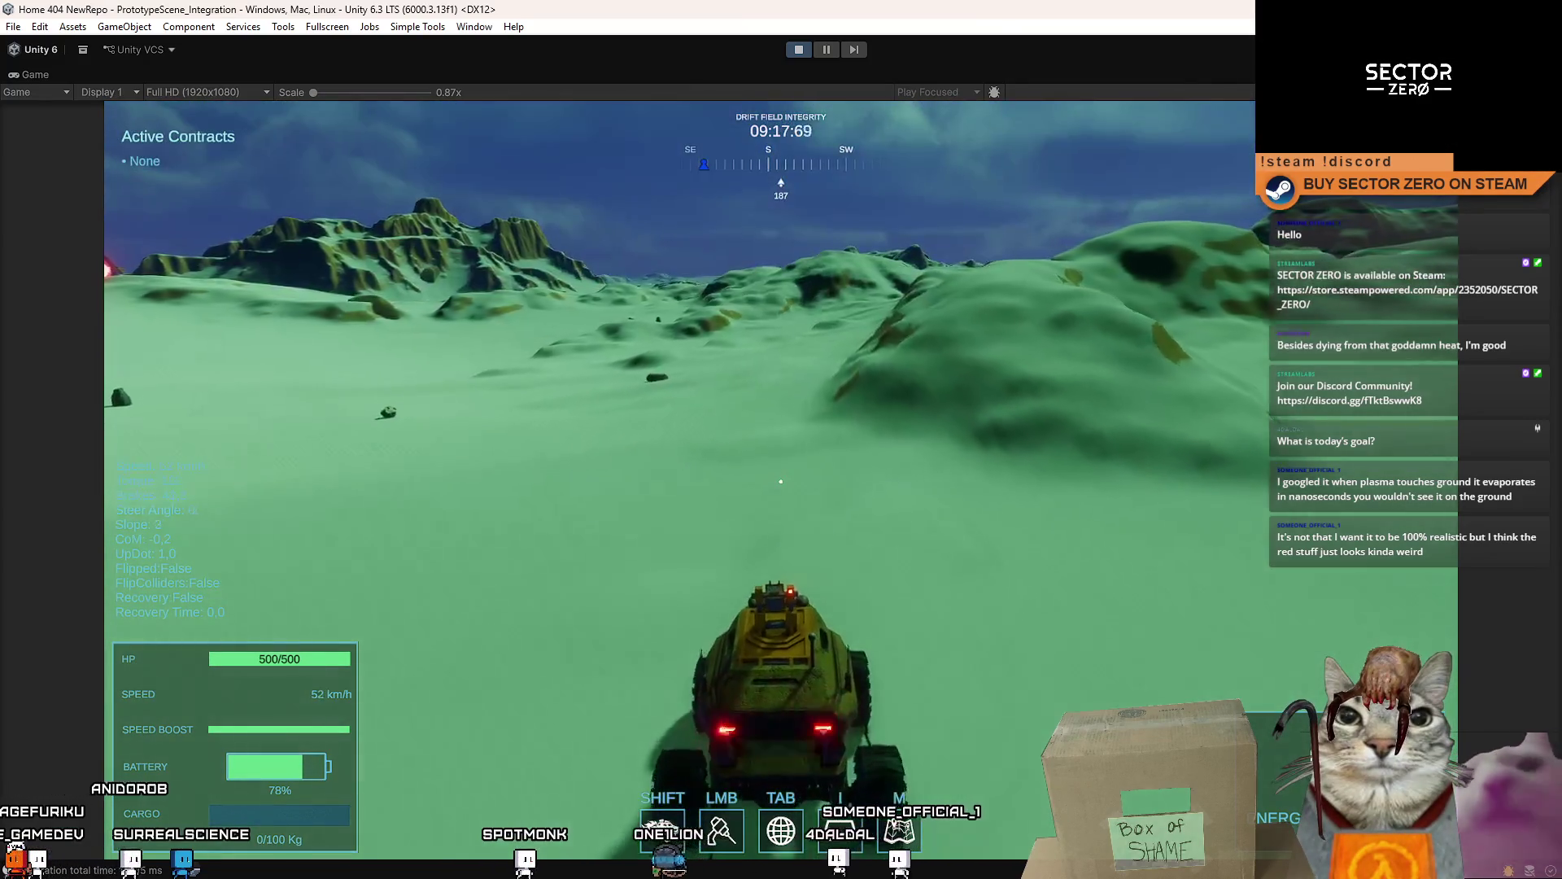
# - Drive and boost the rover eastward over the snowy hills, recovering when it tips over
pyautogui.press('a')
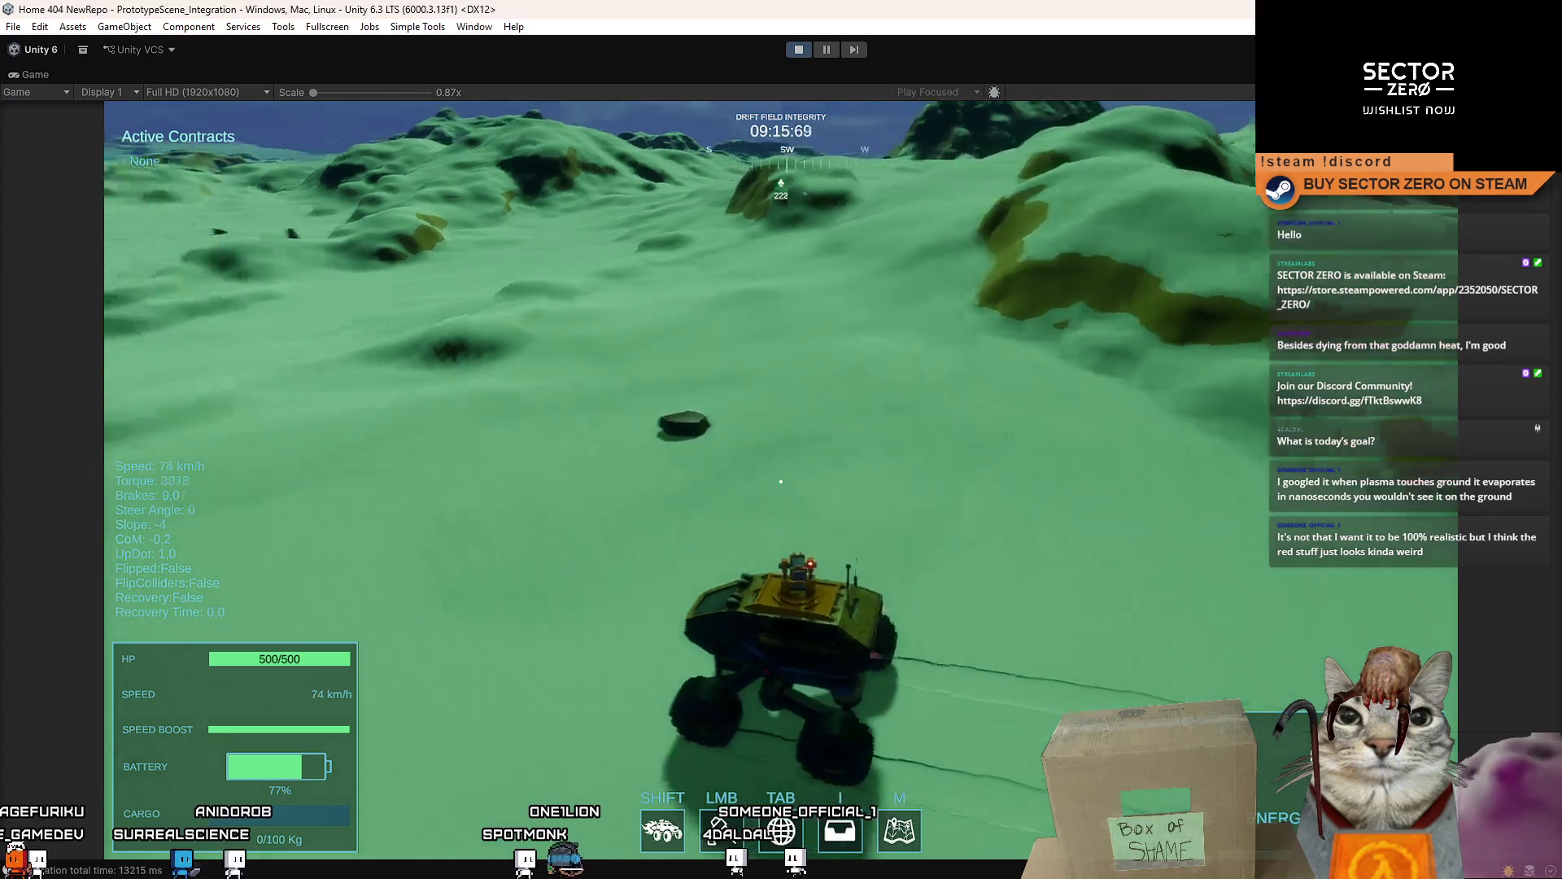
pyautogui.press('a')
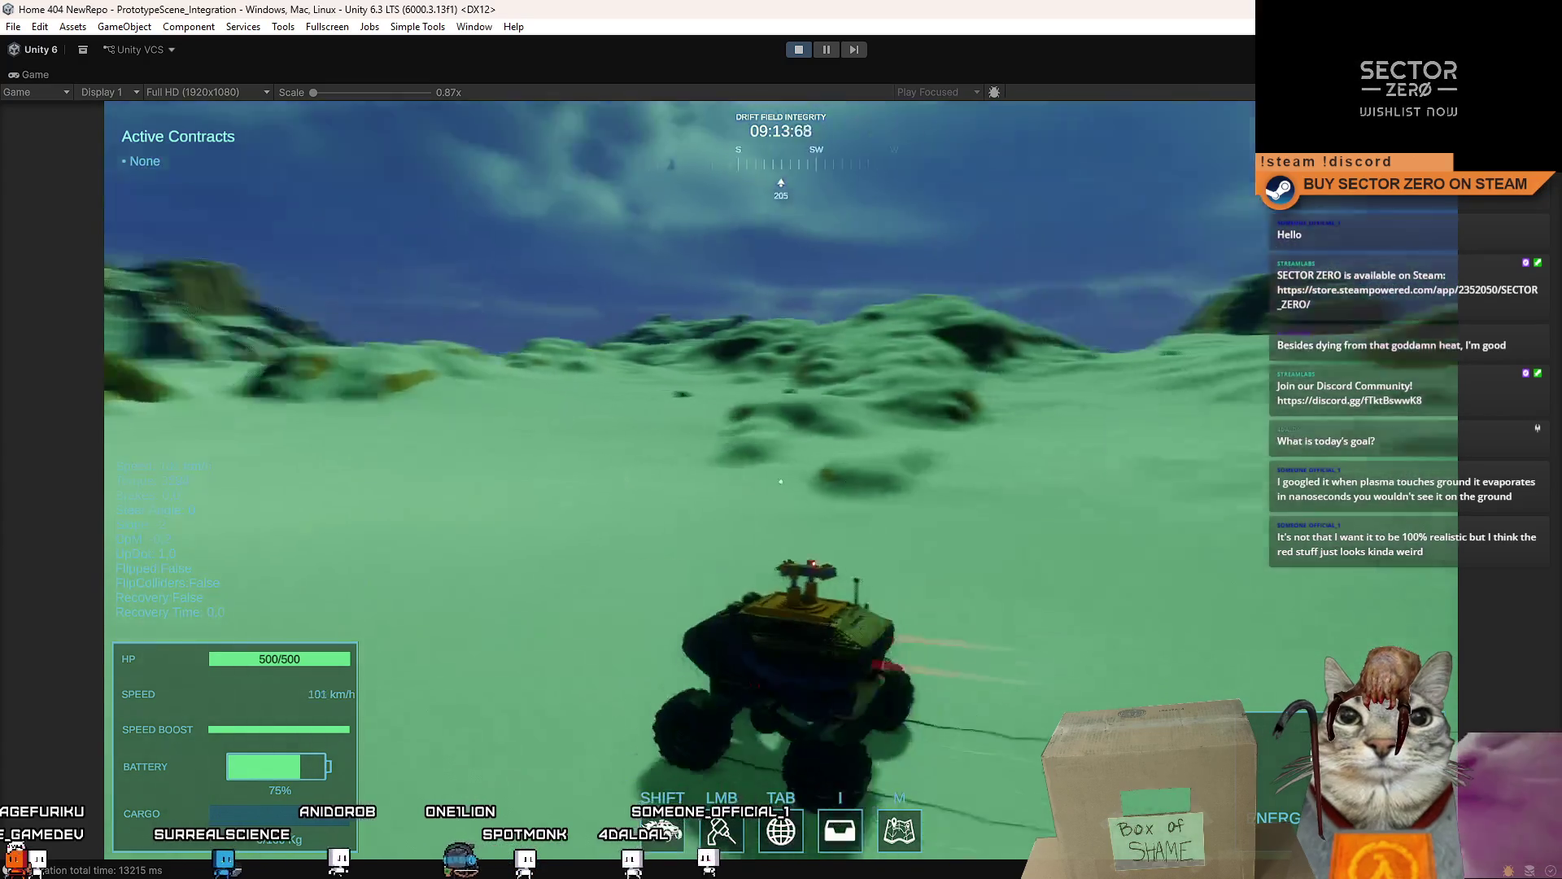
pyautogui.press('w')
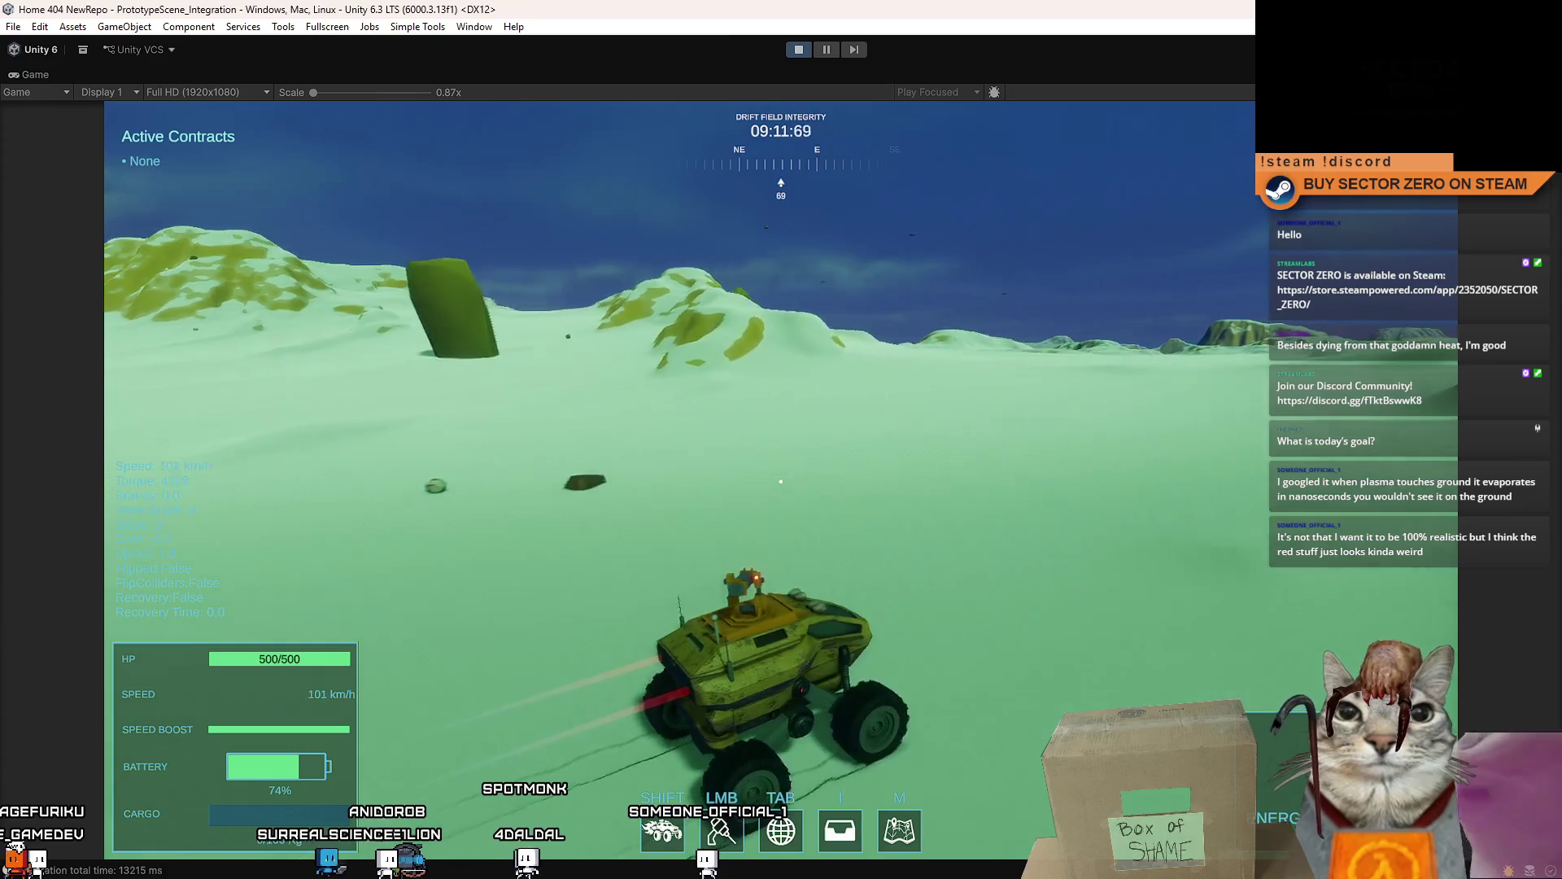
pyautogui.press('w')
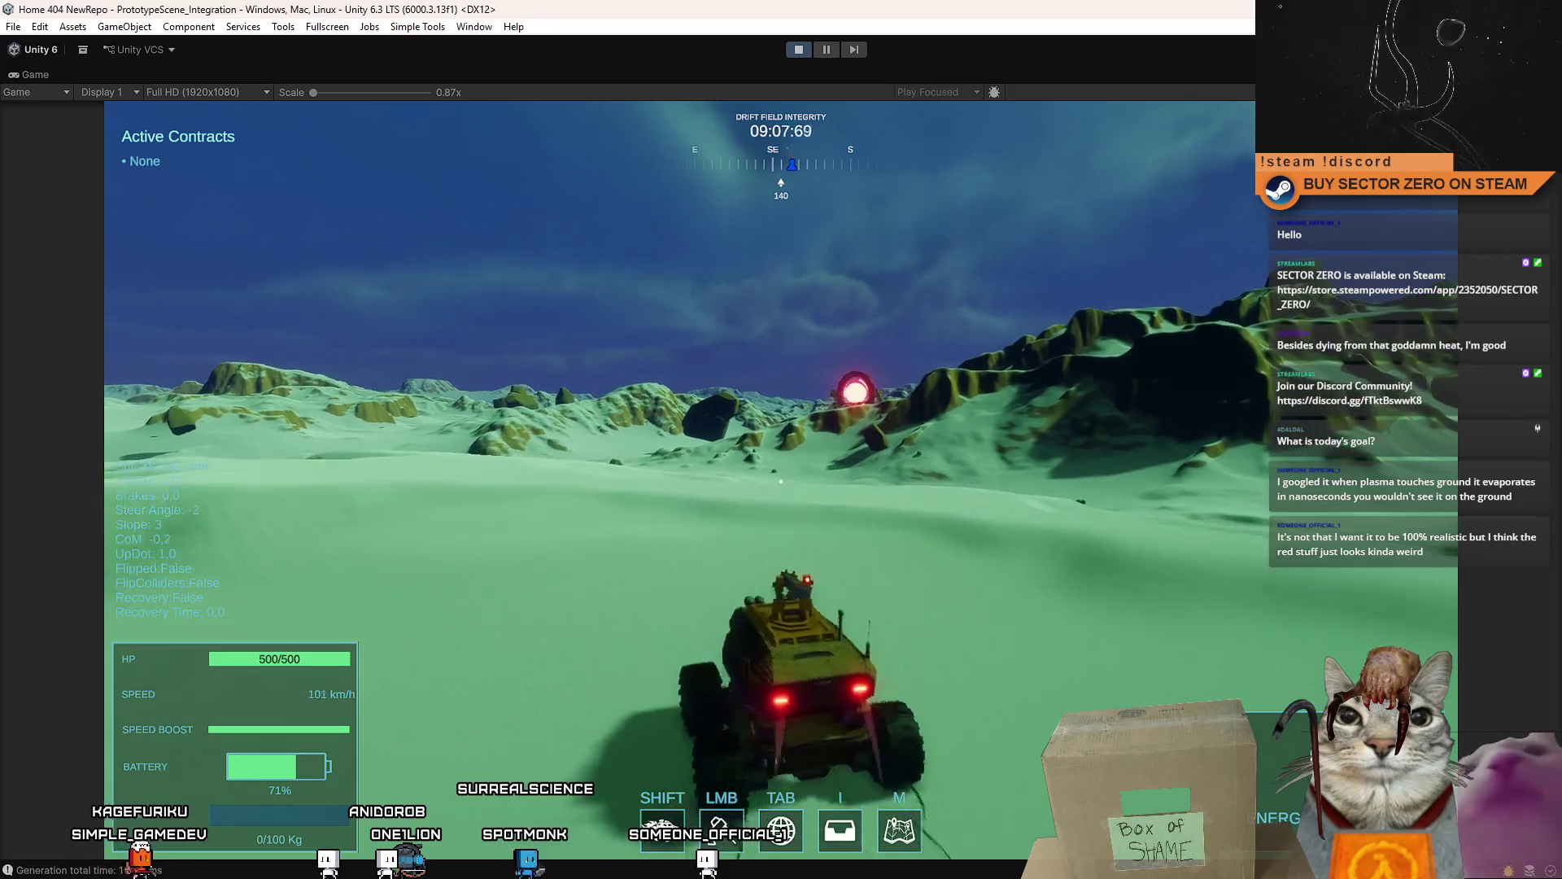
pyautogui.press('shift')
pyautogui.press('a')
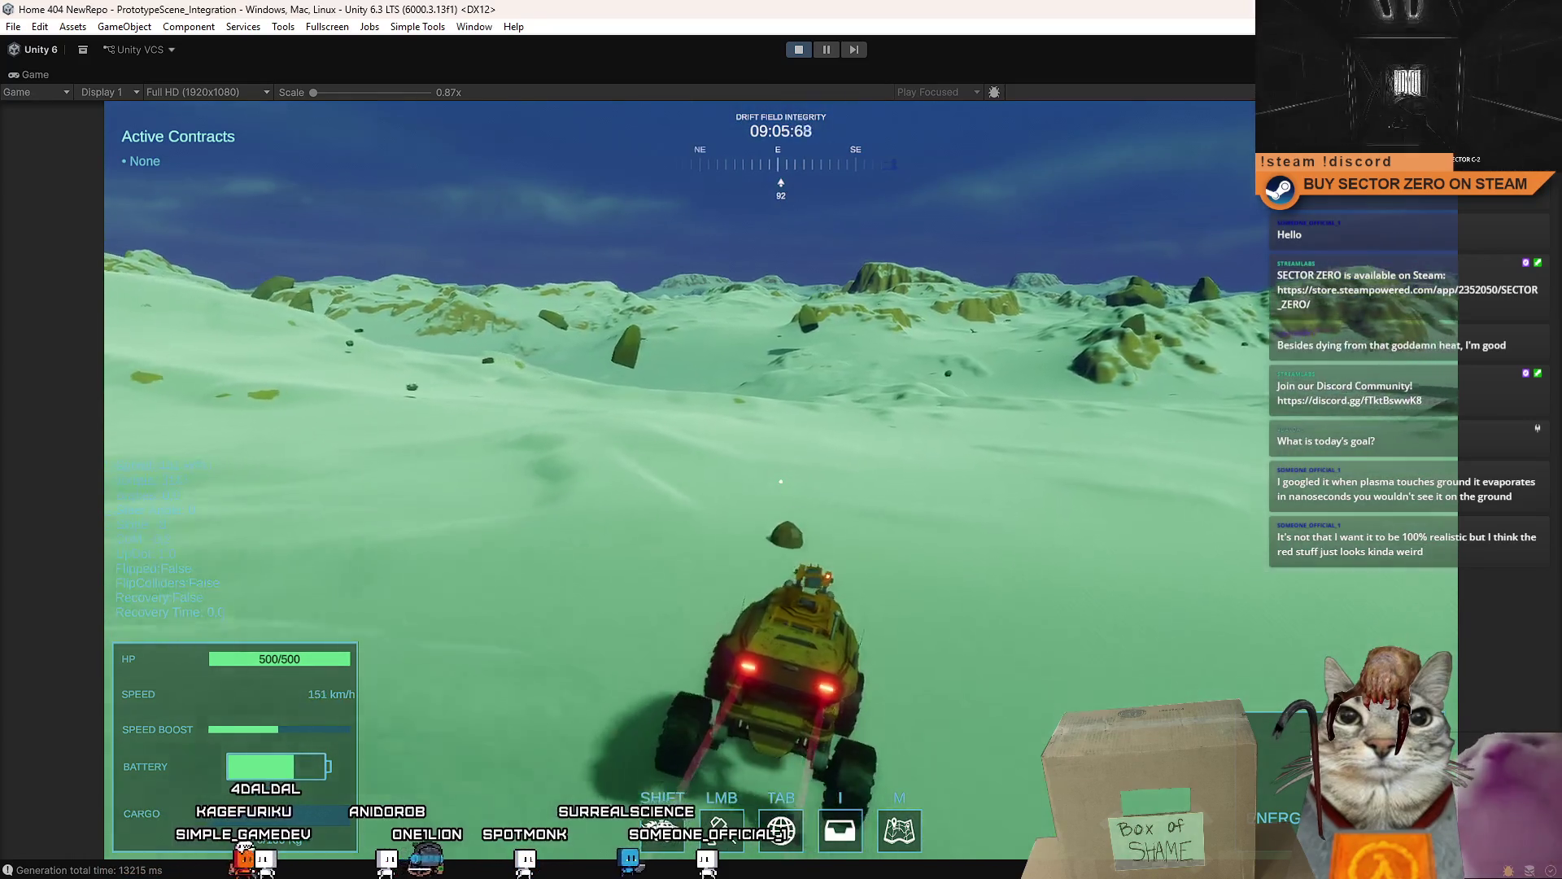
pyautogui.press('shift')
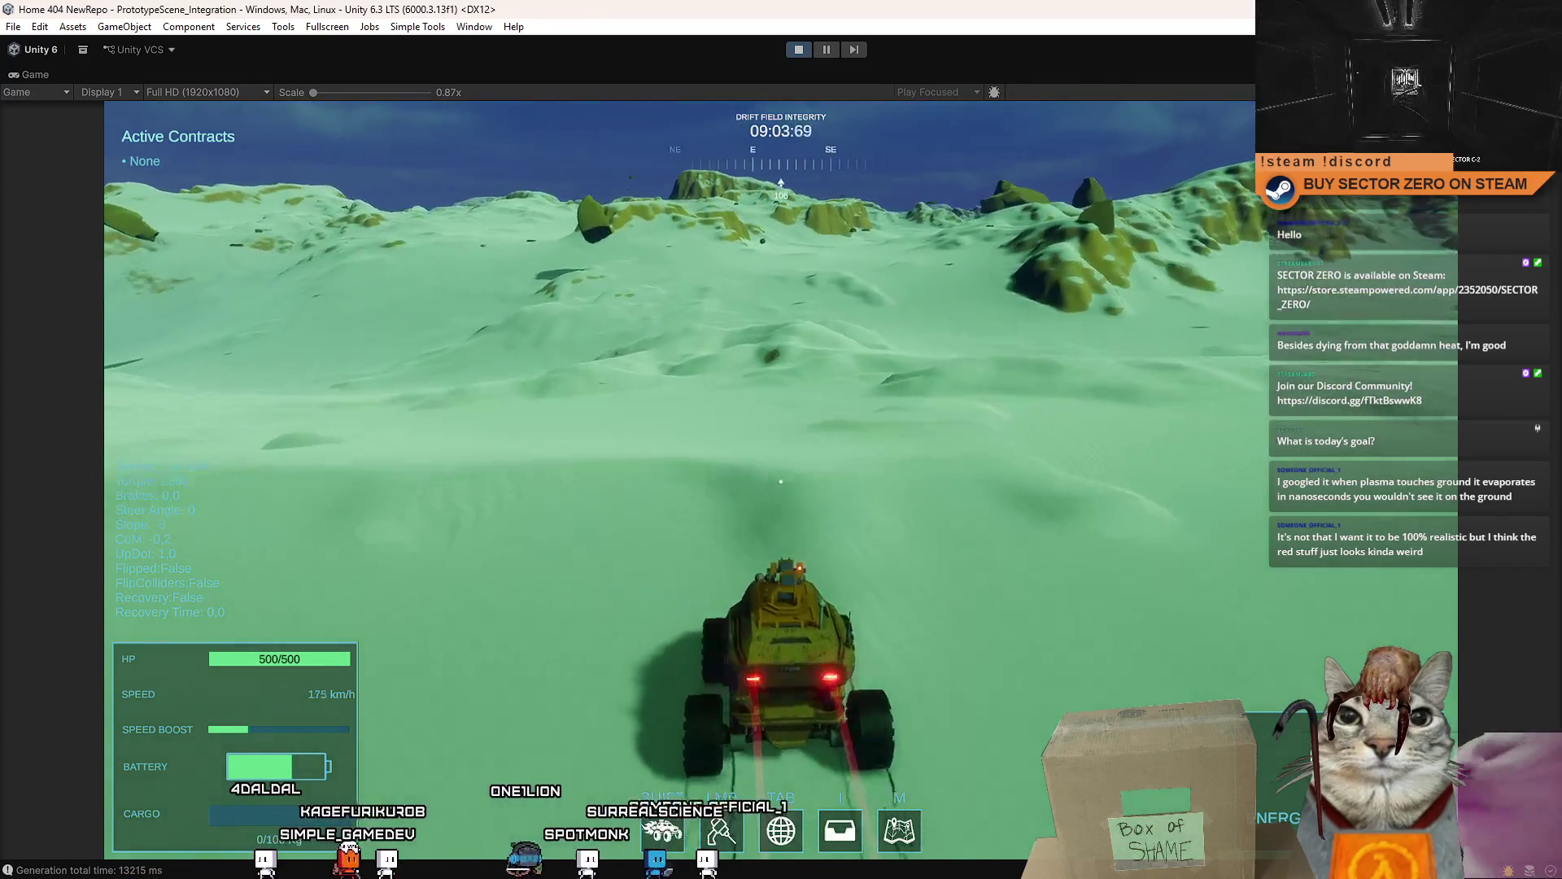
pyautogui.press('a')
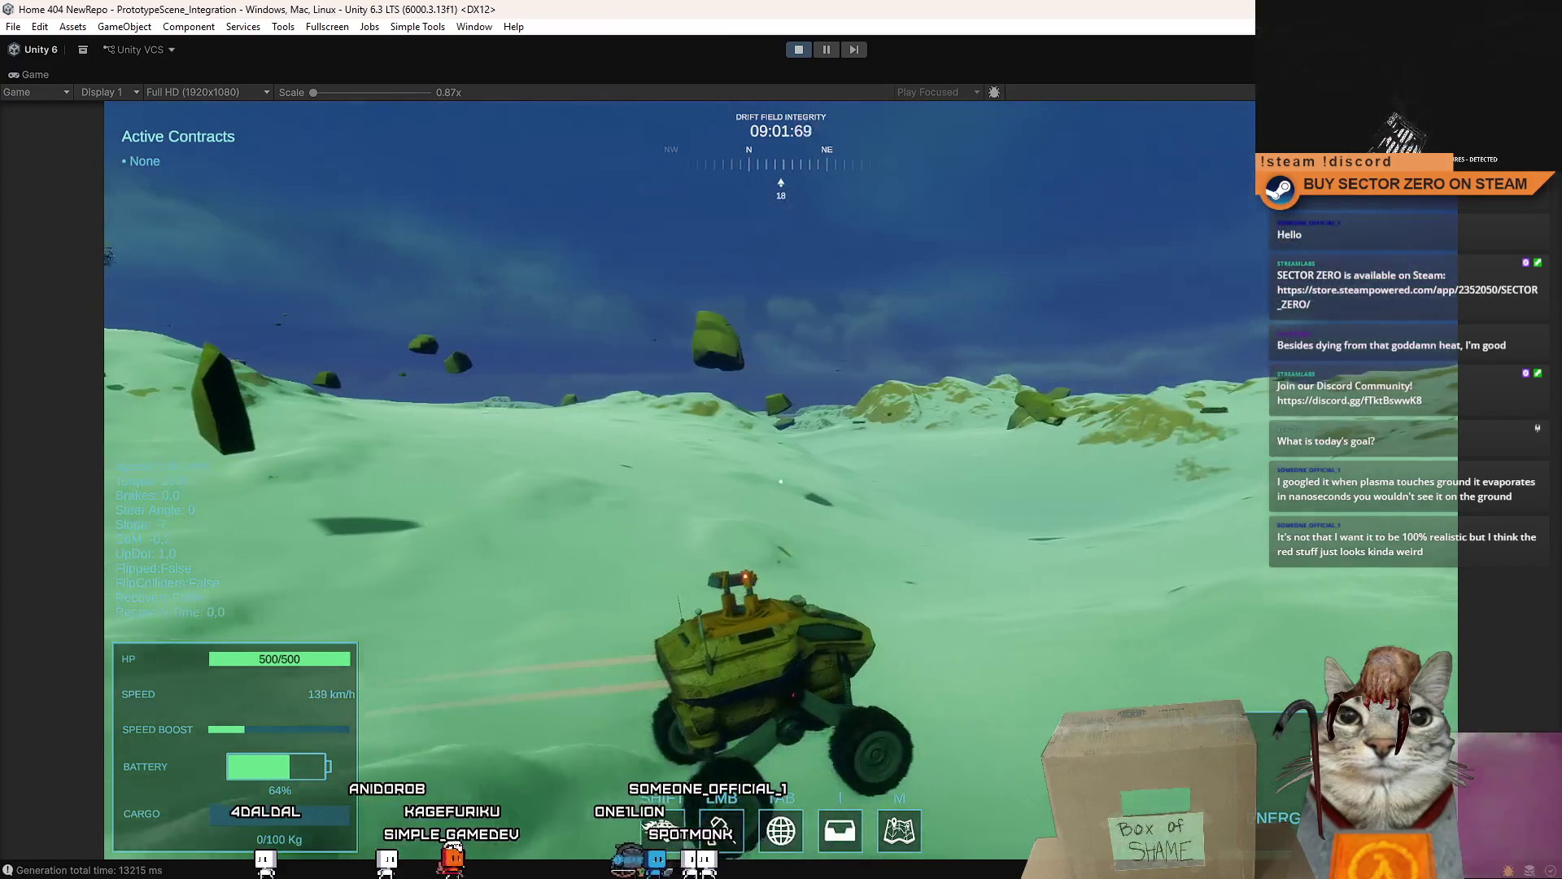
pyautogui.press('d')
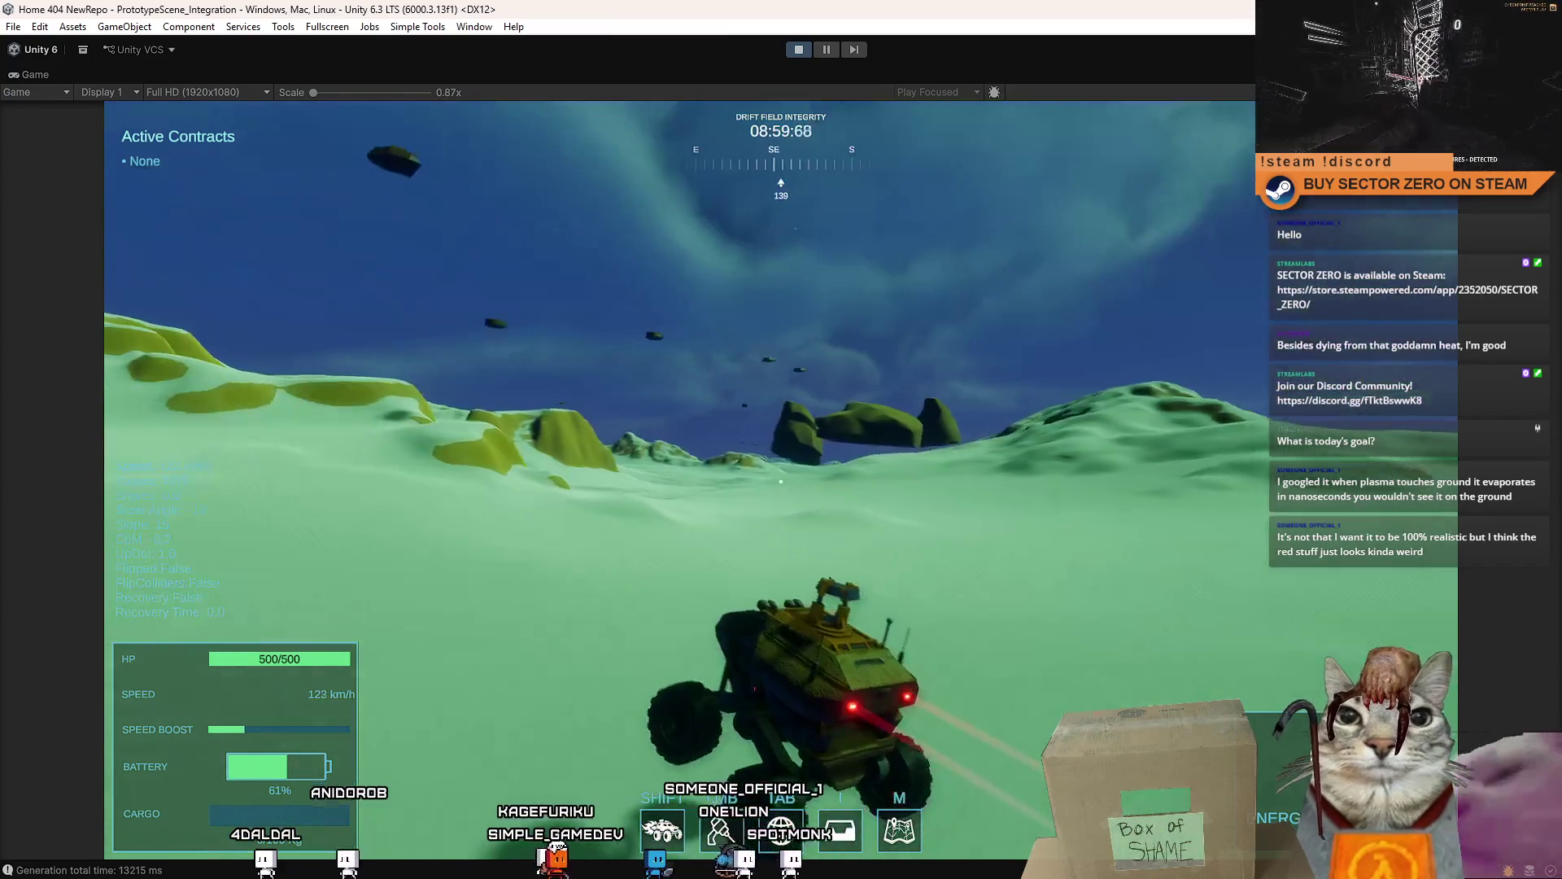
pyautogui.press('d')
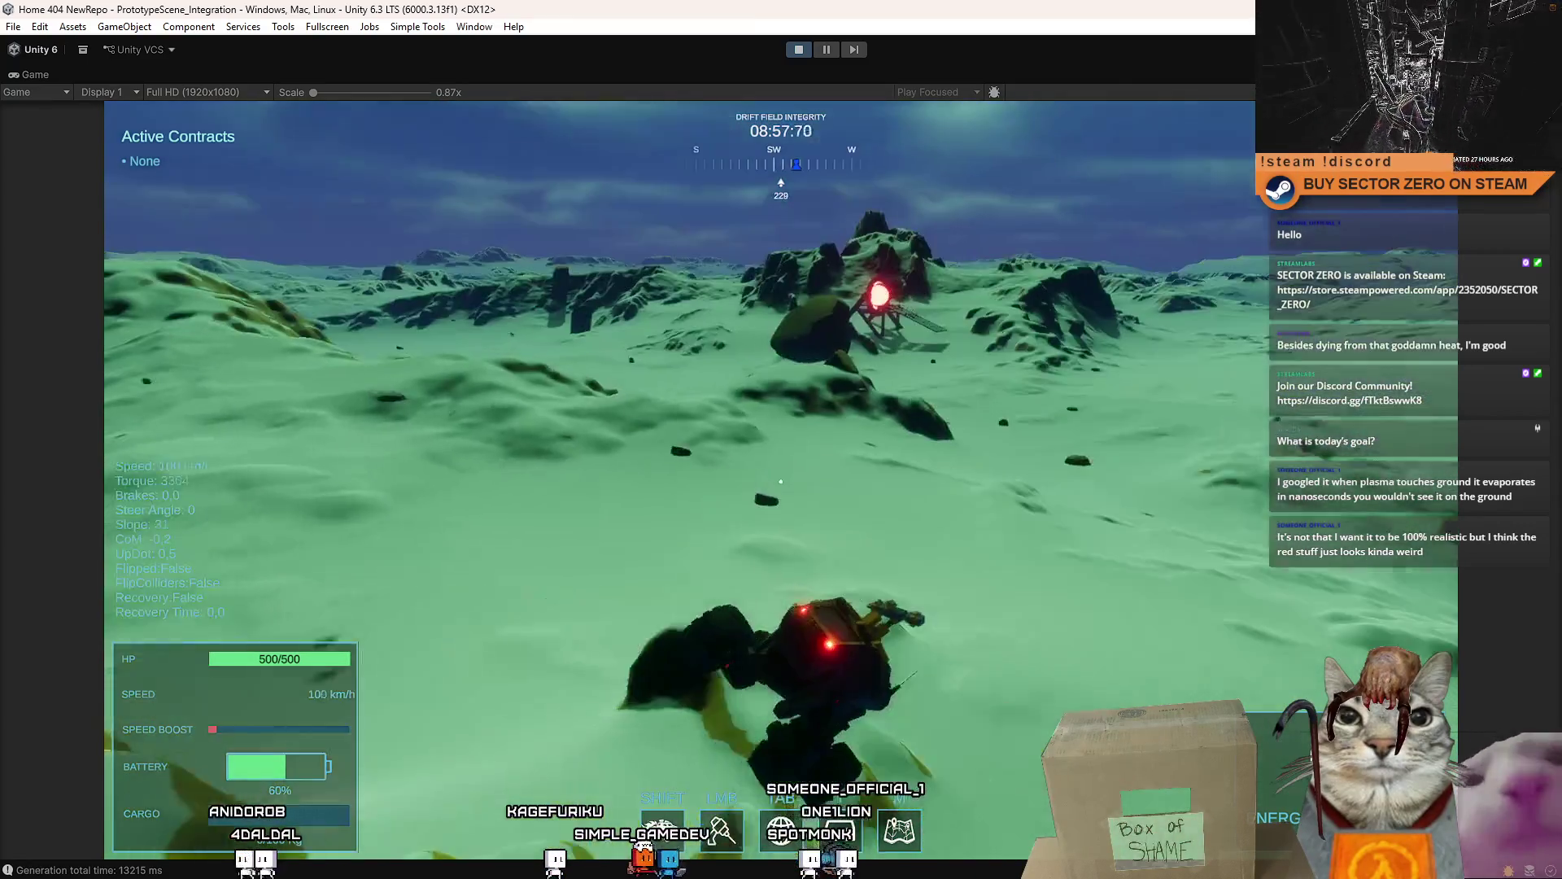
pyautogui.press('shift')
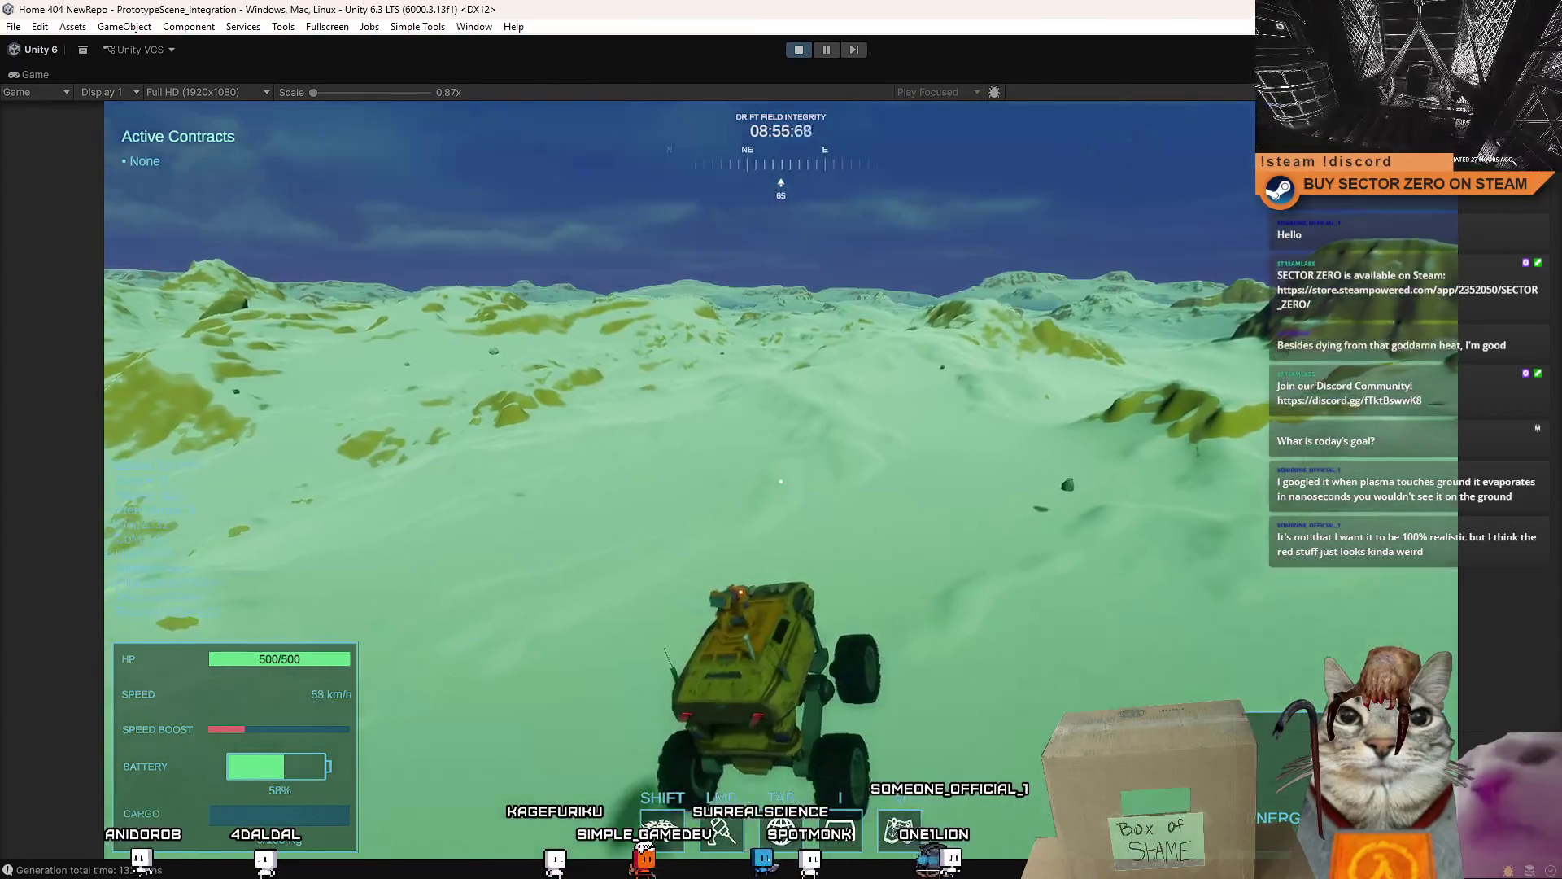
pyautogui.press('a')
pyautogui.press('a')
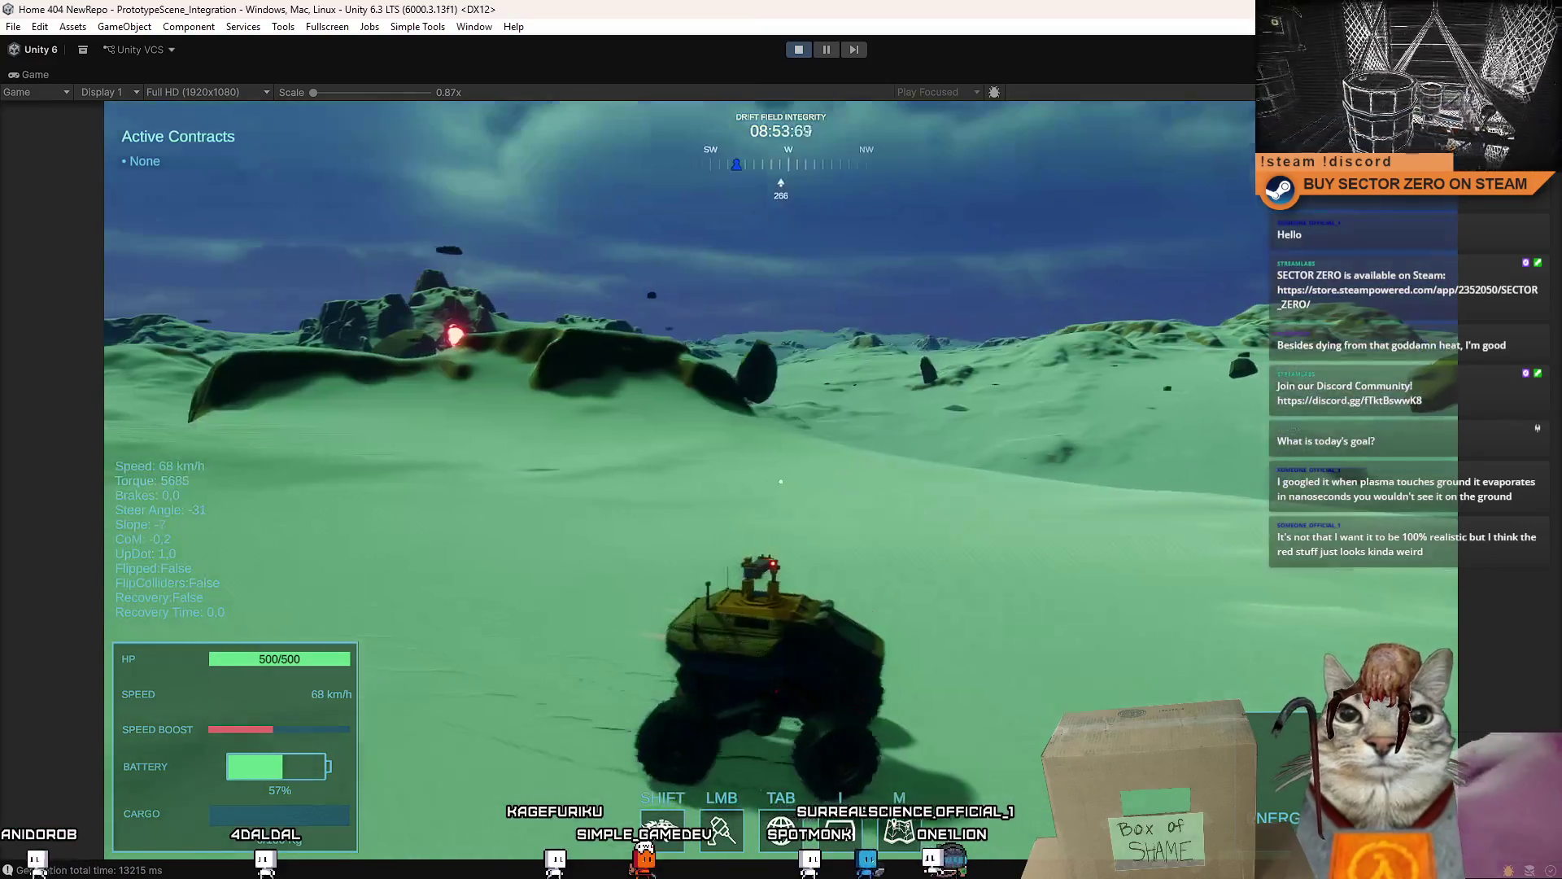
# - Steer the rover toward the mountains, brake at the glowing portal, drive past it and stop the play-test
pyautogui.press('shift')
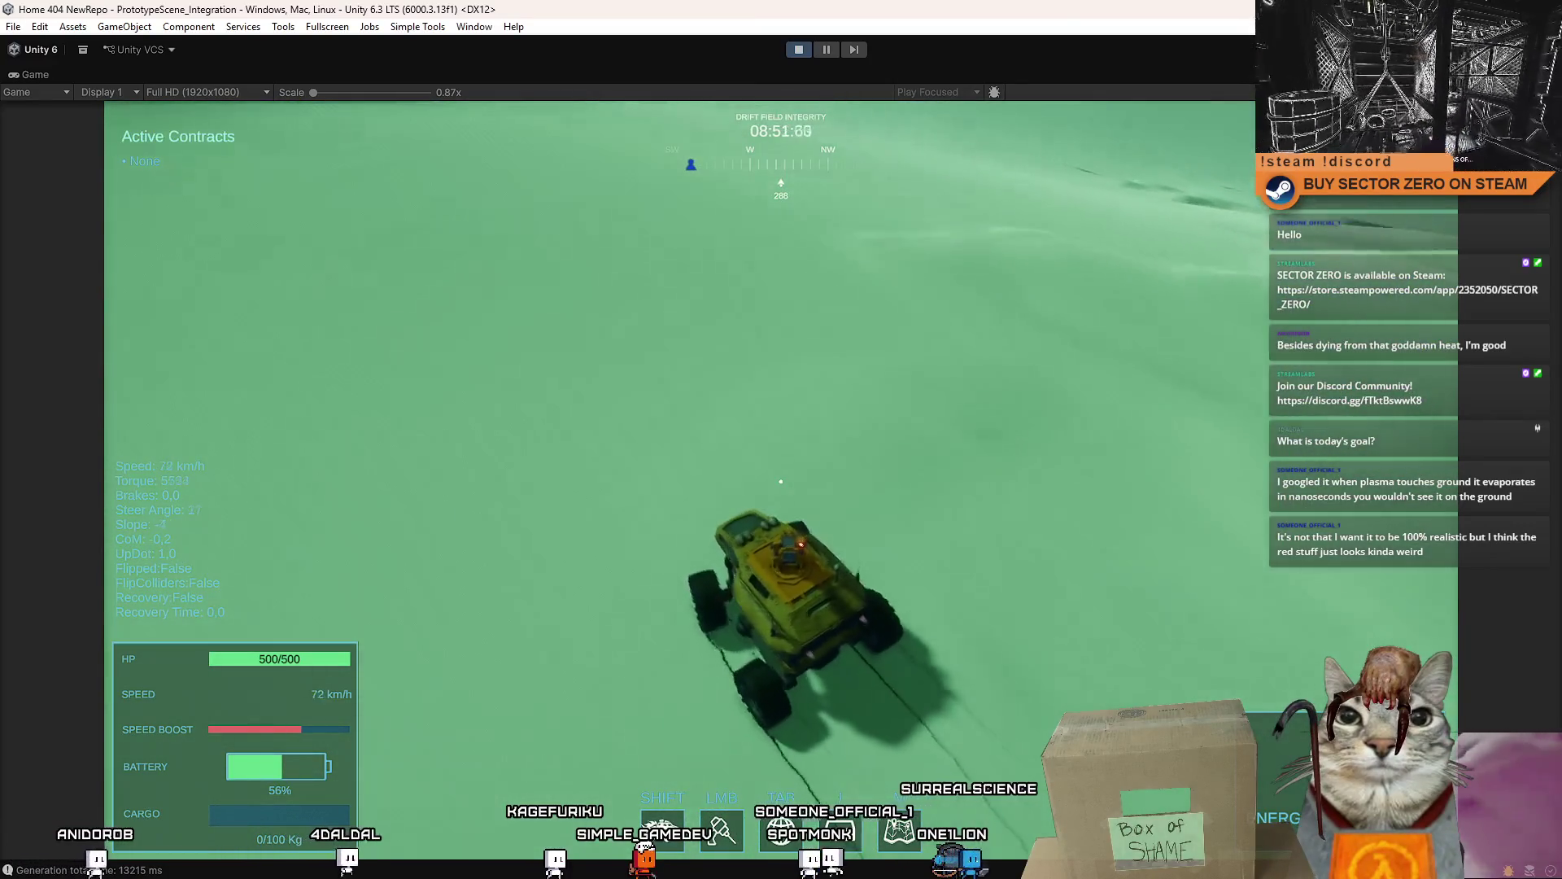
pyautogui.press('d')
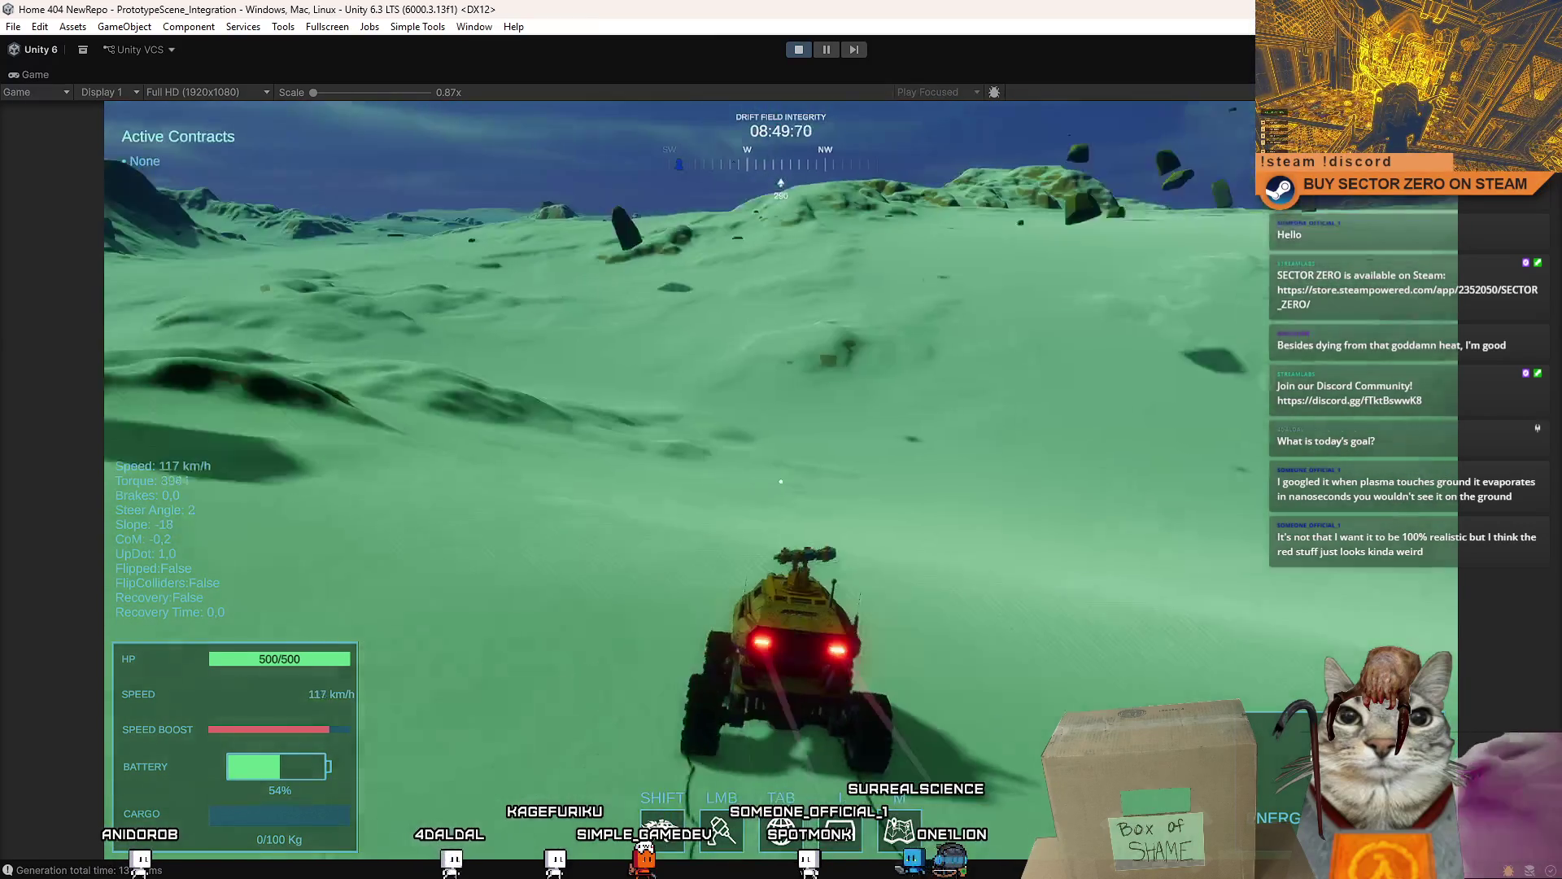
pyautogui.press('a')
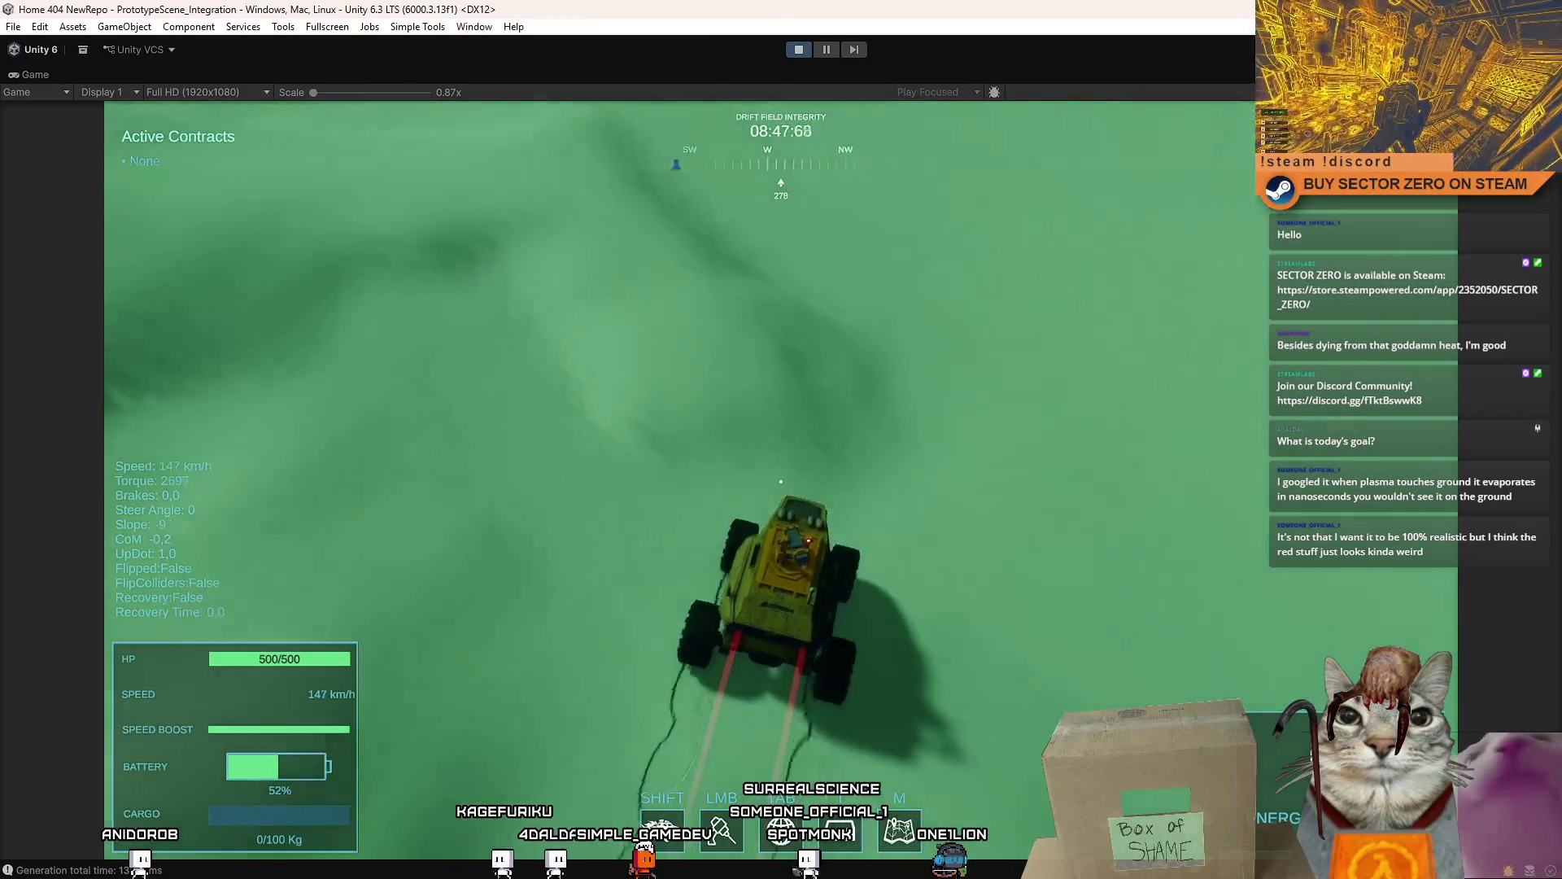
pyautogui.press('w')
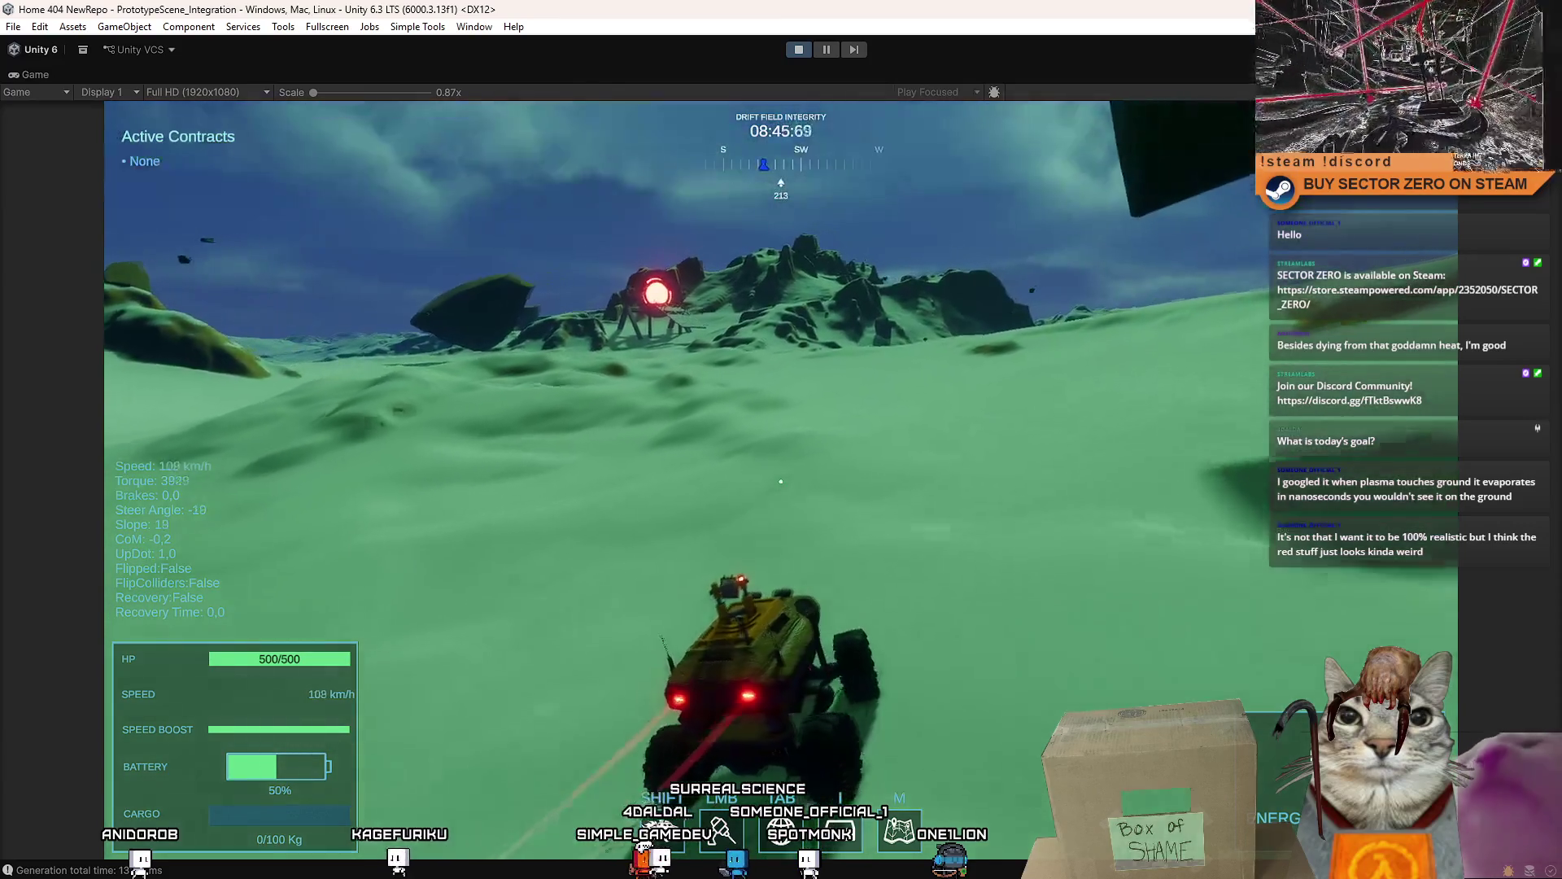
pyautogui.press('s')
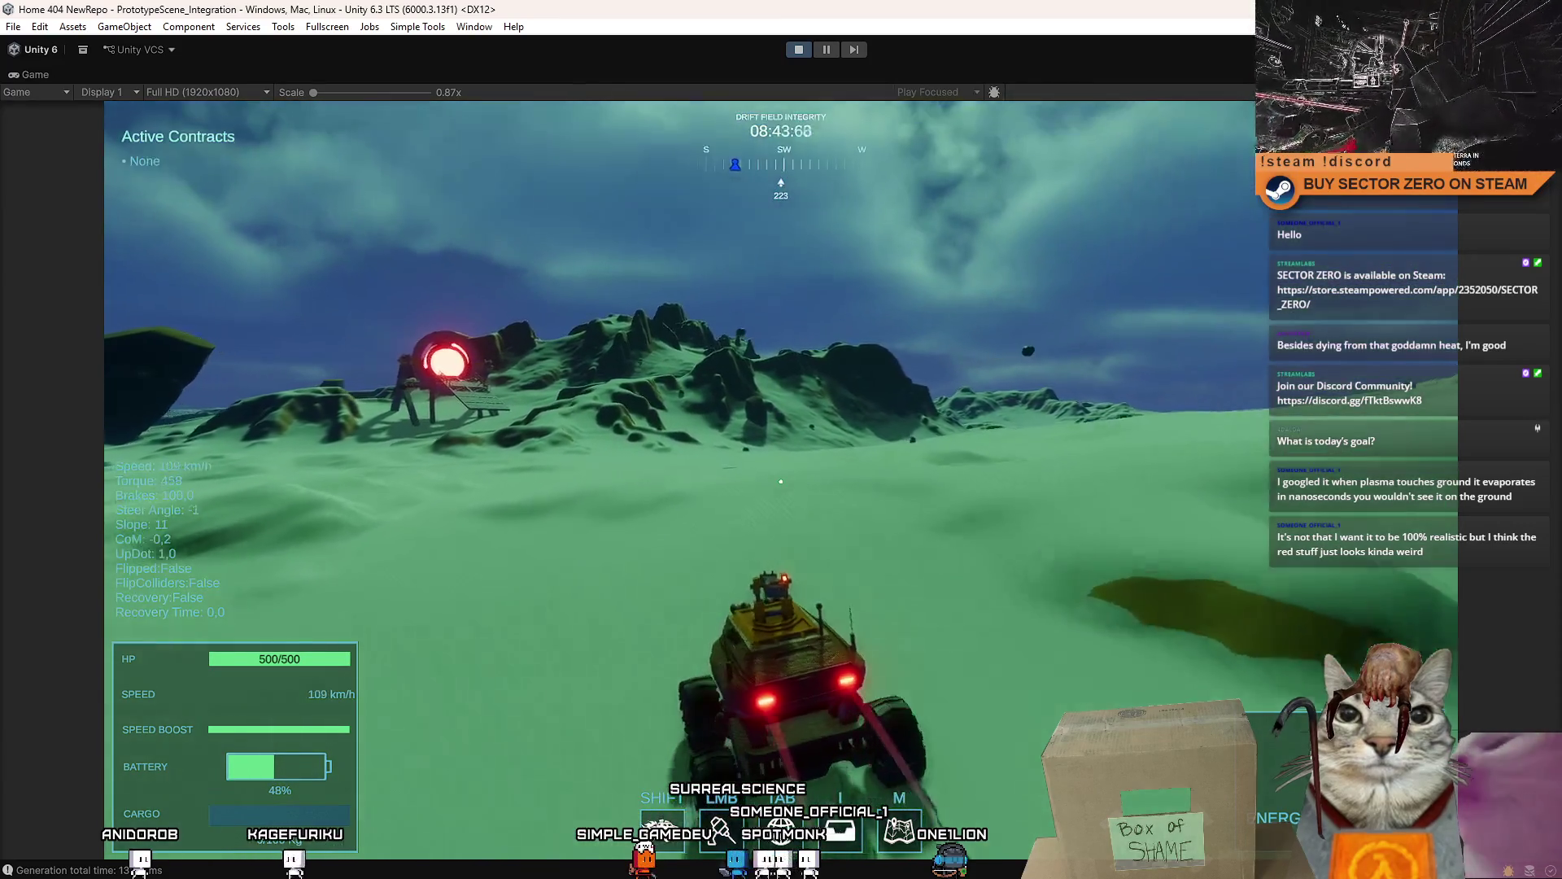
pyautogui.press('s')
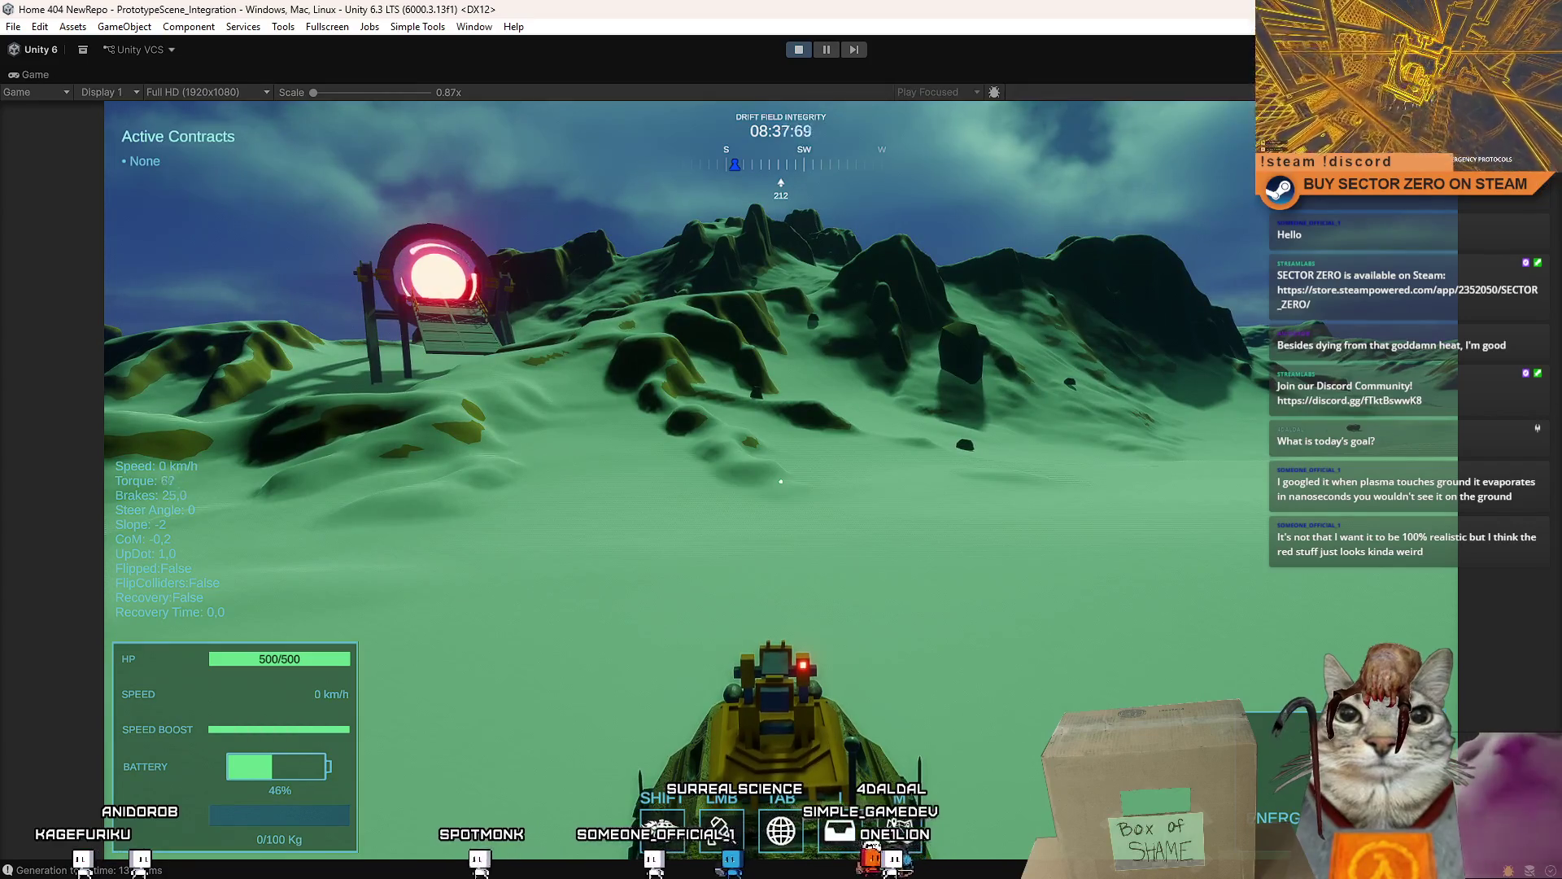
pyautogui.hotkey('shift', 'w')
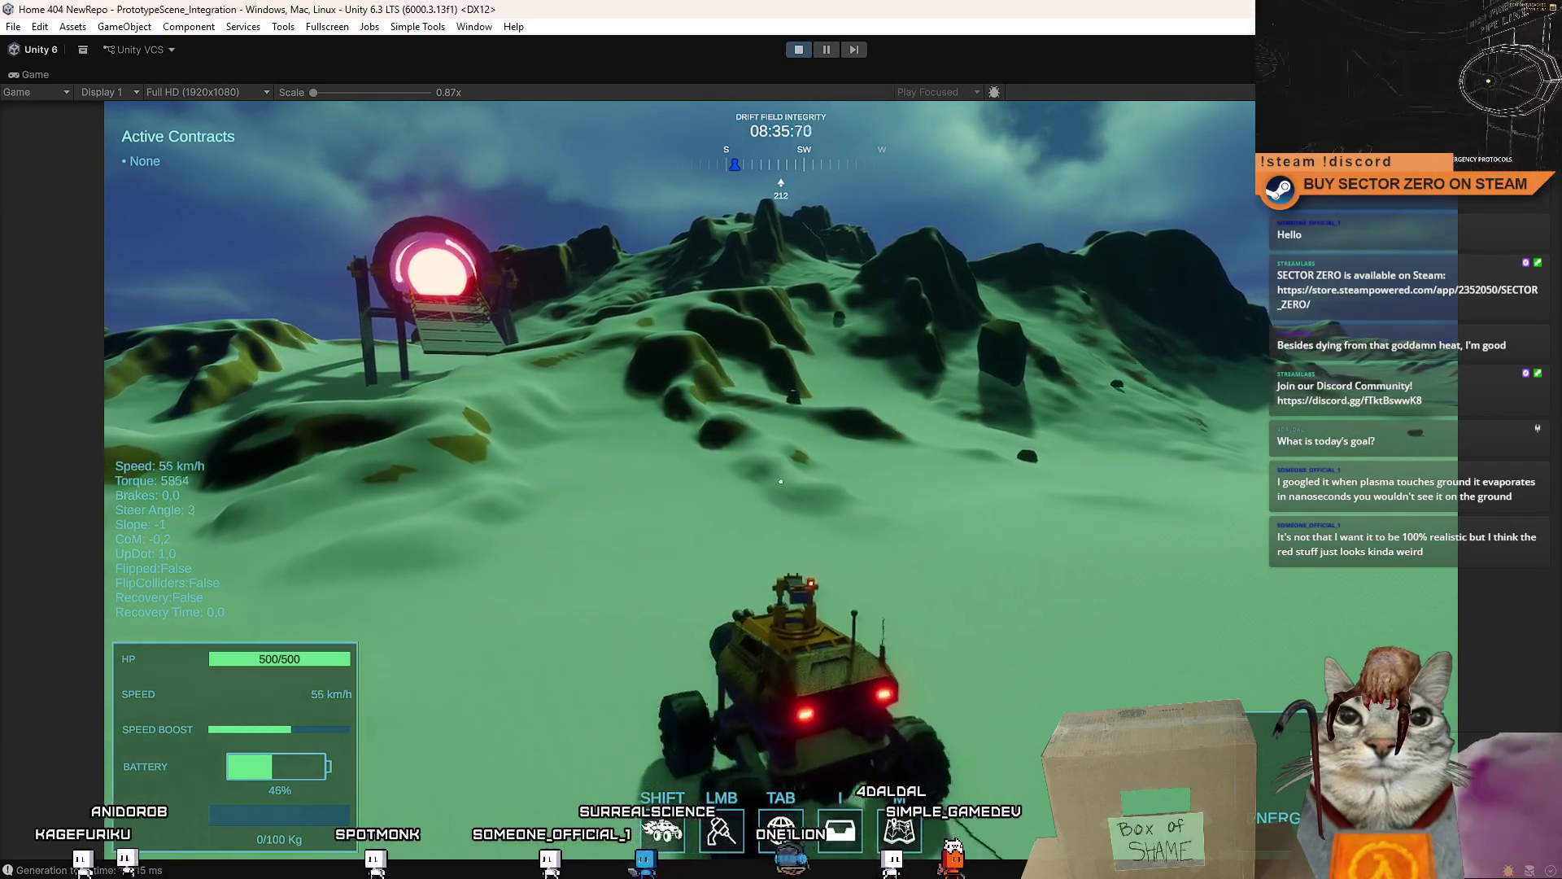
pyautogui.press('a')
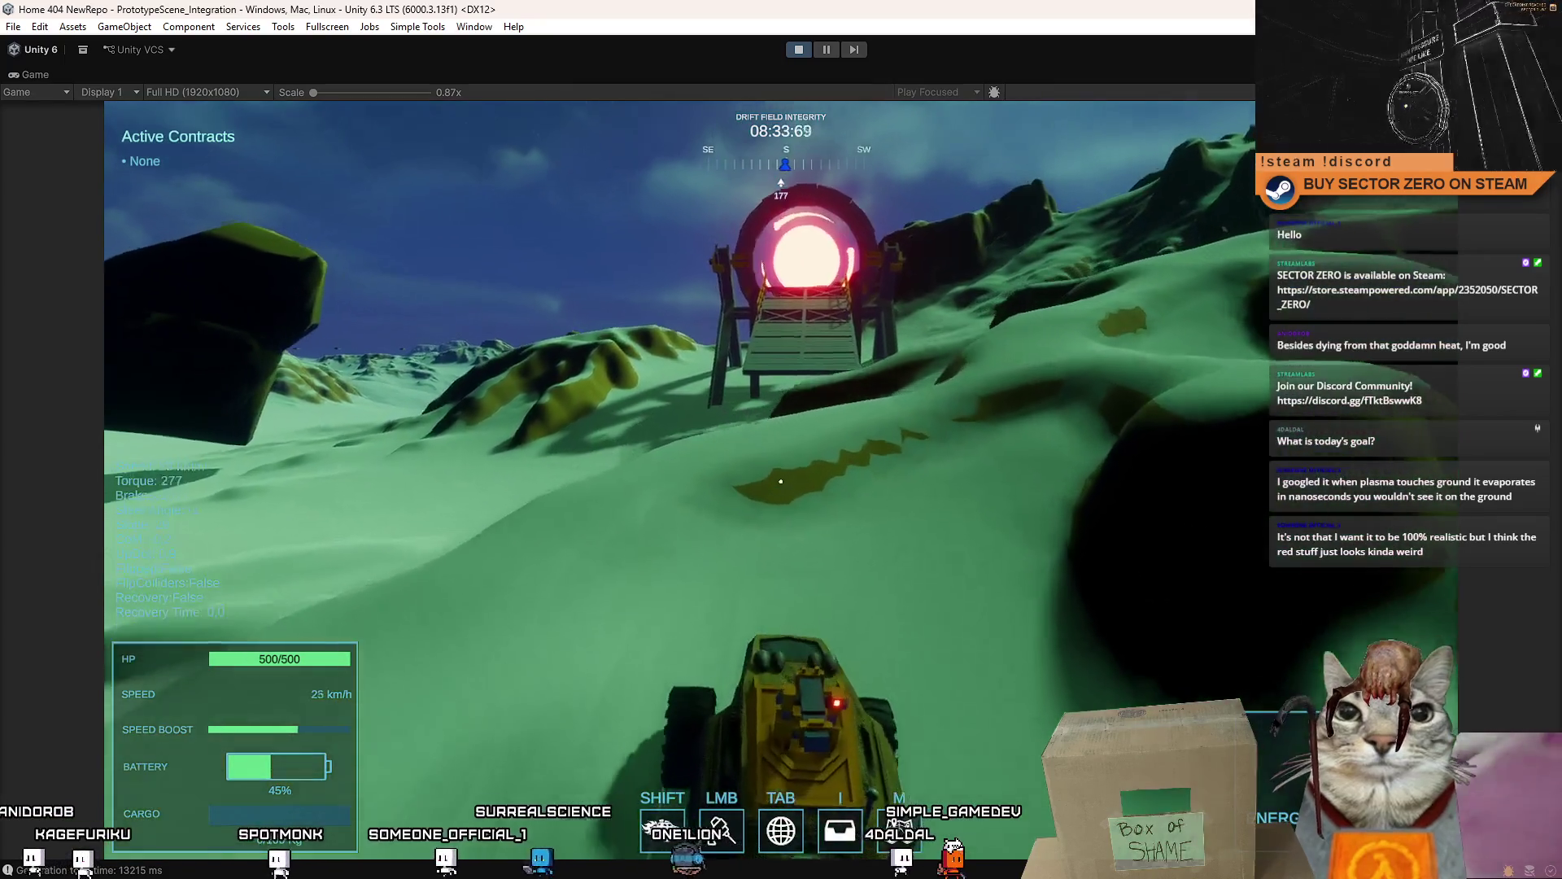
pyautogui.press('a')
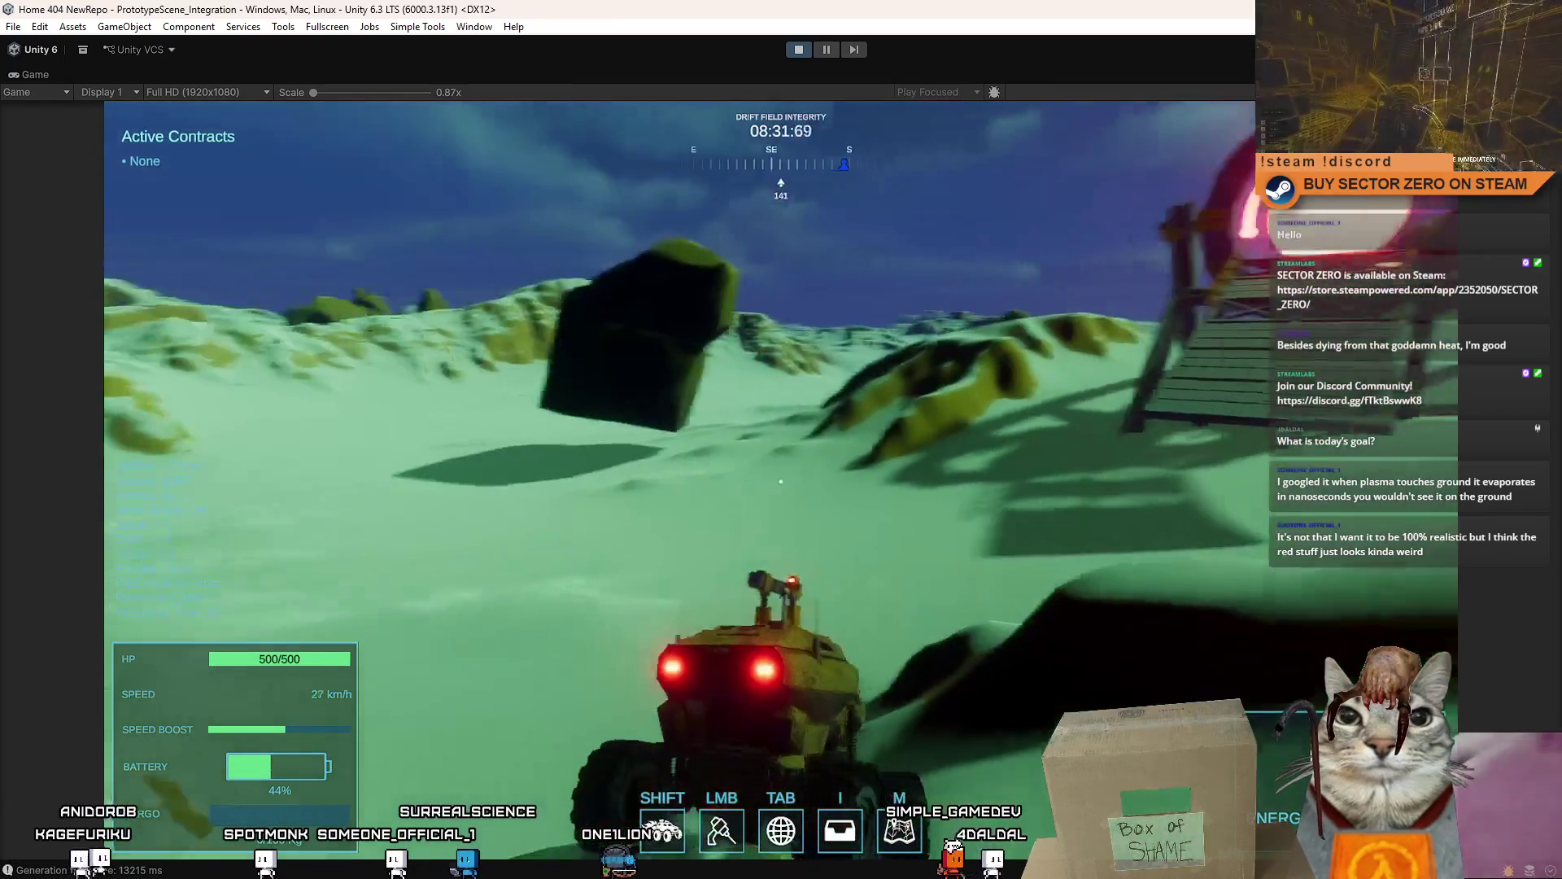
pyautogui.press('Escape')
pyautogui.press('Escape')
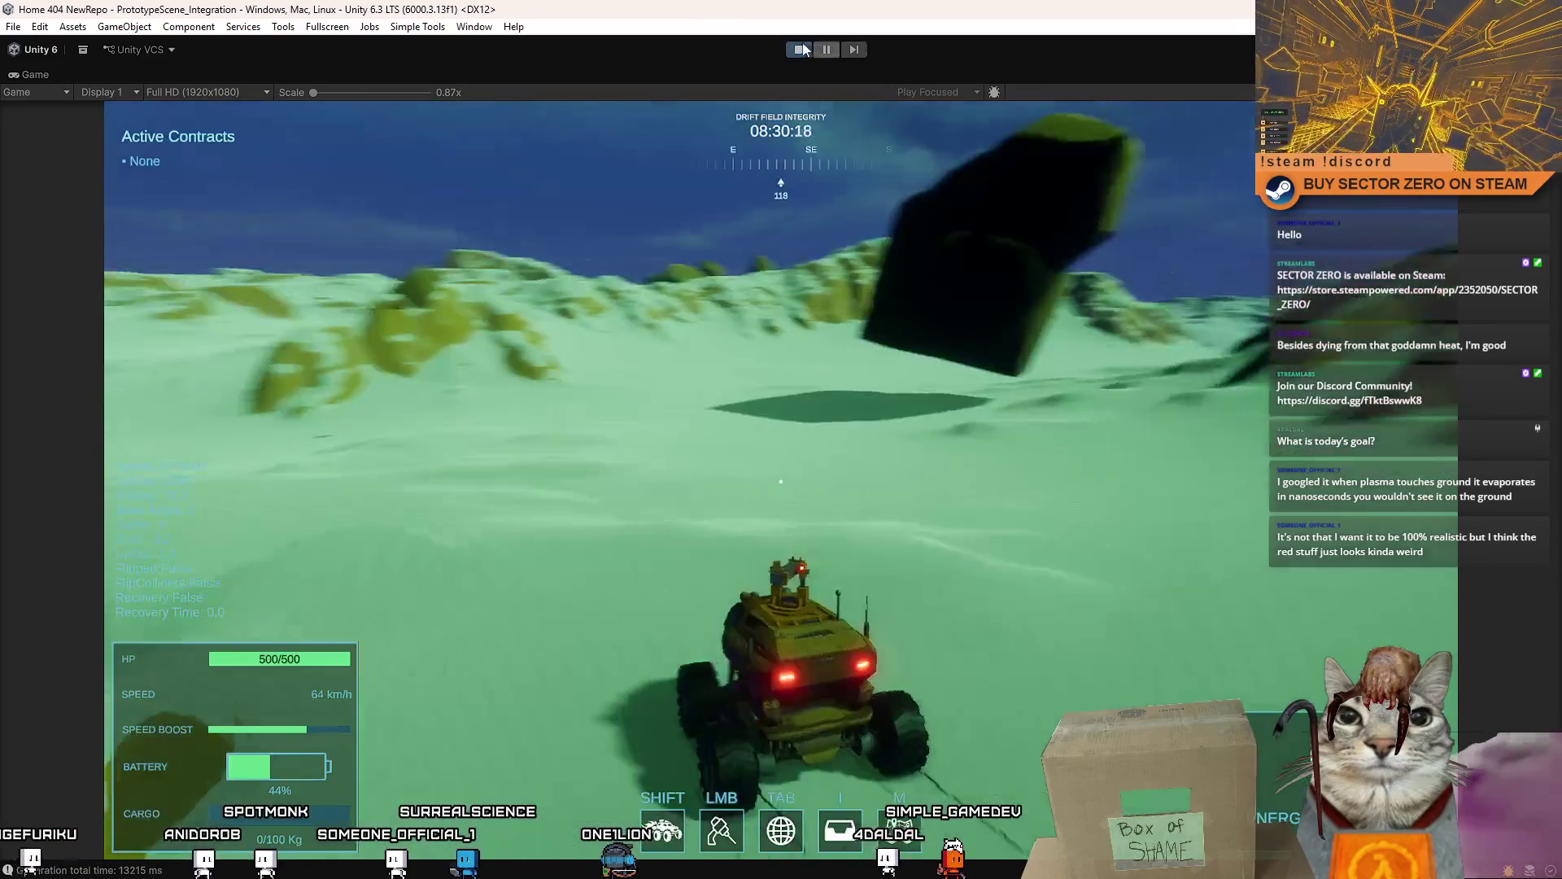
pyautogui.click(802, 50)
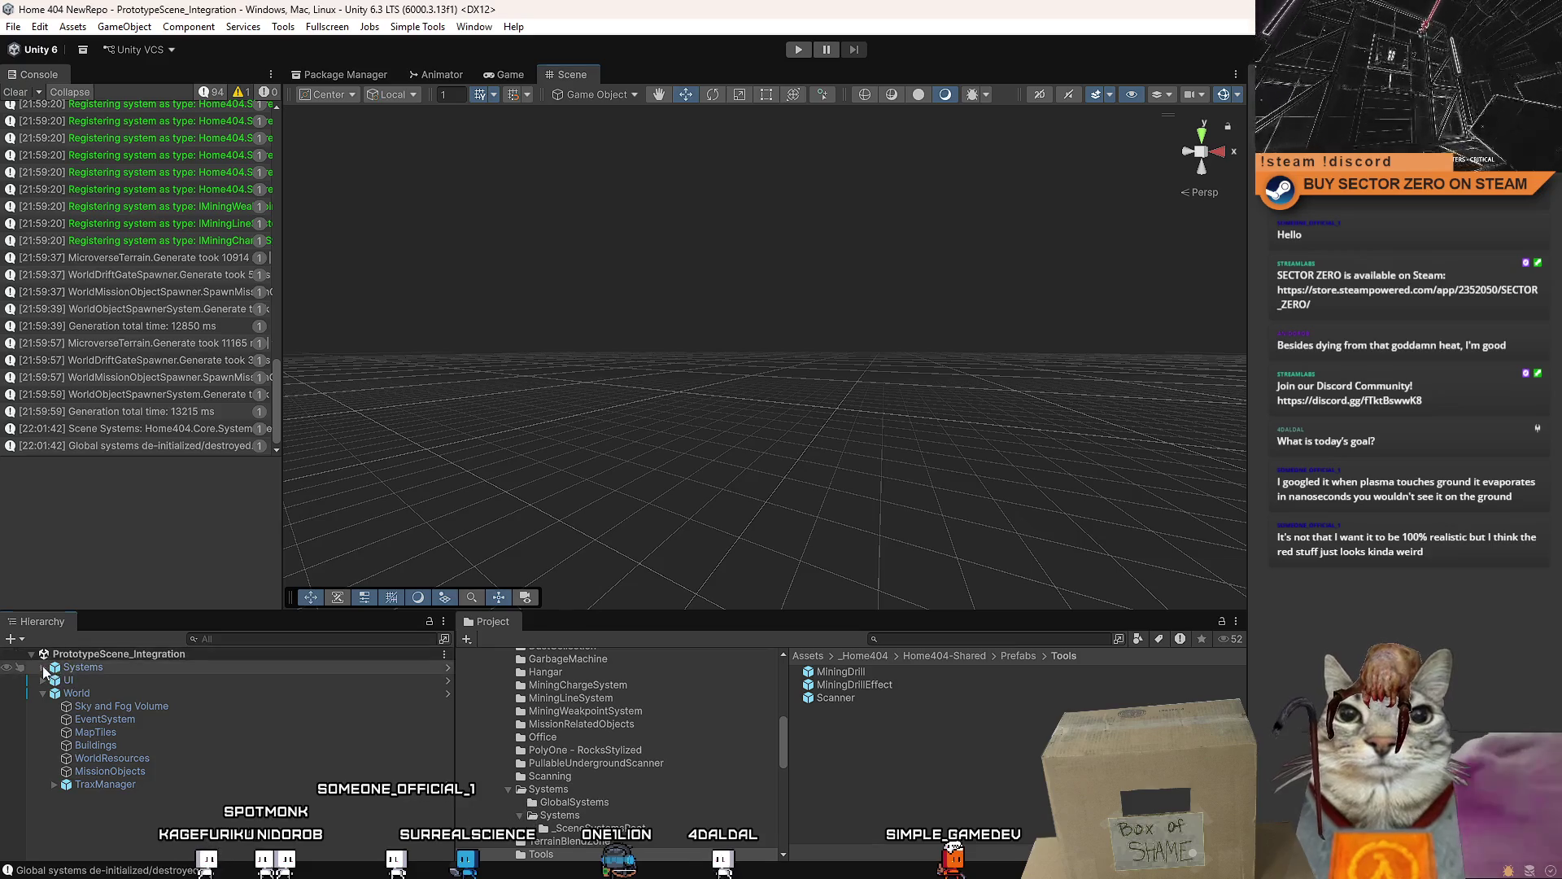
# - Locate the MaterialEmissionHandler prefab, show it in the Inspector and add a new material list entry
pyautogui.click(53, 666)
pyautogui.click(249, 640)
pyautogui.write('emission han')
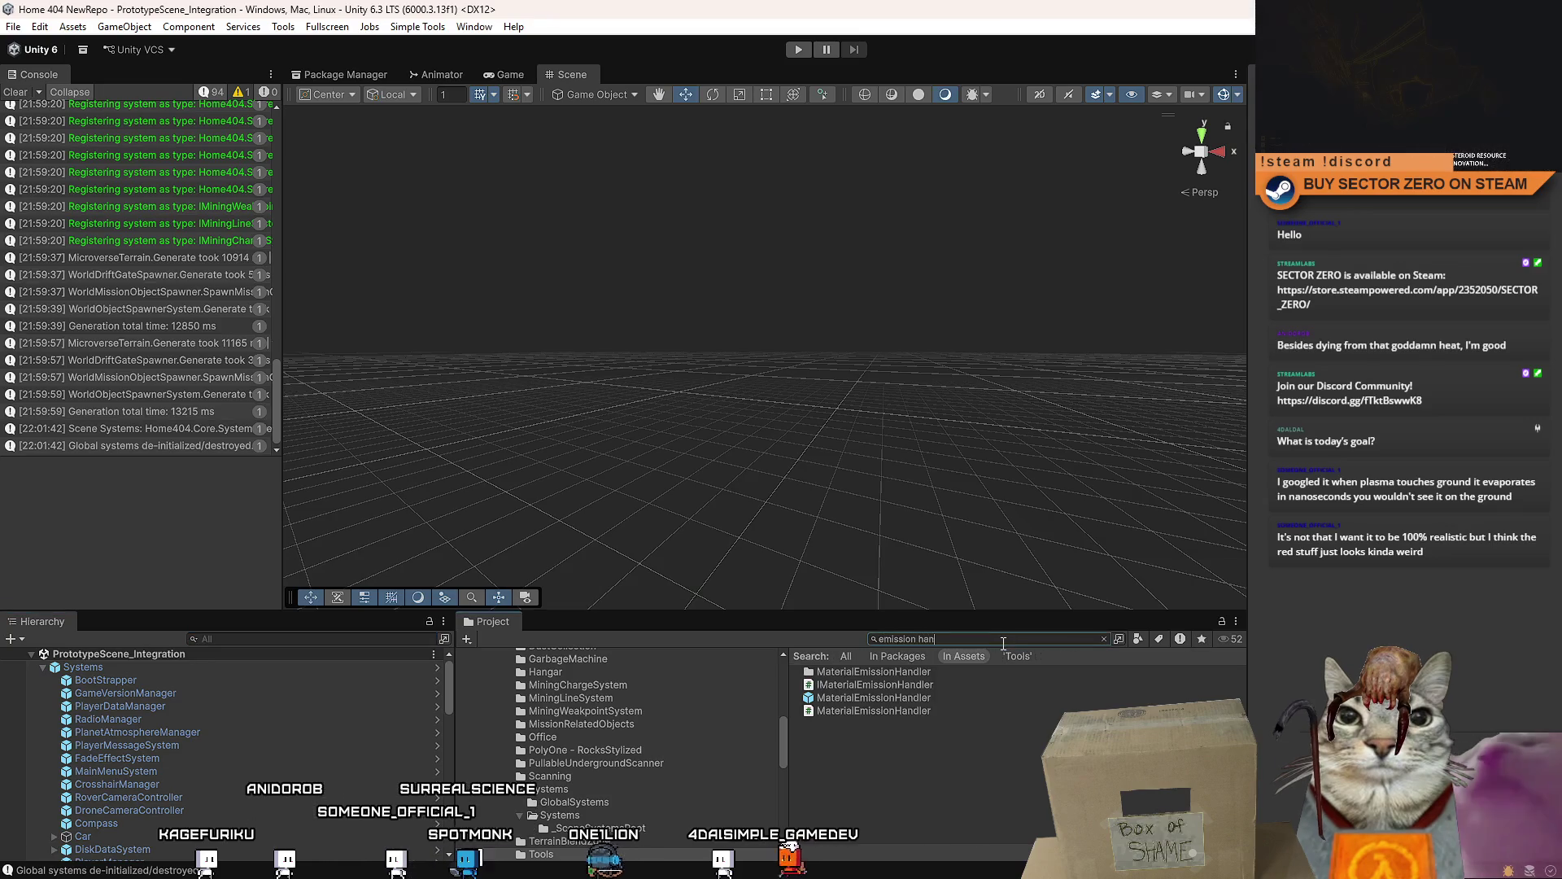
pyautogui.click(922, 697)
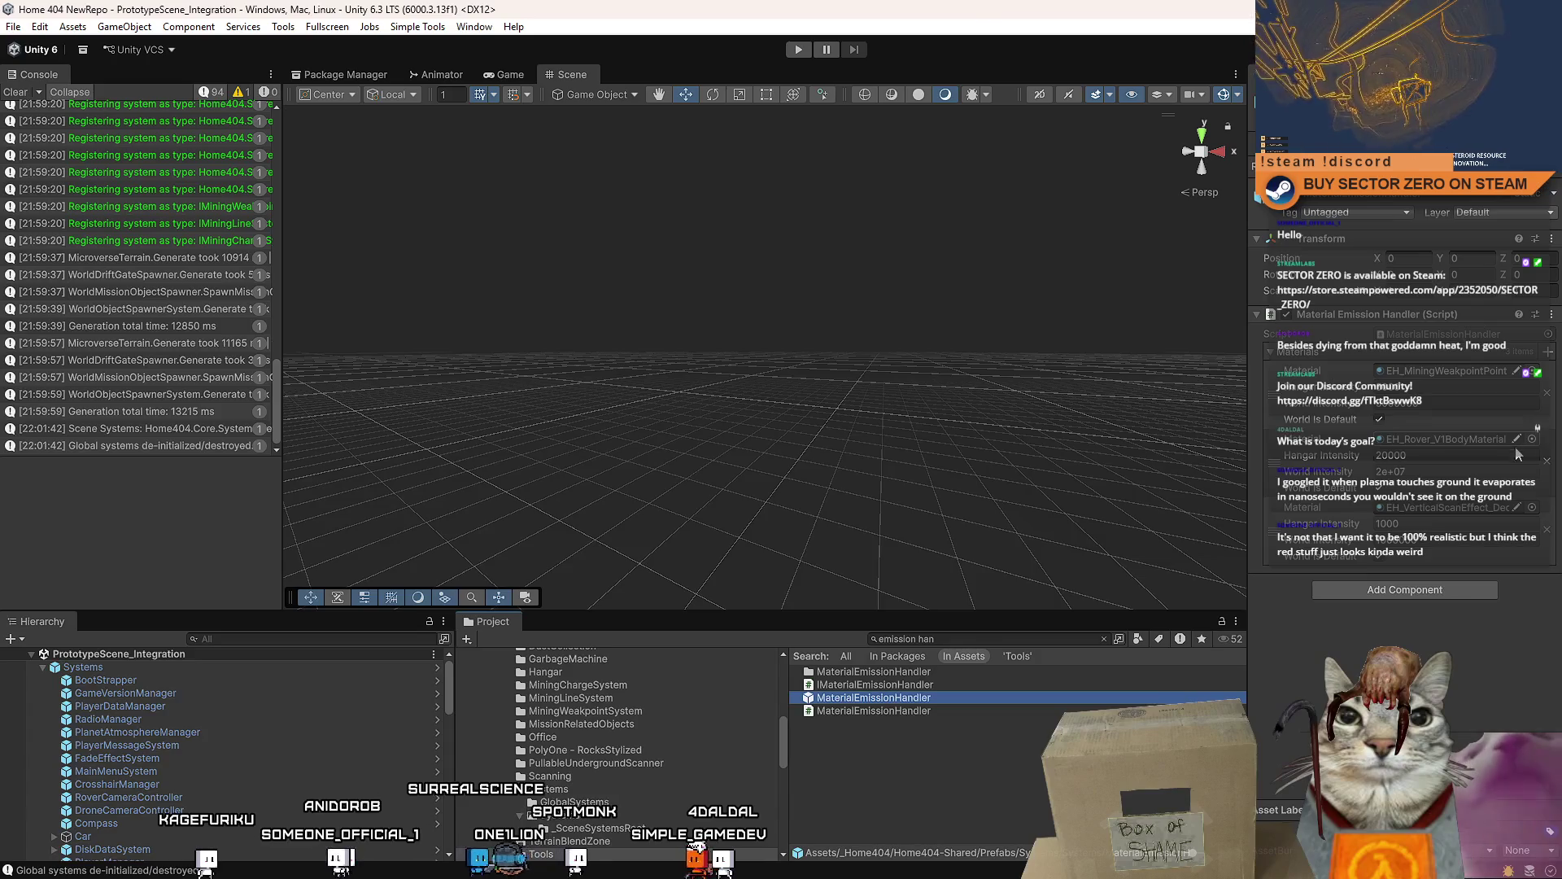
pyautogui.click(1550, 354)
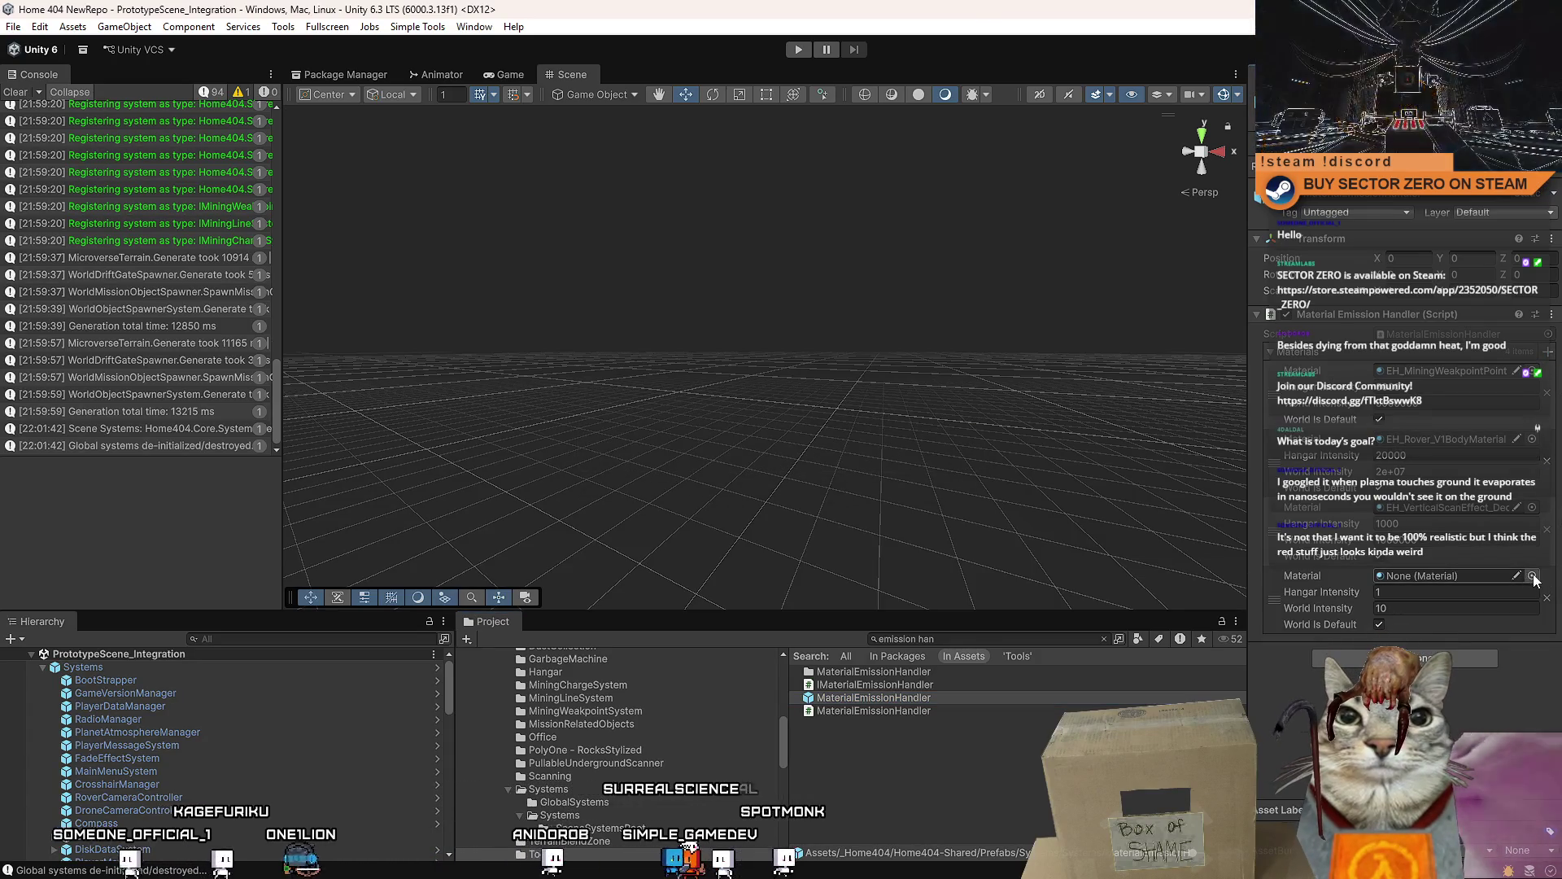
# - Assign EH_ChargeGreen as the new emission entry's material via the object picker
pyautogui.click(1534, 576)
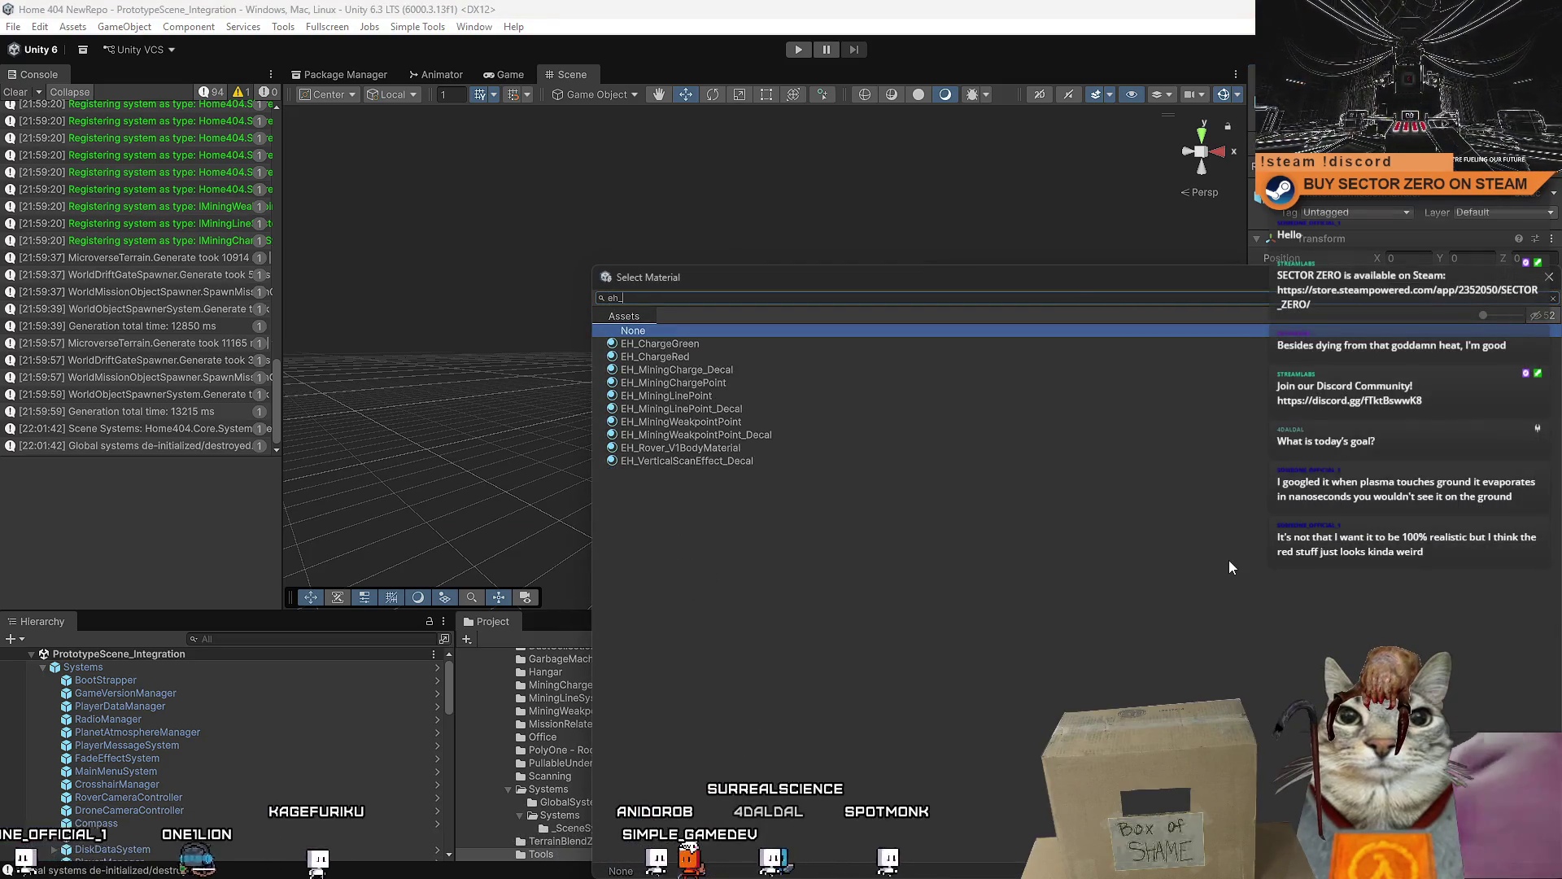
pyautogui.press('Down')
pyautogui.press('Down')
pyautogui.press('Up')
pyautogui.press('Return')
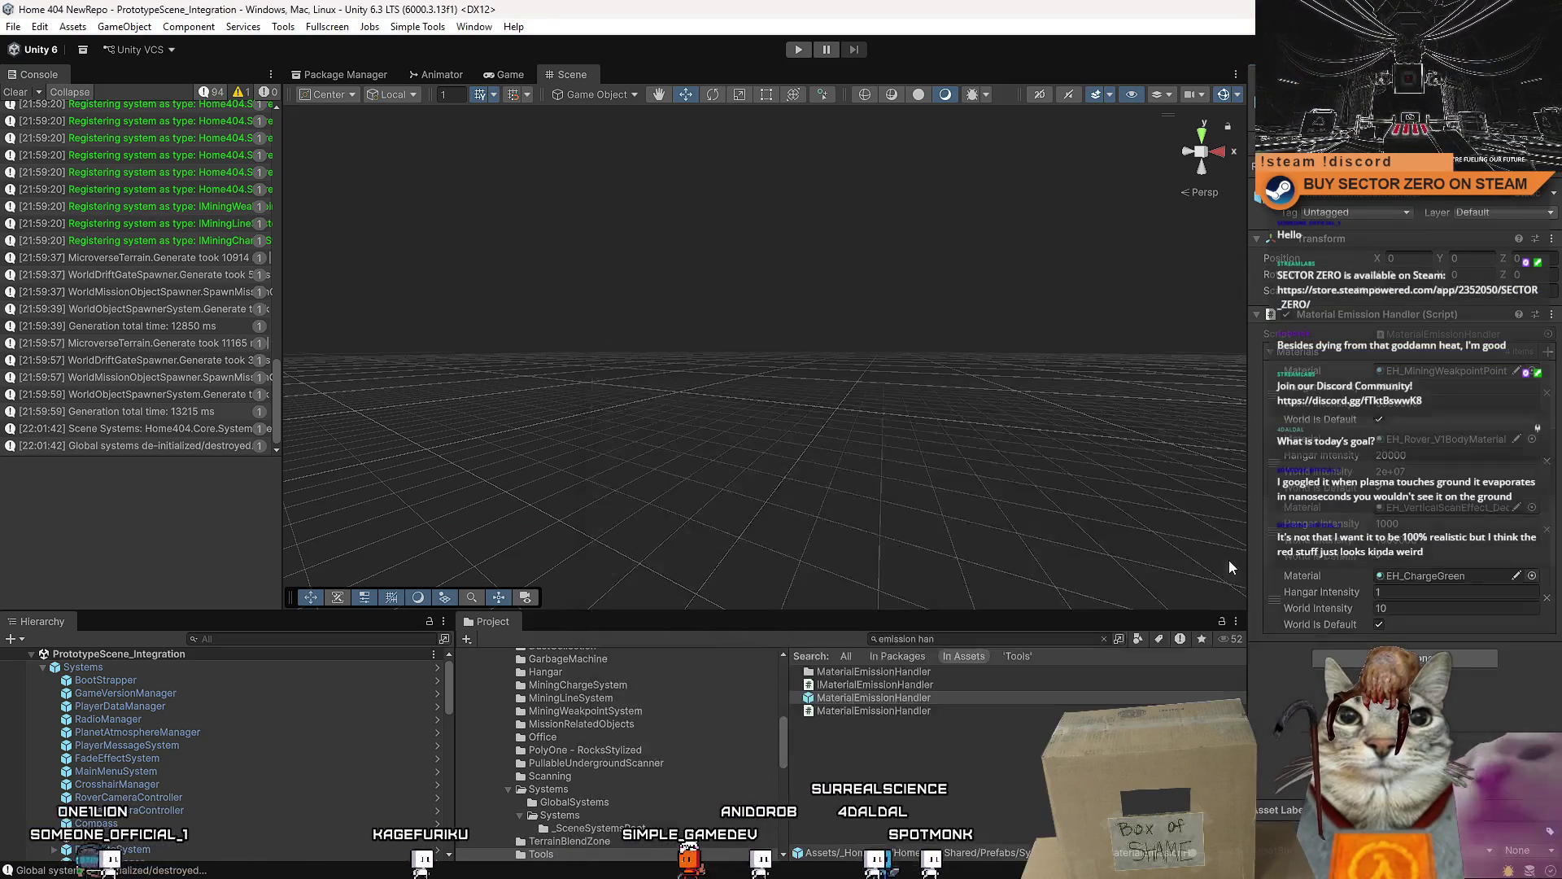
# - Ping EH_ChargeGreen in the Project and view its material properties showing the emission intensity
pyautogui.click(1460, 581)
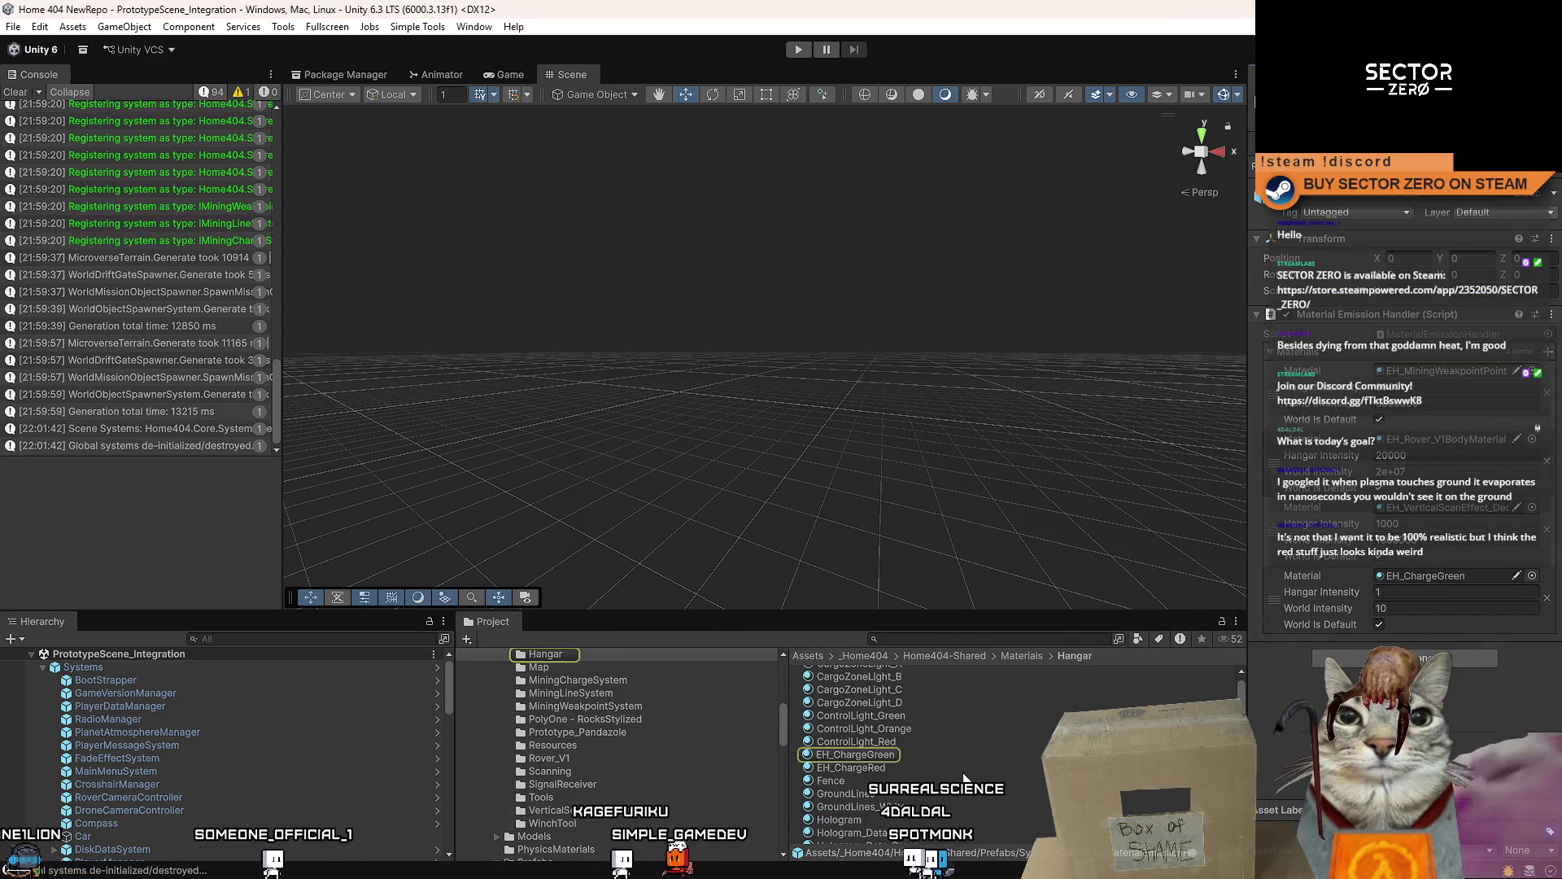
pyautogui.click(885, 756)
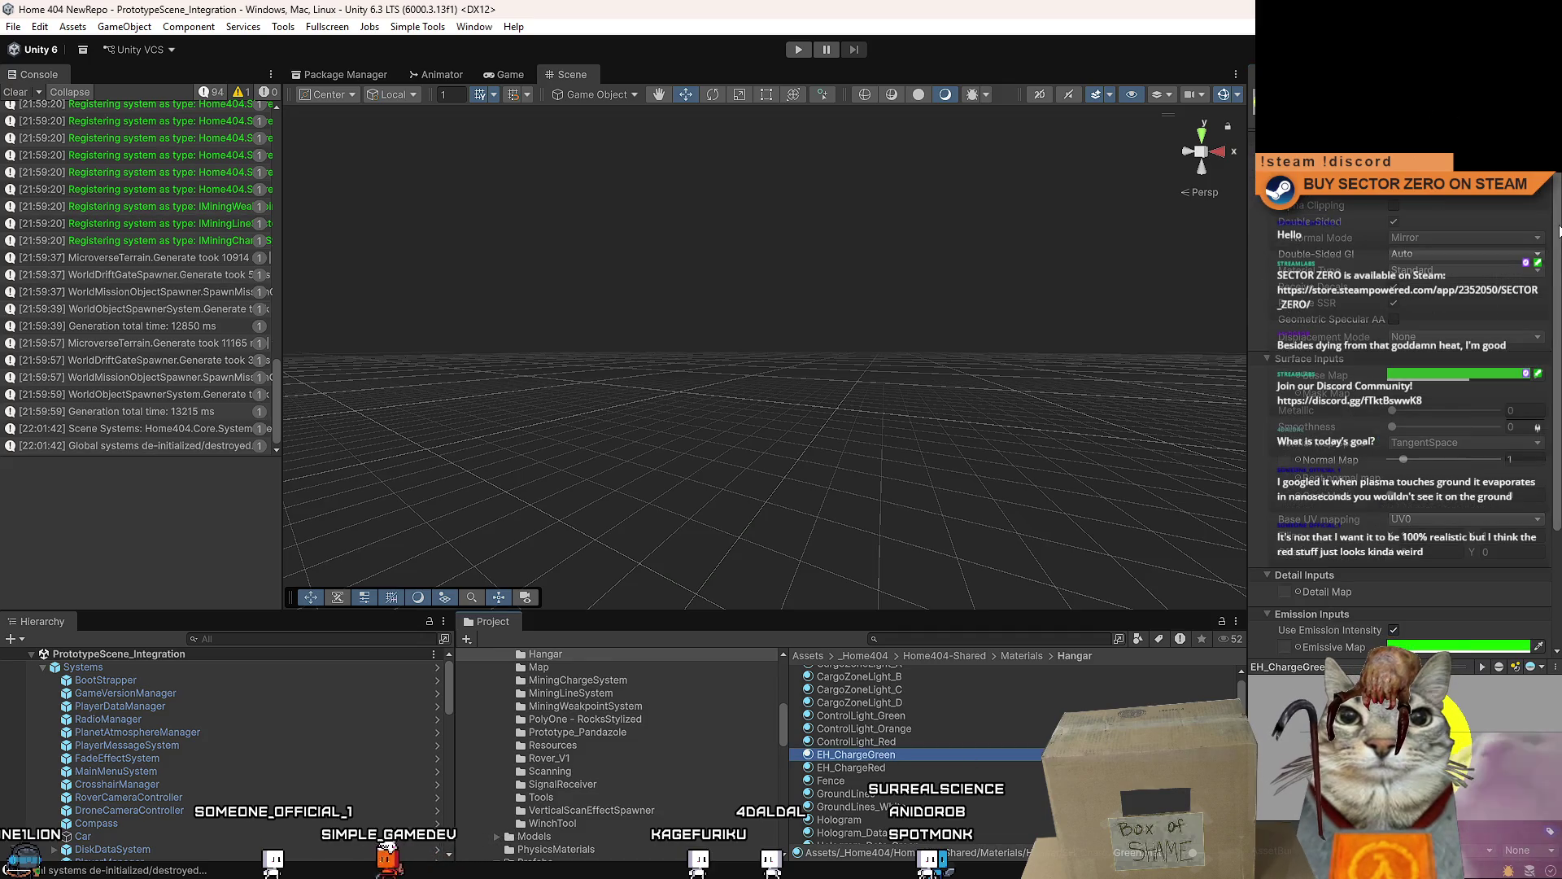
pyautogui.scroll(-3, 1404, 427)
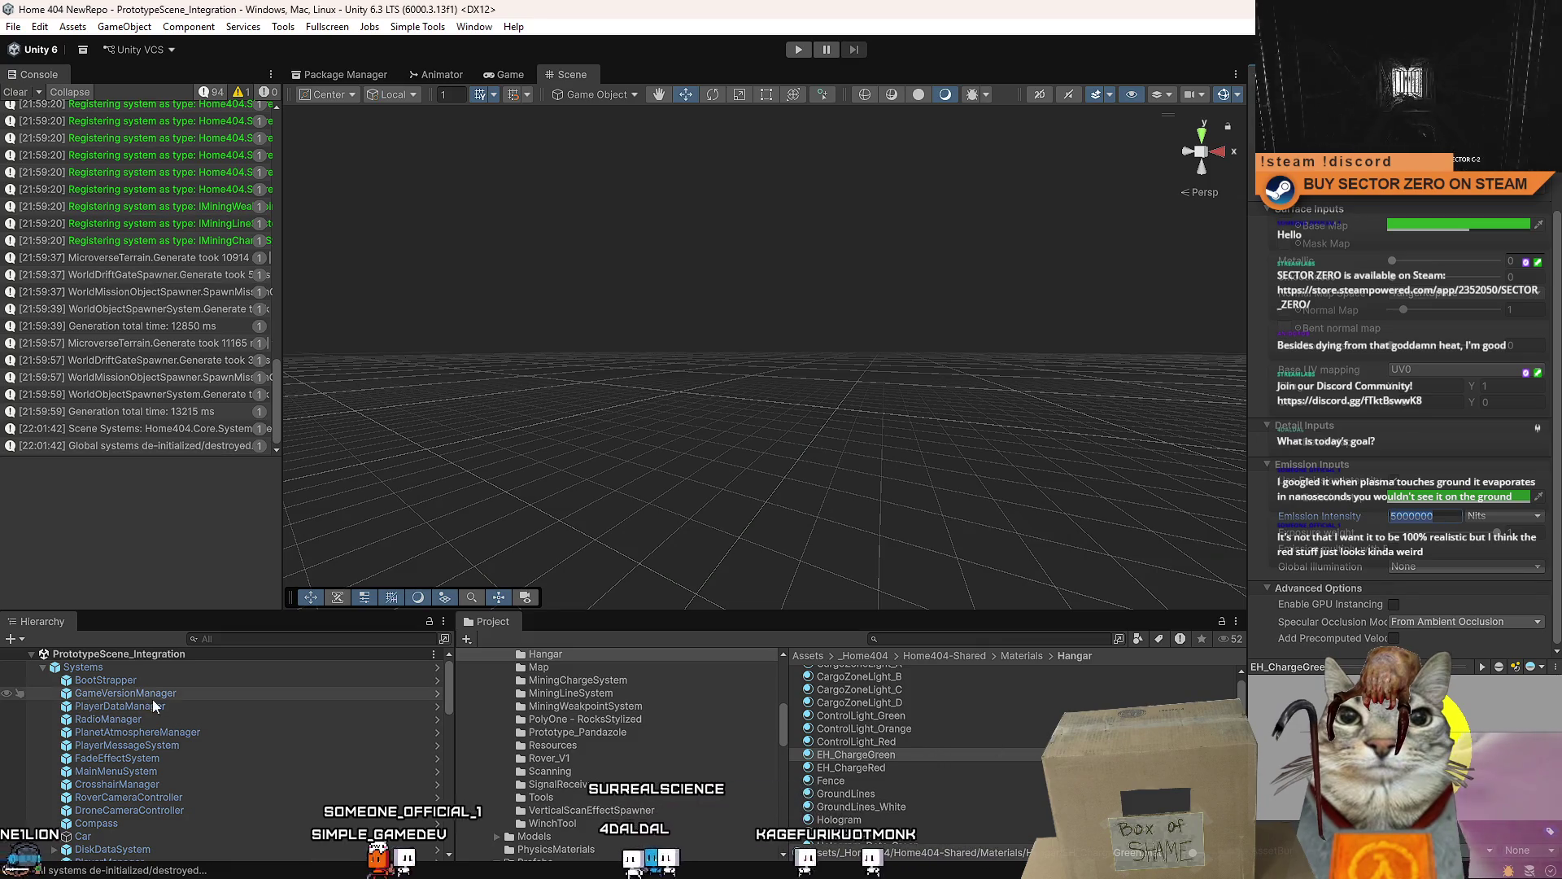
pyautogui.hotkey('ctrl', 'f')
pyautogui.write('em')
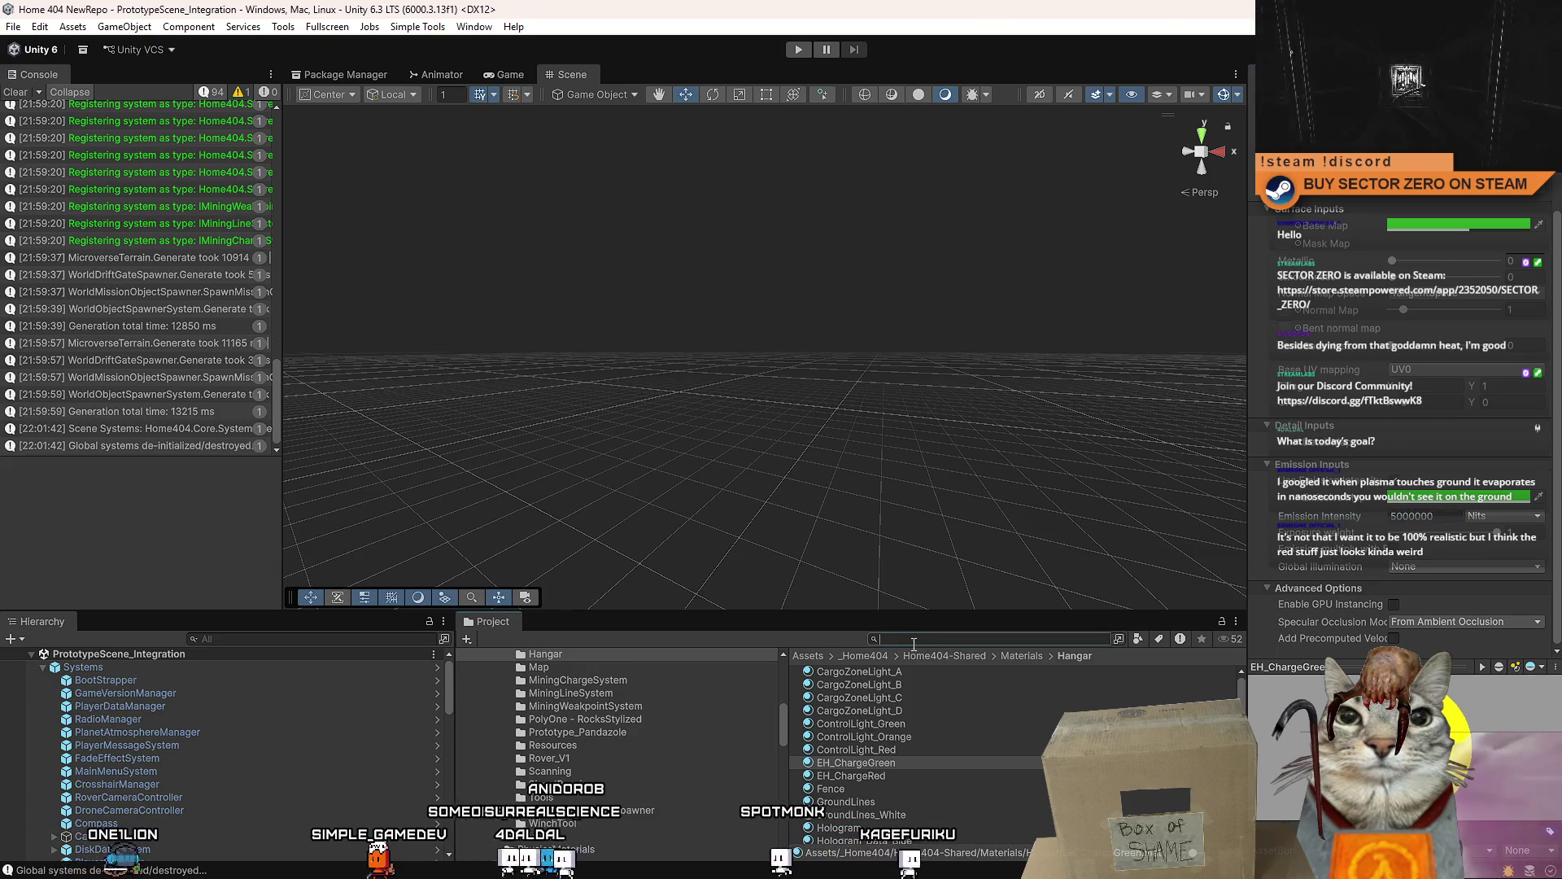
pyautogui.write('ission h')
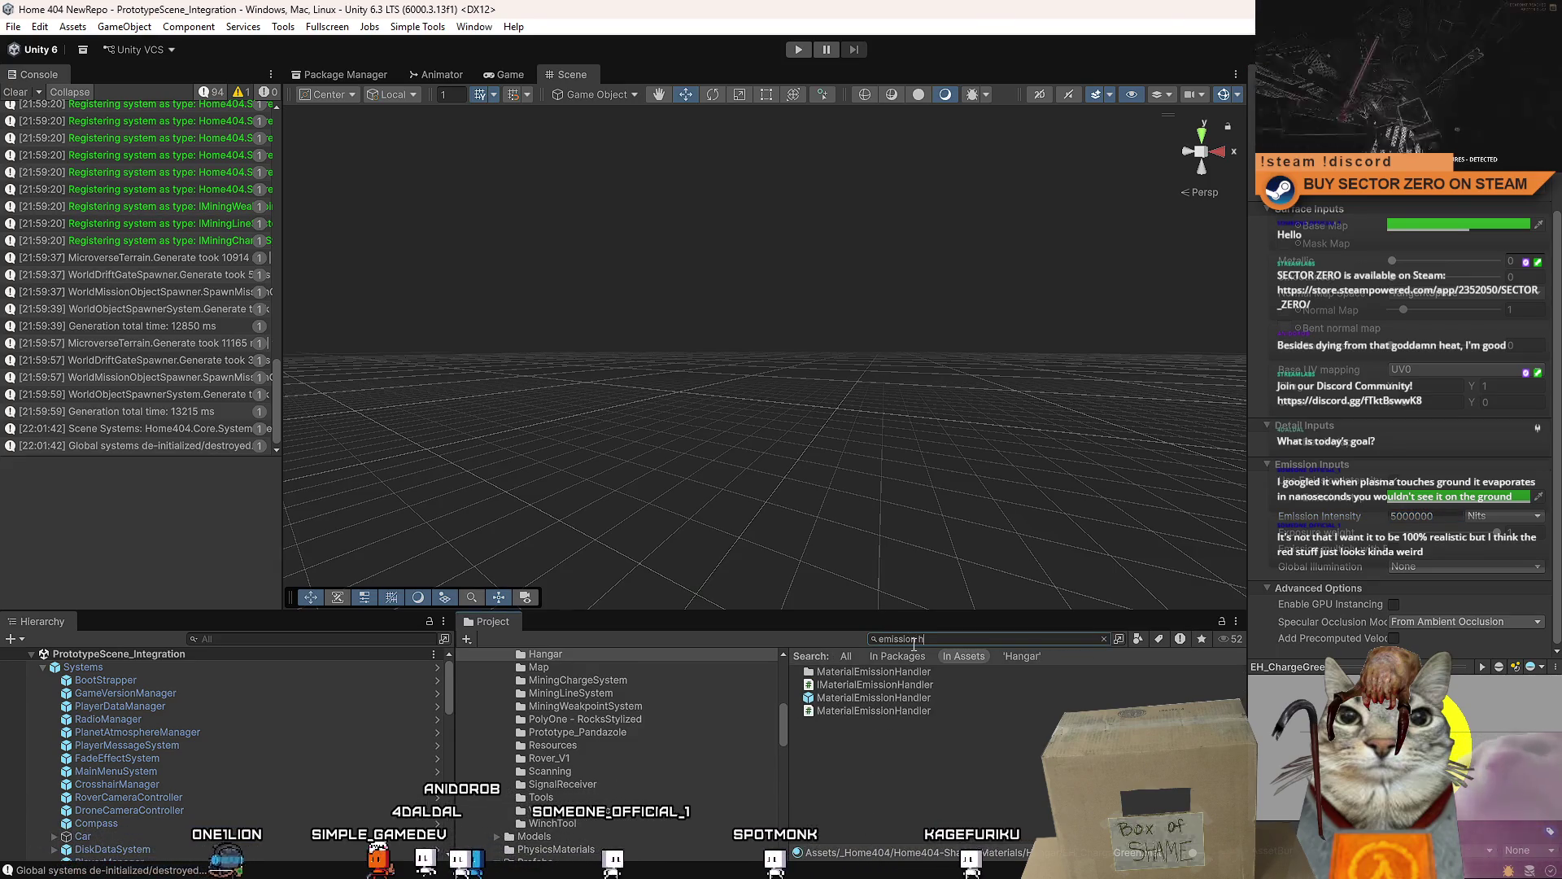
# - Reselect the MaterialEmissionHandler and set the new entry's Hangar Intensity to 5000
pyautogui.click(913, 694)
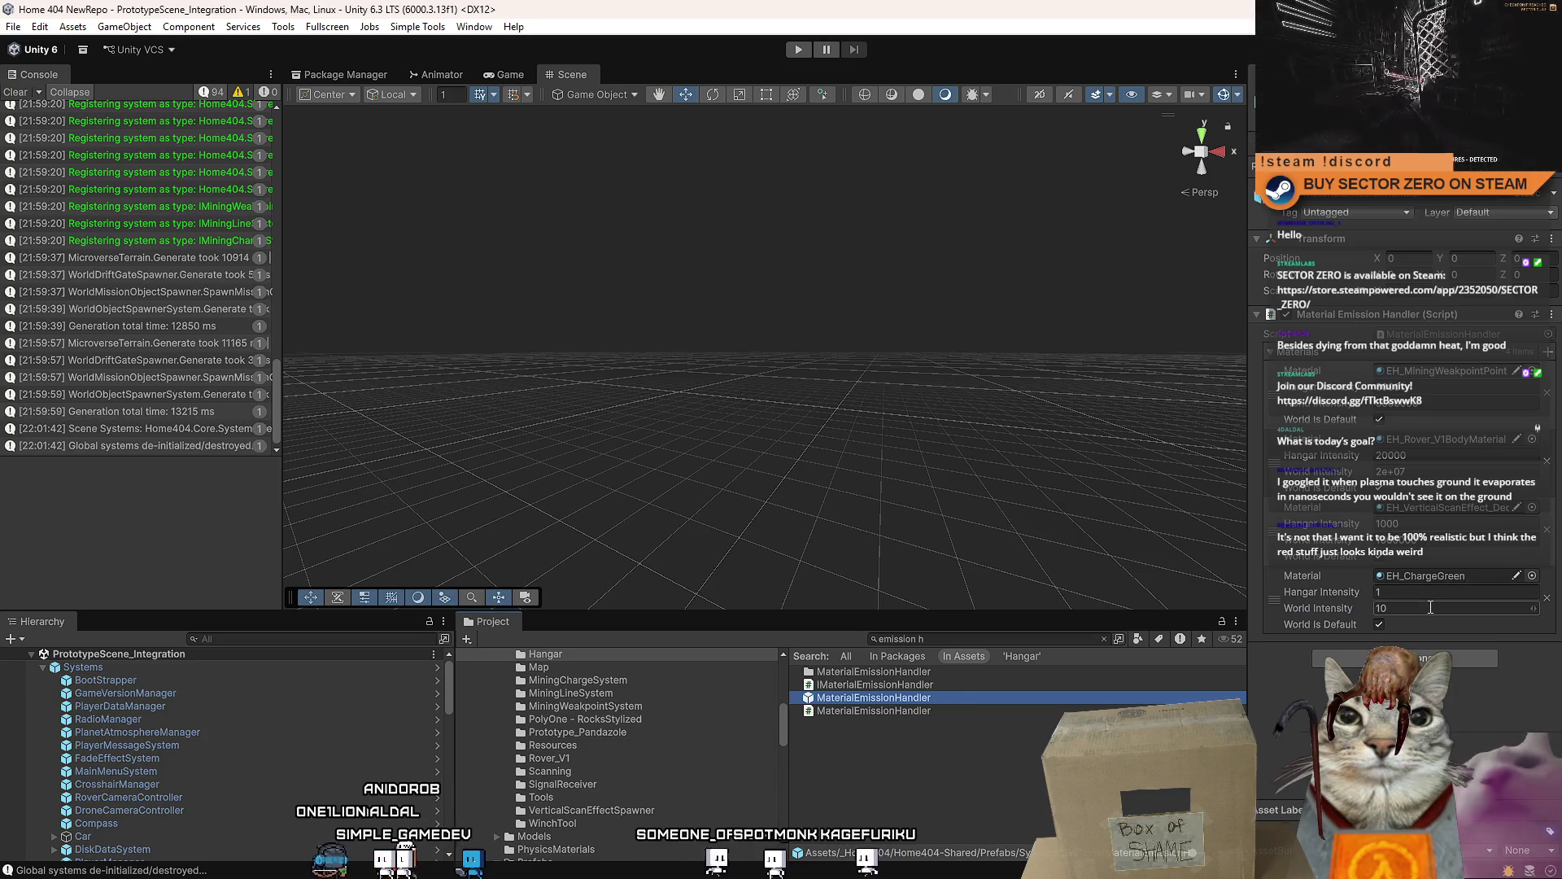
pyautogui.click(1431, 606)
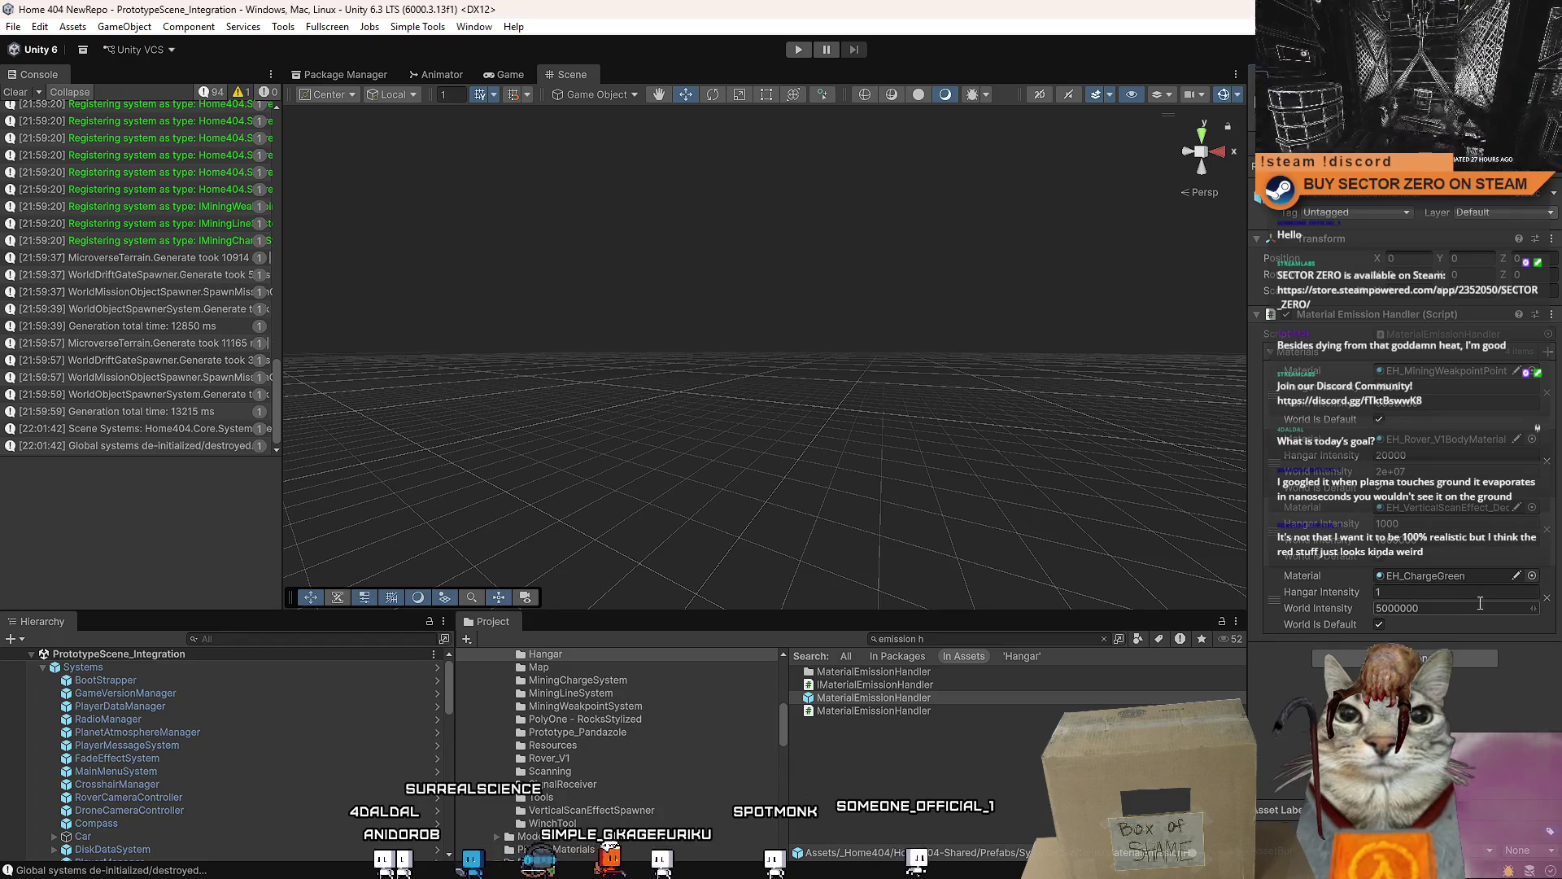
pyautogui.click(1519, 591)
pyautogui.write('5000')
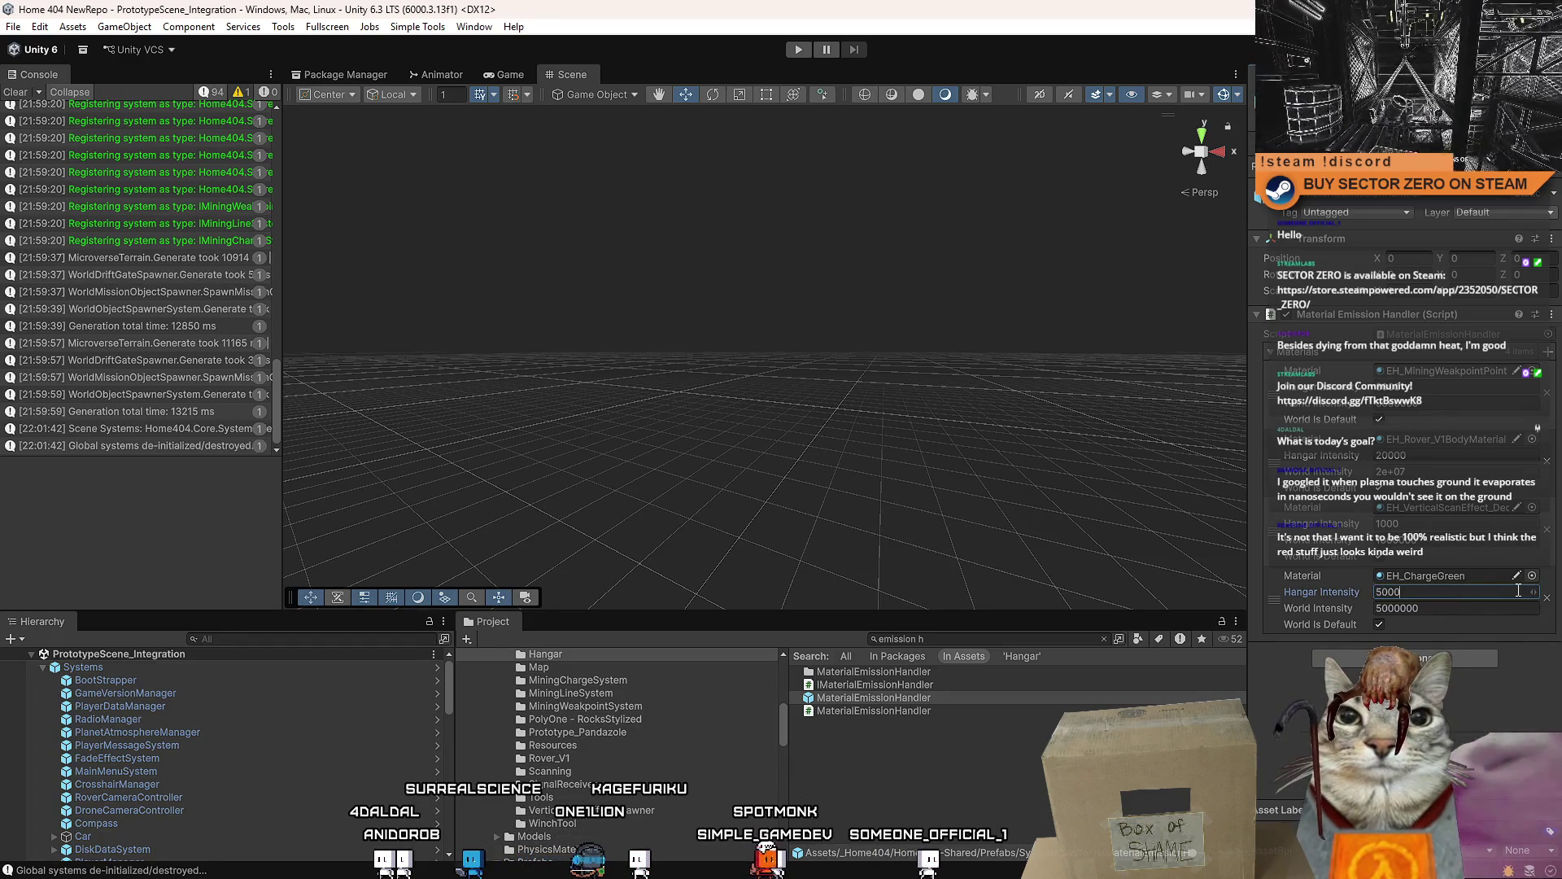
pyautogui.press('Return')
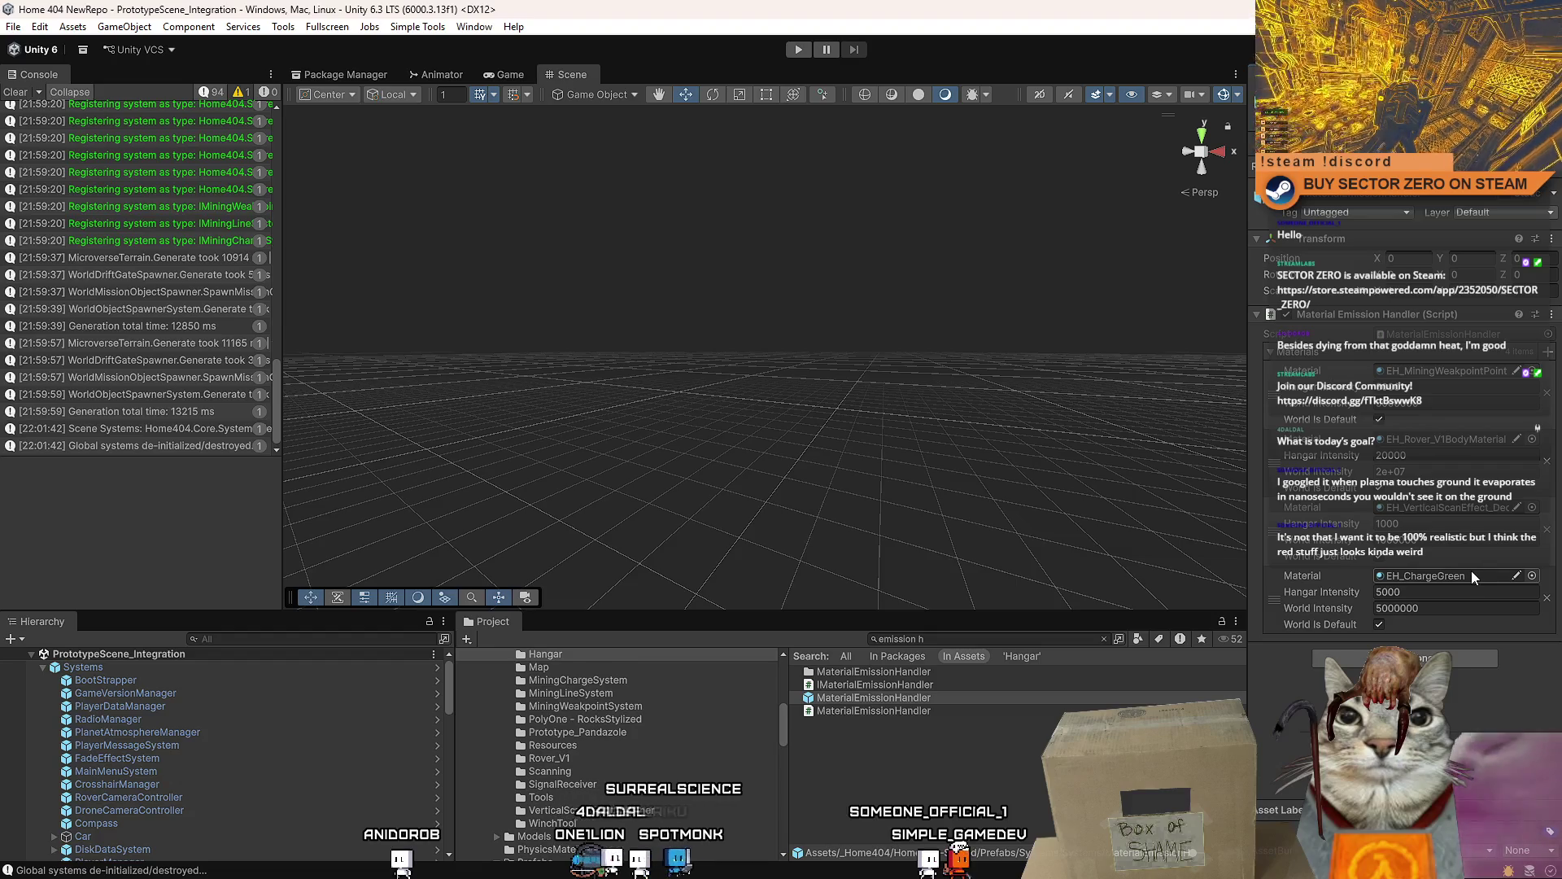
# - Swap the entry's material to EH_ChargeRed, view that material's properties and clear the console
pyautogui.click(1531, 575)
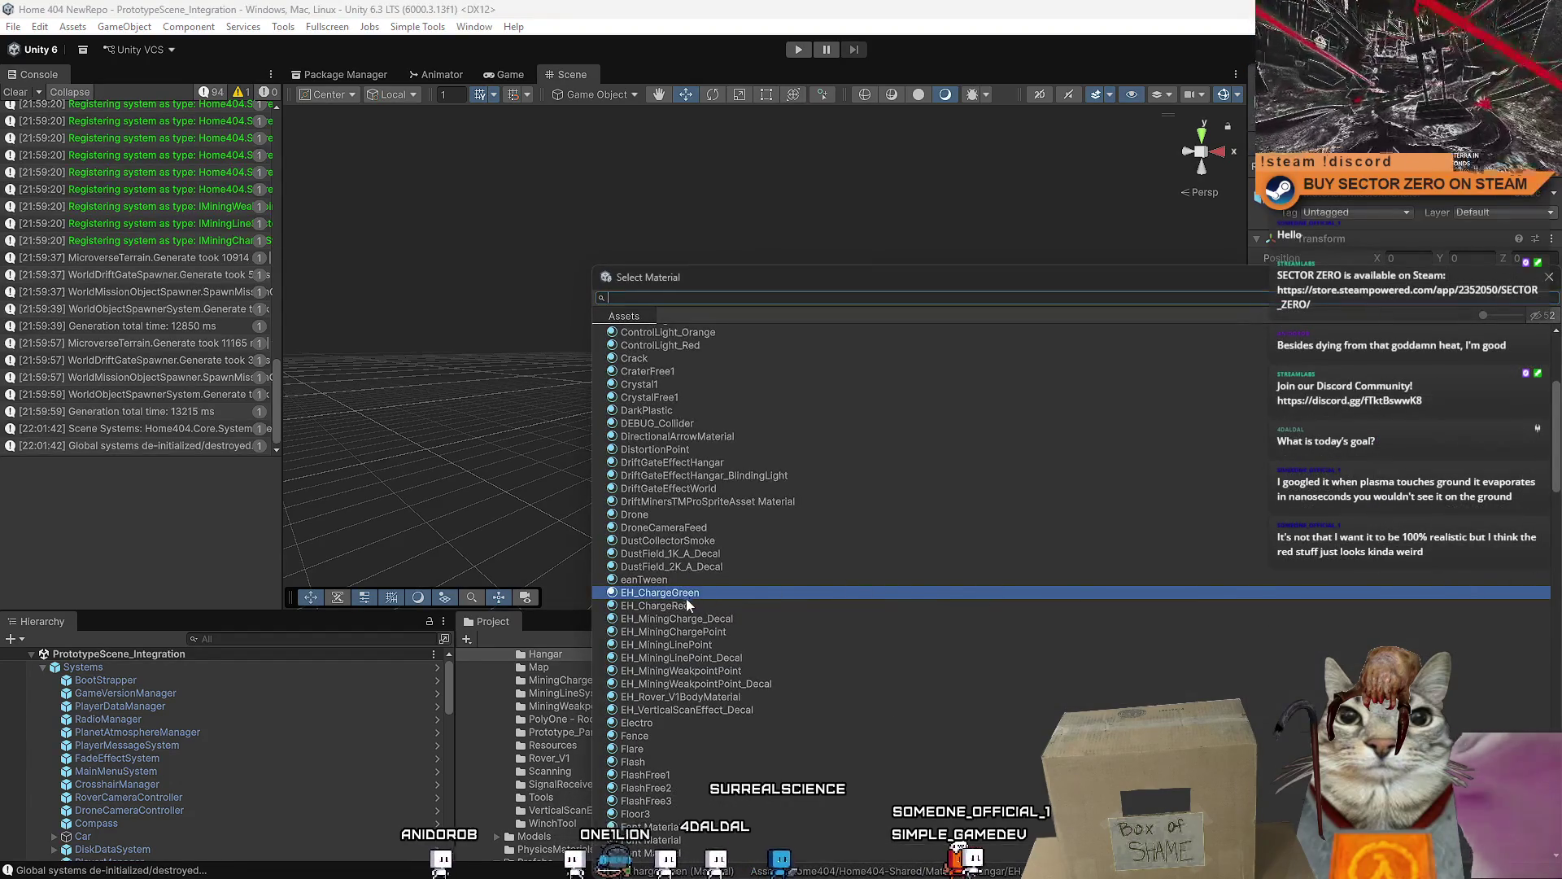
pyautogui.doubleClick(681, 603)
pyautogui.click(1468, 575)
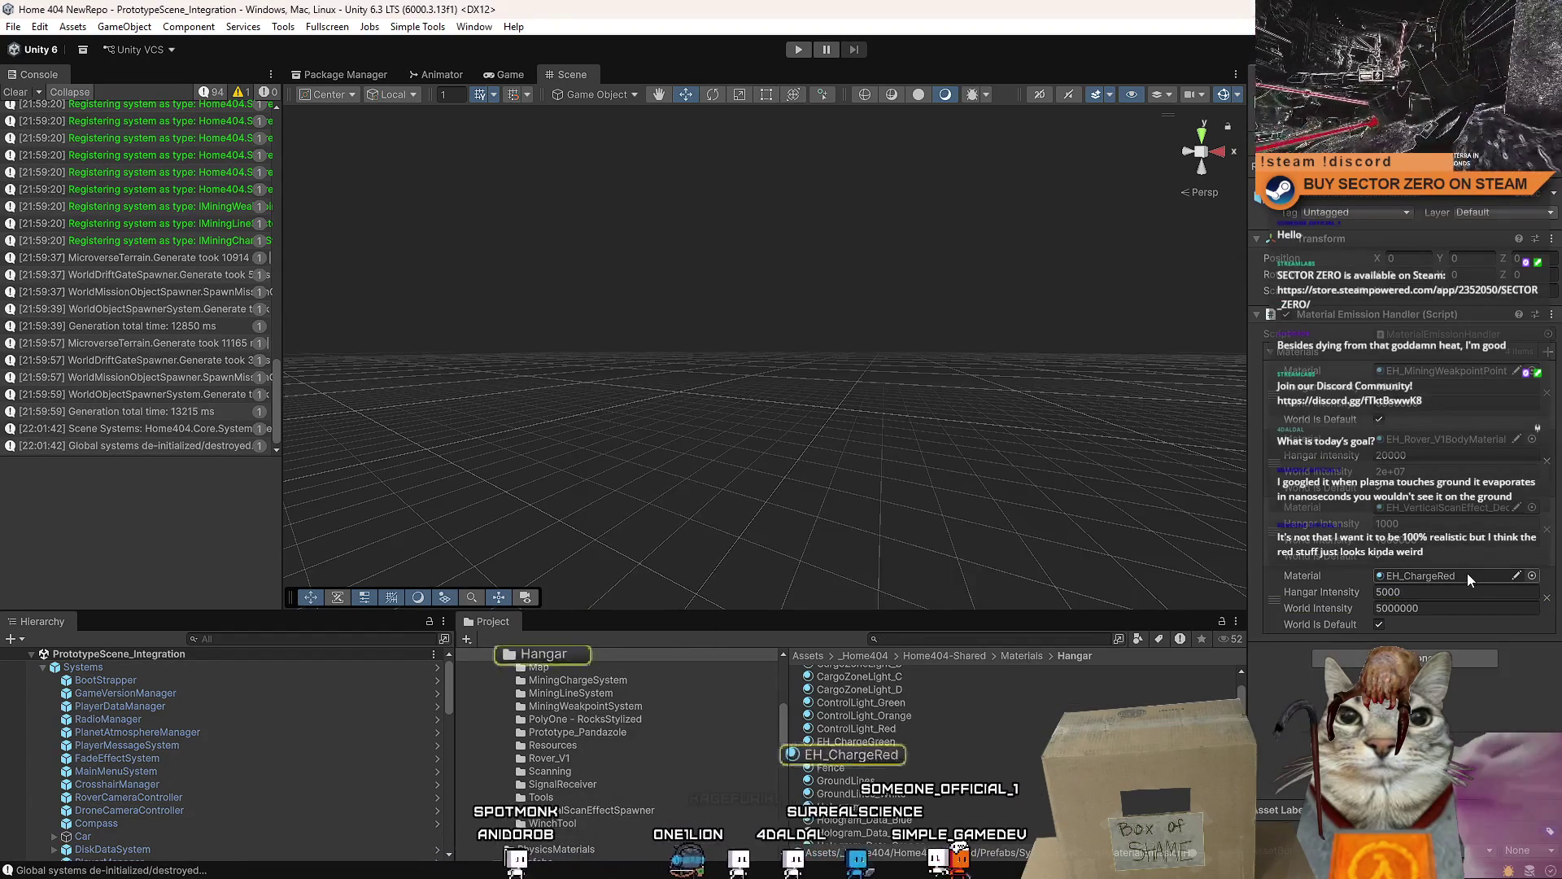
pyautogui.click(851, 753)
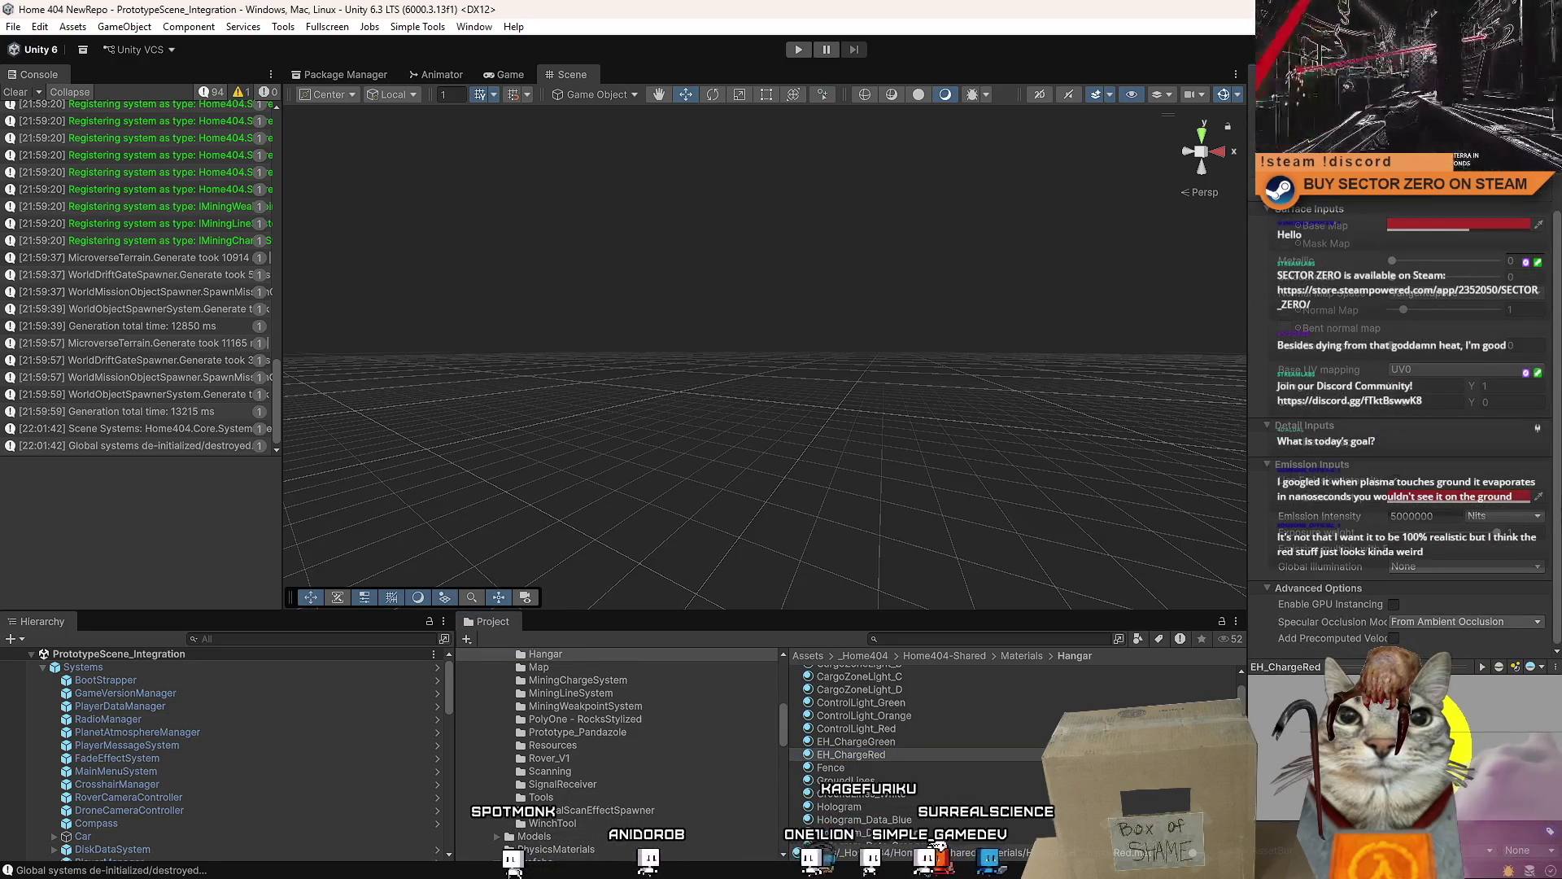
pyautogui.click(16, 92)
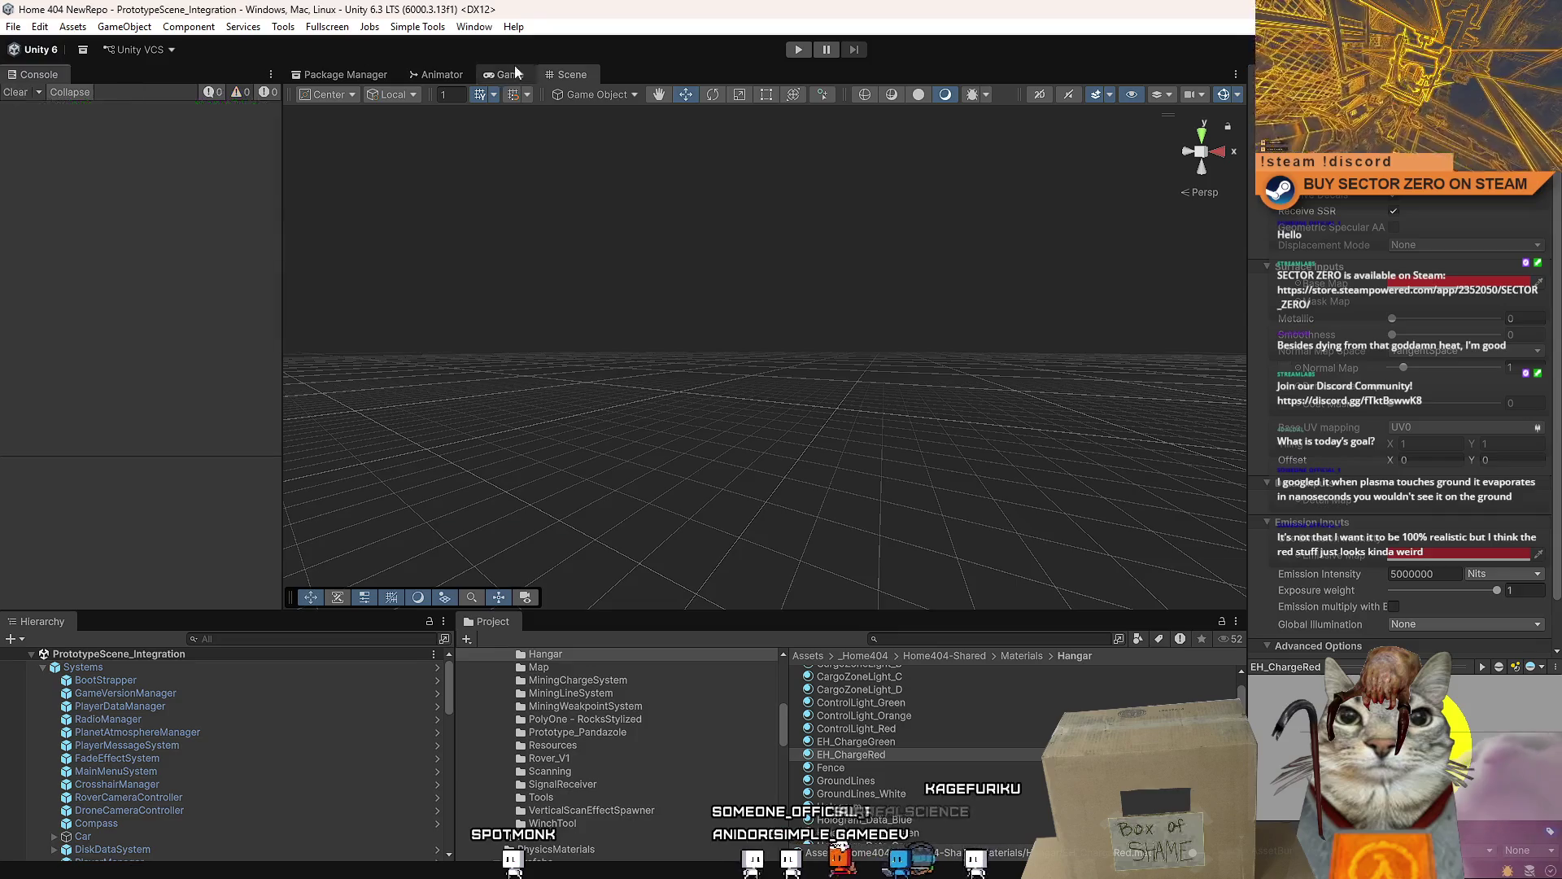
# - Start Play mode from the Game tab, hit PLAY in the Drift Miners menu and move toward the hangar railing
pyautogui.click(513, 74)
pyautogui.click(797, 49)
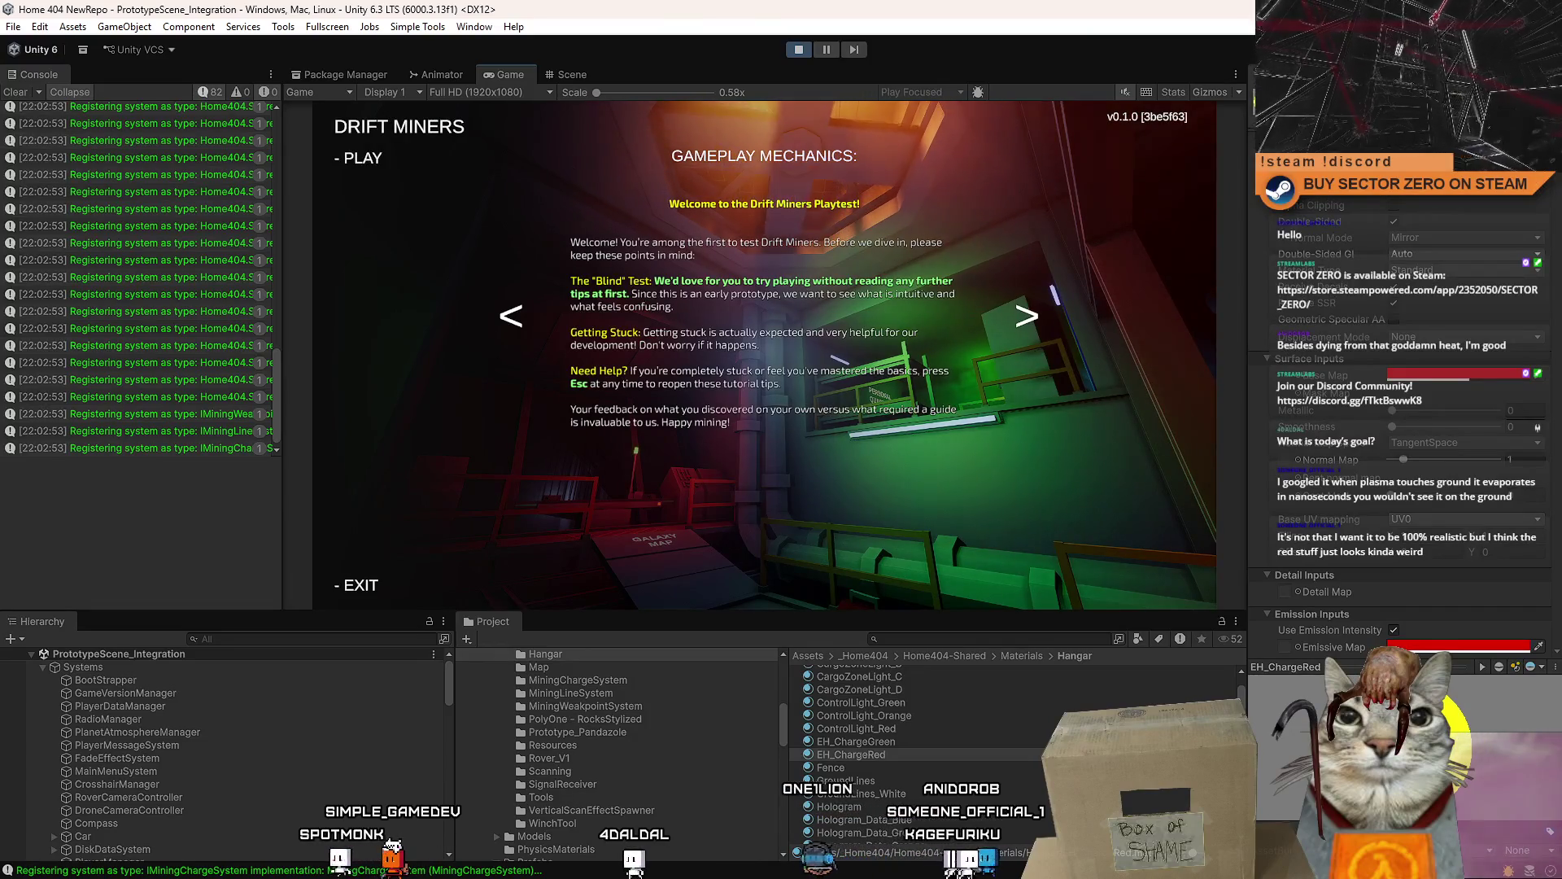
pyautogui.click(362, 157)
pyautogui.press('w')
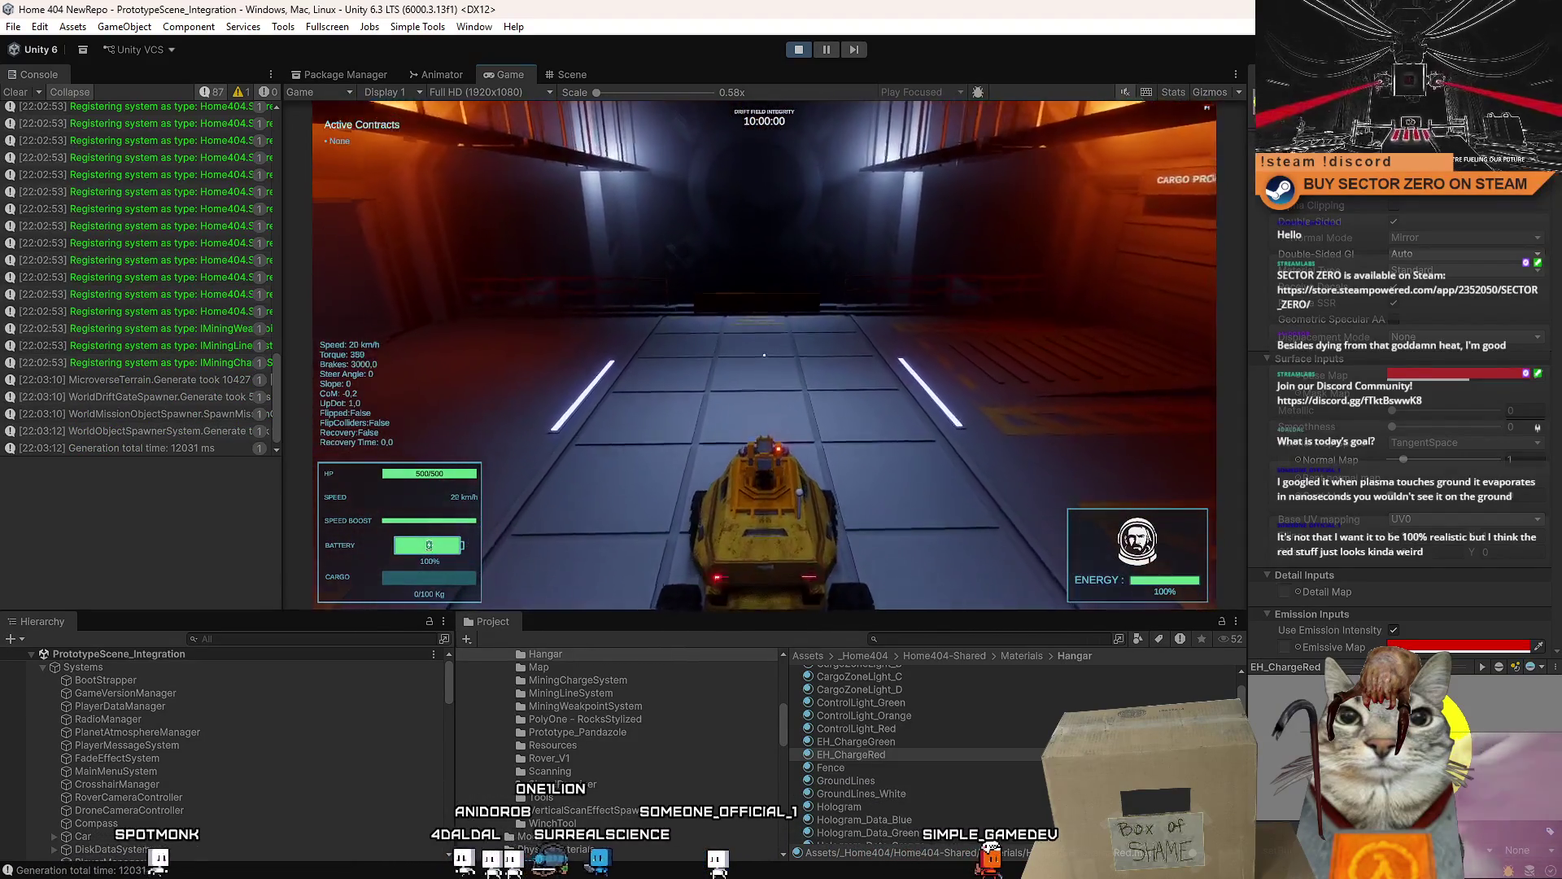
# - Drive the rover to the drift gate, connect with E and roll out onto the pink desert
pyautogui.press('w')
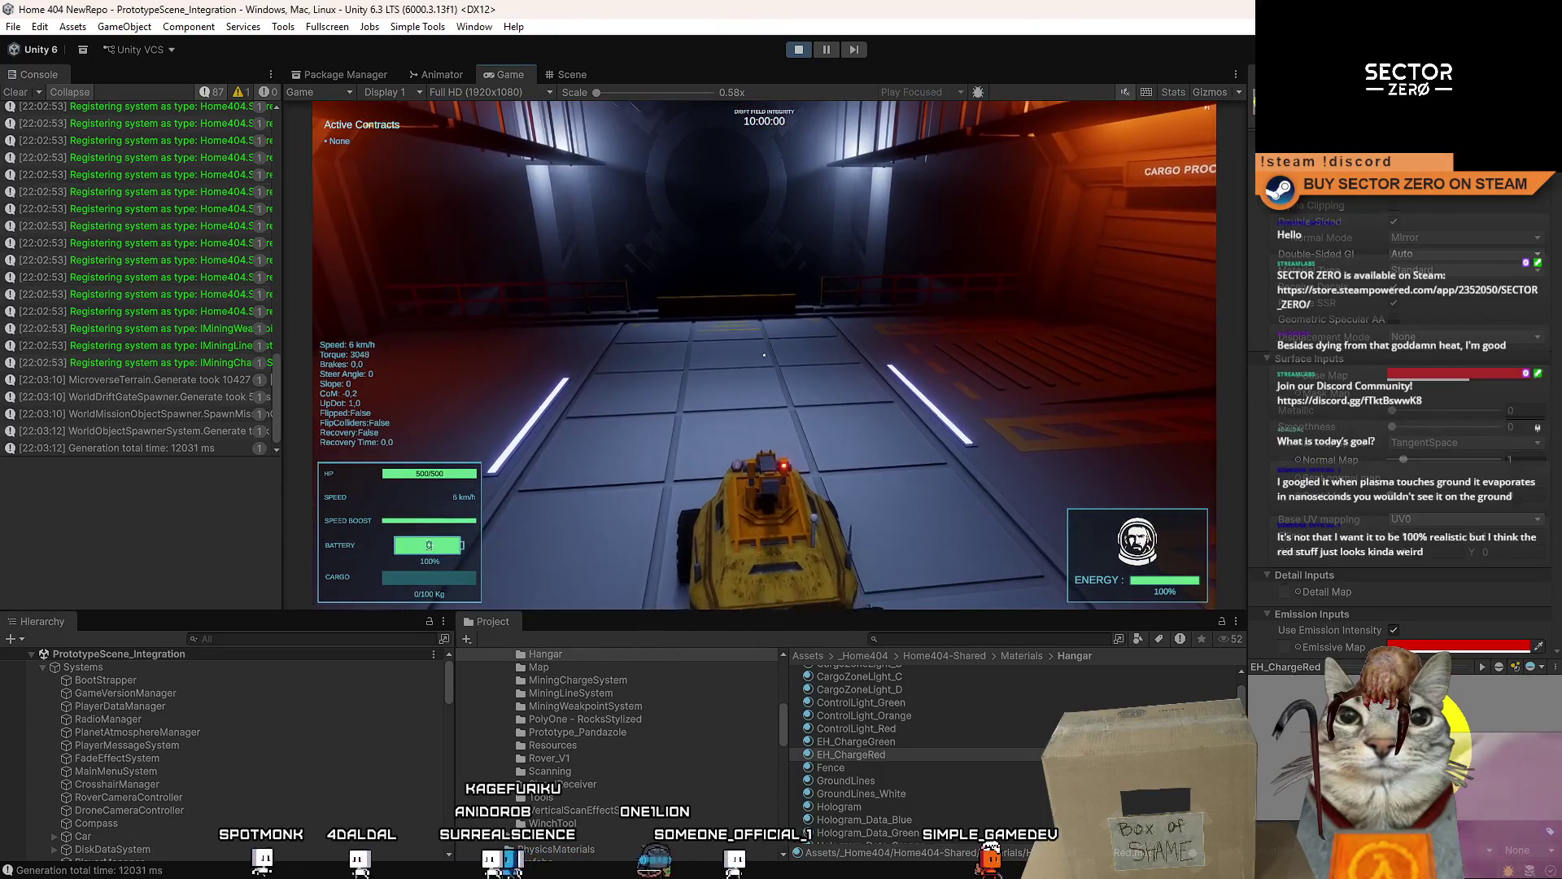
pyautogui.press('w')
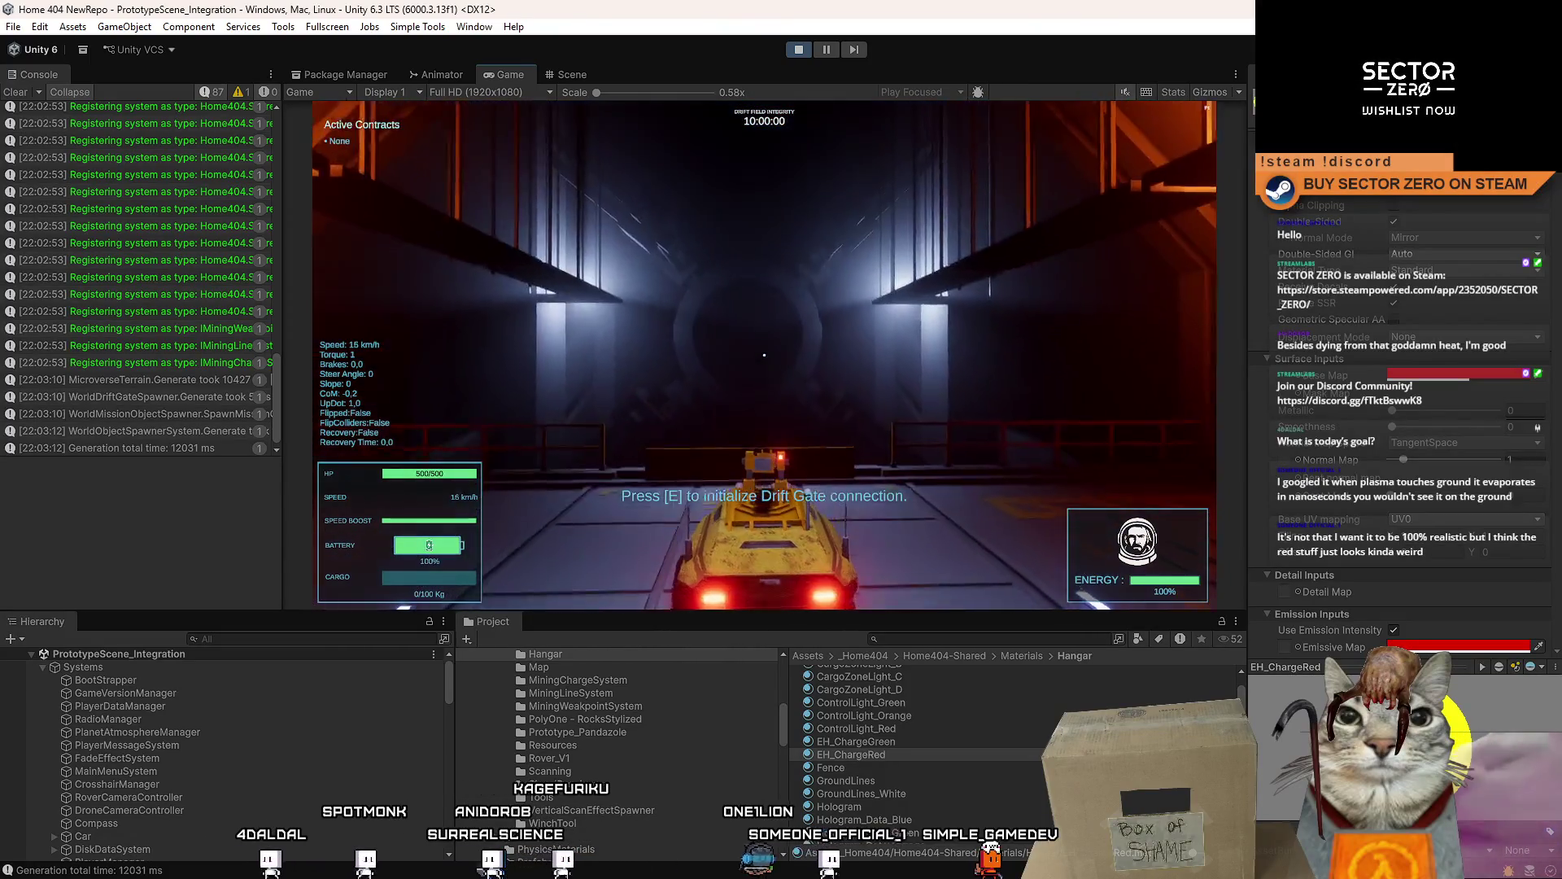
pyautogui.press('s')
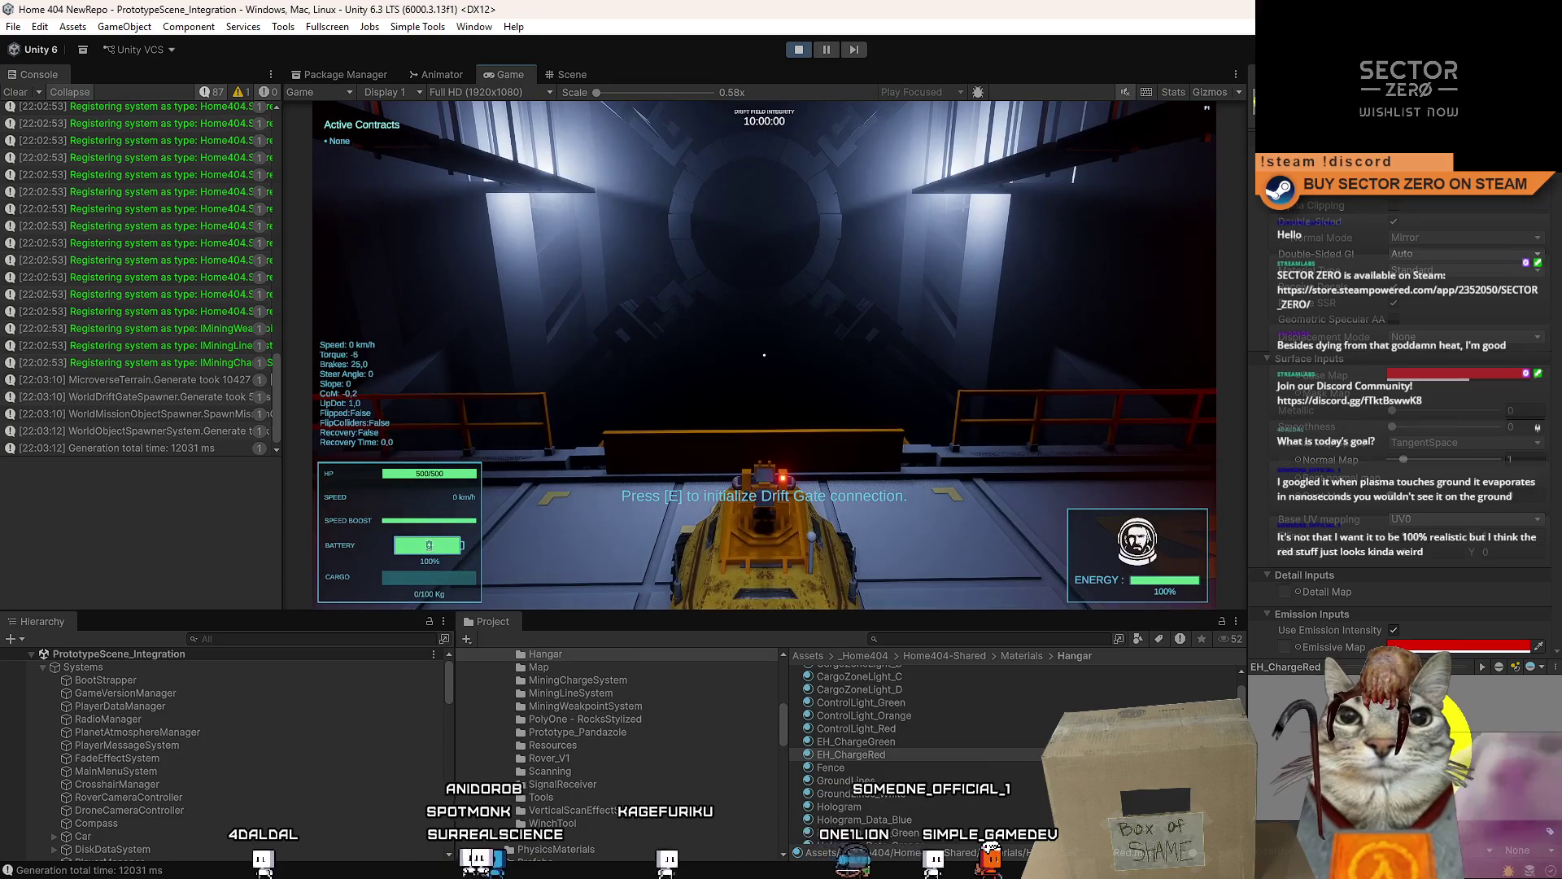
pyautogui.press('e')
pyautogui.press('w')
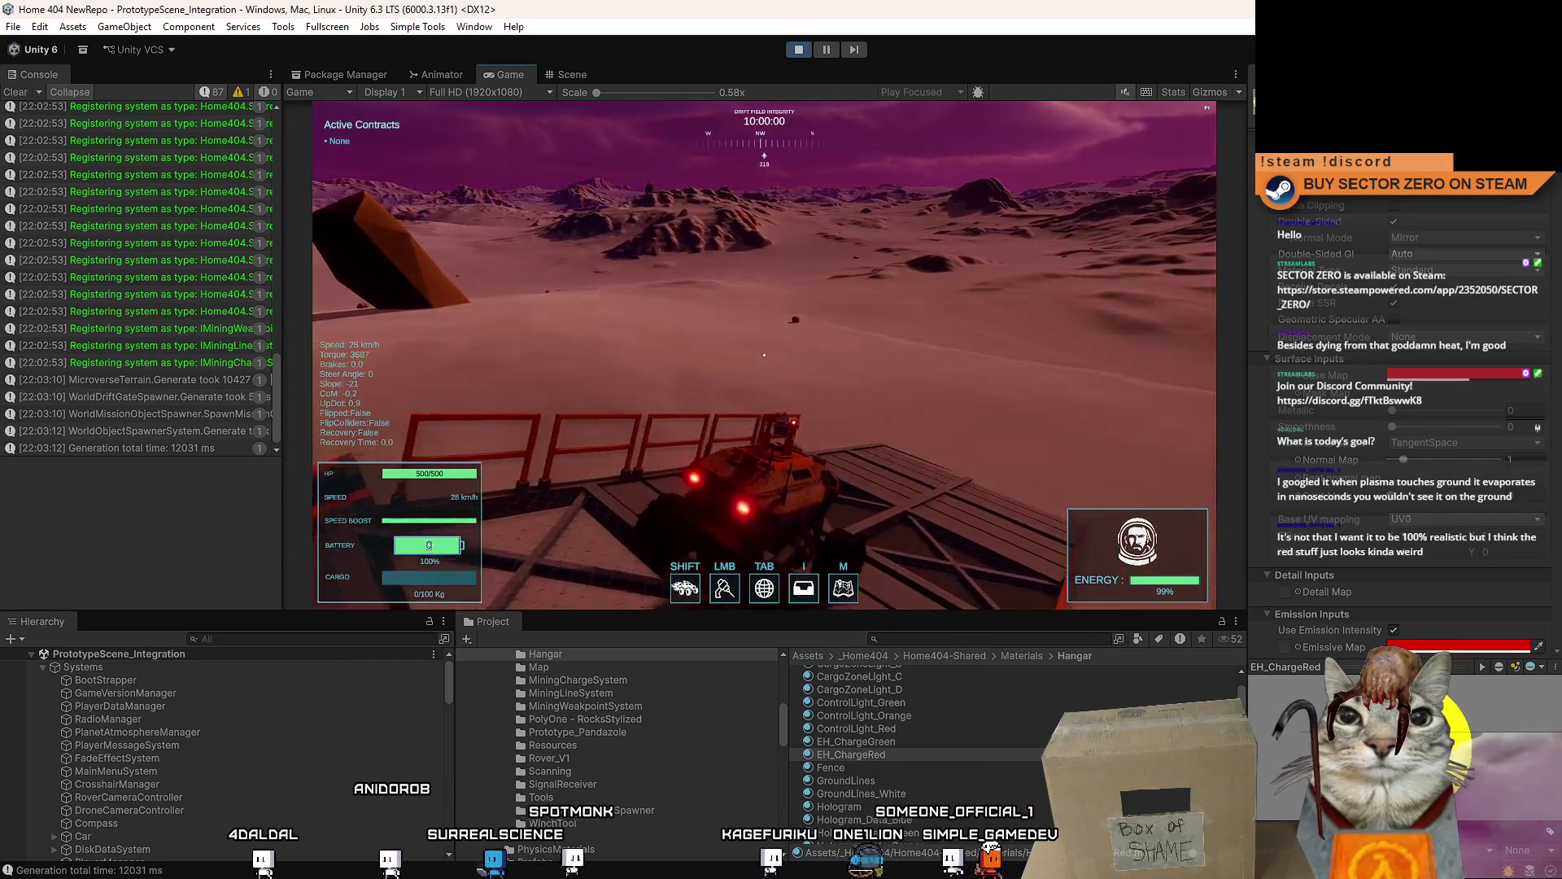
# - Fire the mining laser while sliding the rover left, then bring up the pause menu to end the play-test
pyautogui.click(764, 354)
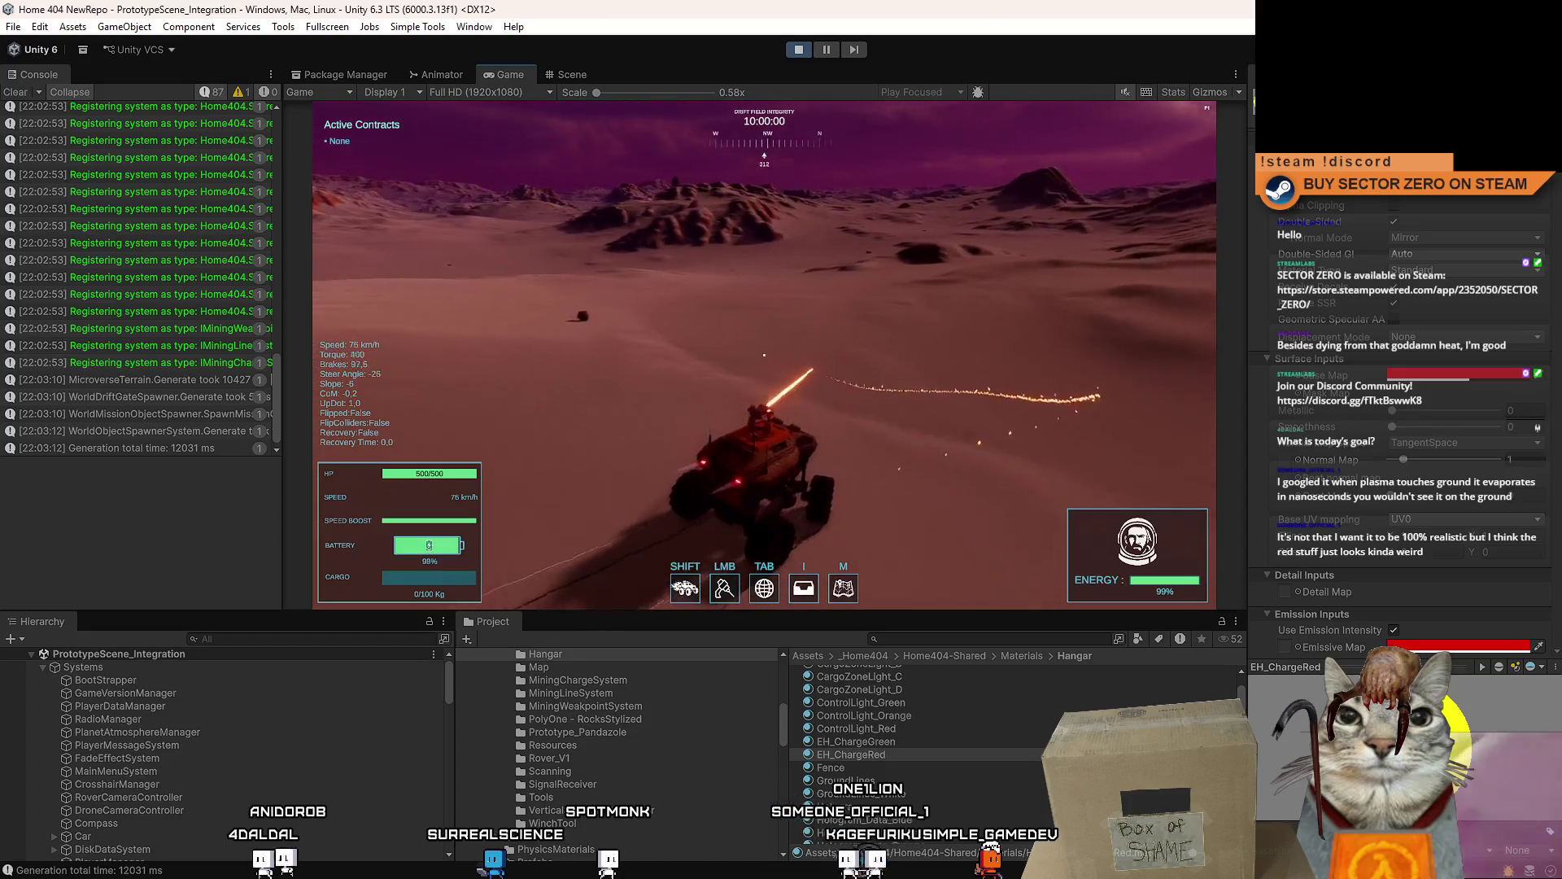
pyautogui.moveTo(765, 353); pyautogui.dragTo(764, 354)
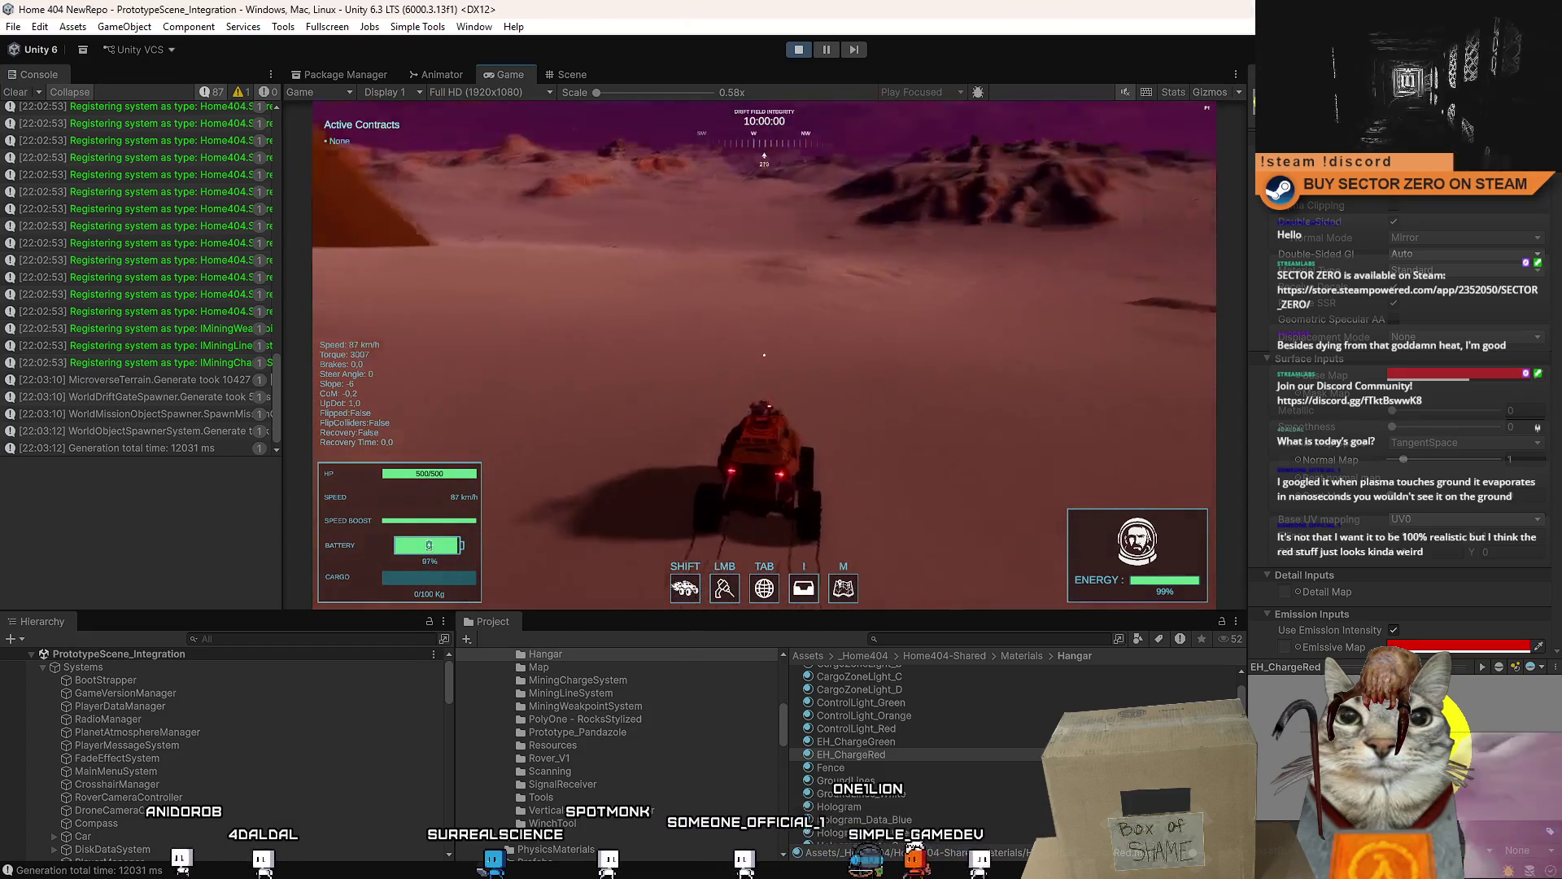
pyautogui.press('a')
pyautogui.press('w')
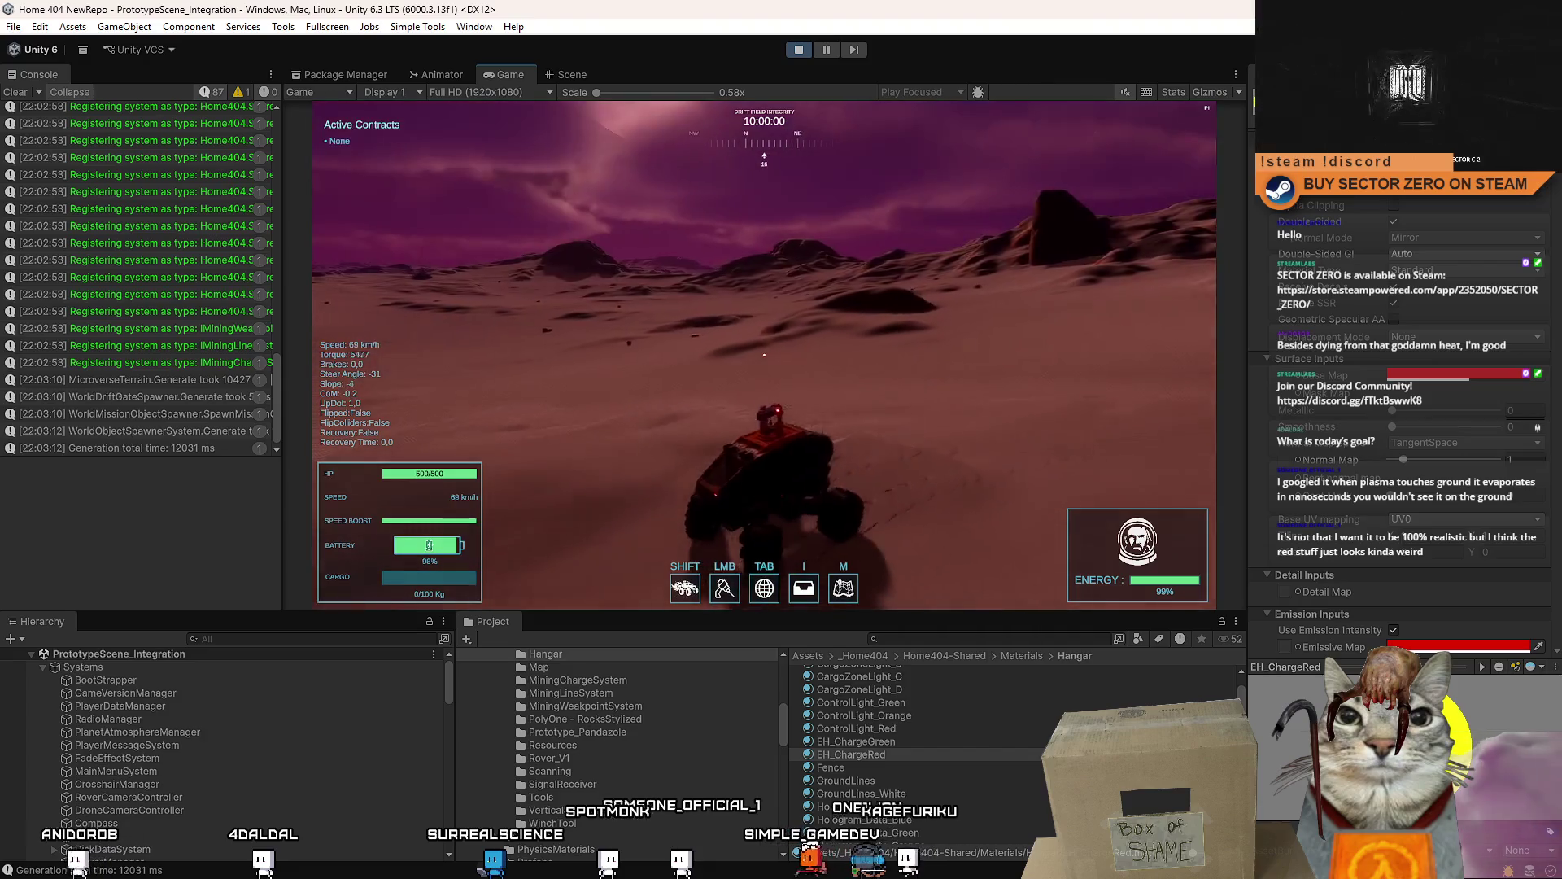
pyautogui.moveTo(764, 354); pyautogui.dragTo(765, 354)
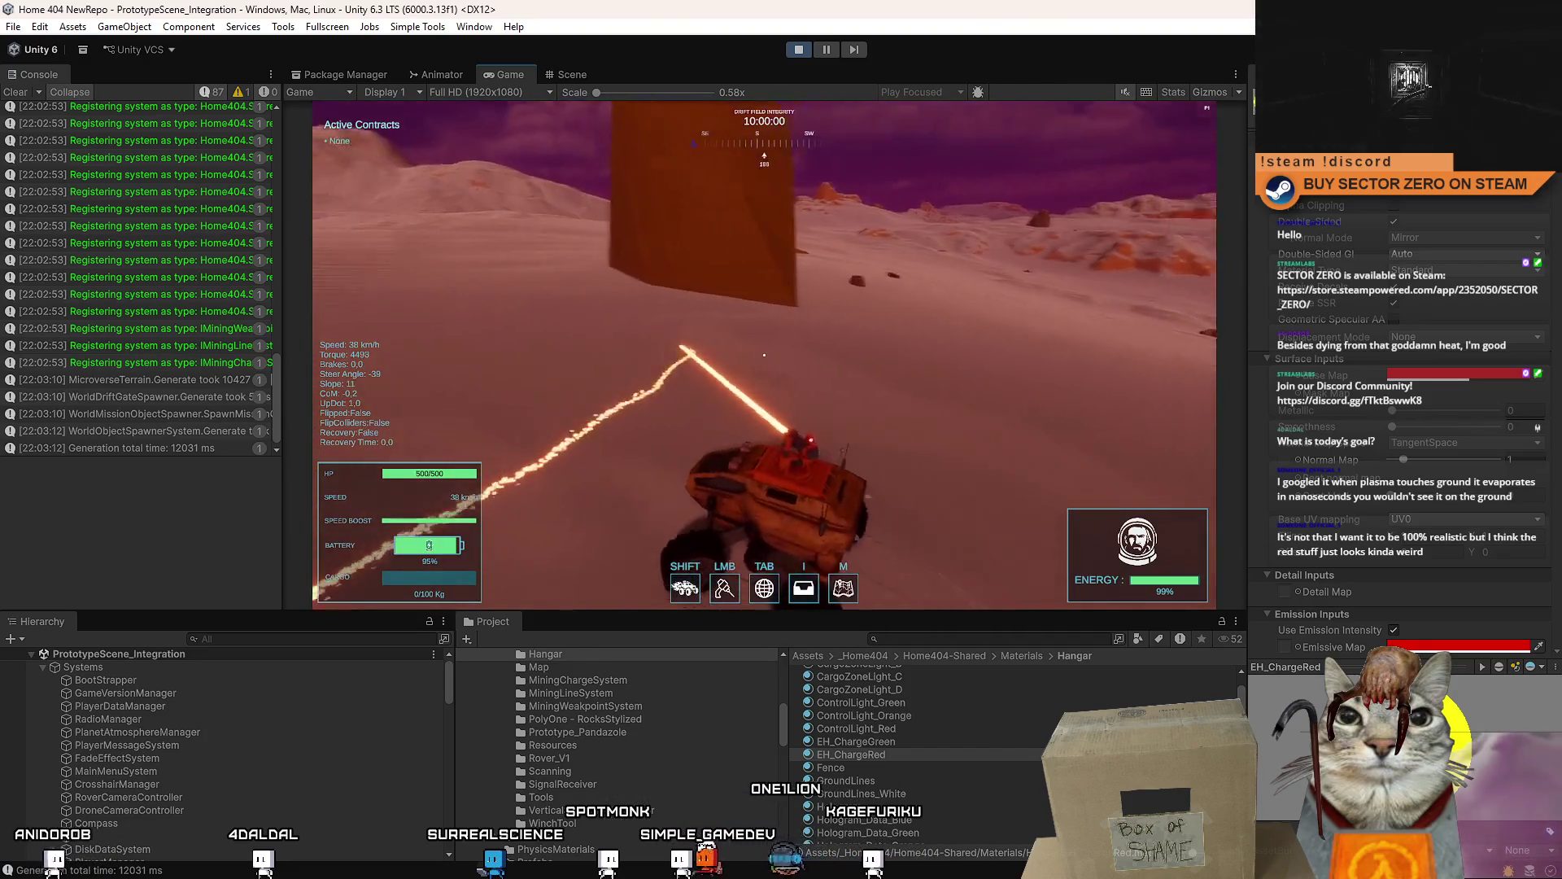
pyautogui.press('Escape')
pyautogui.press('Escape')
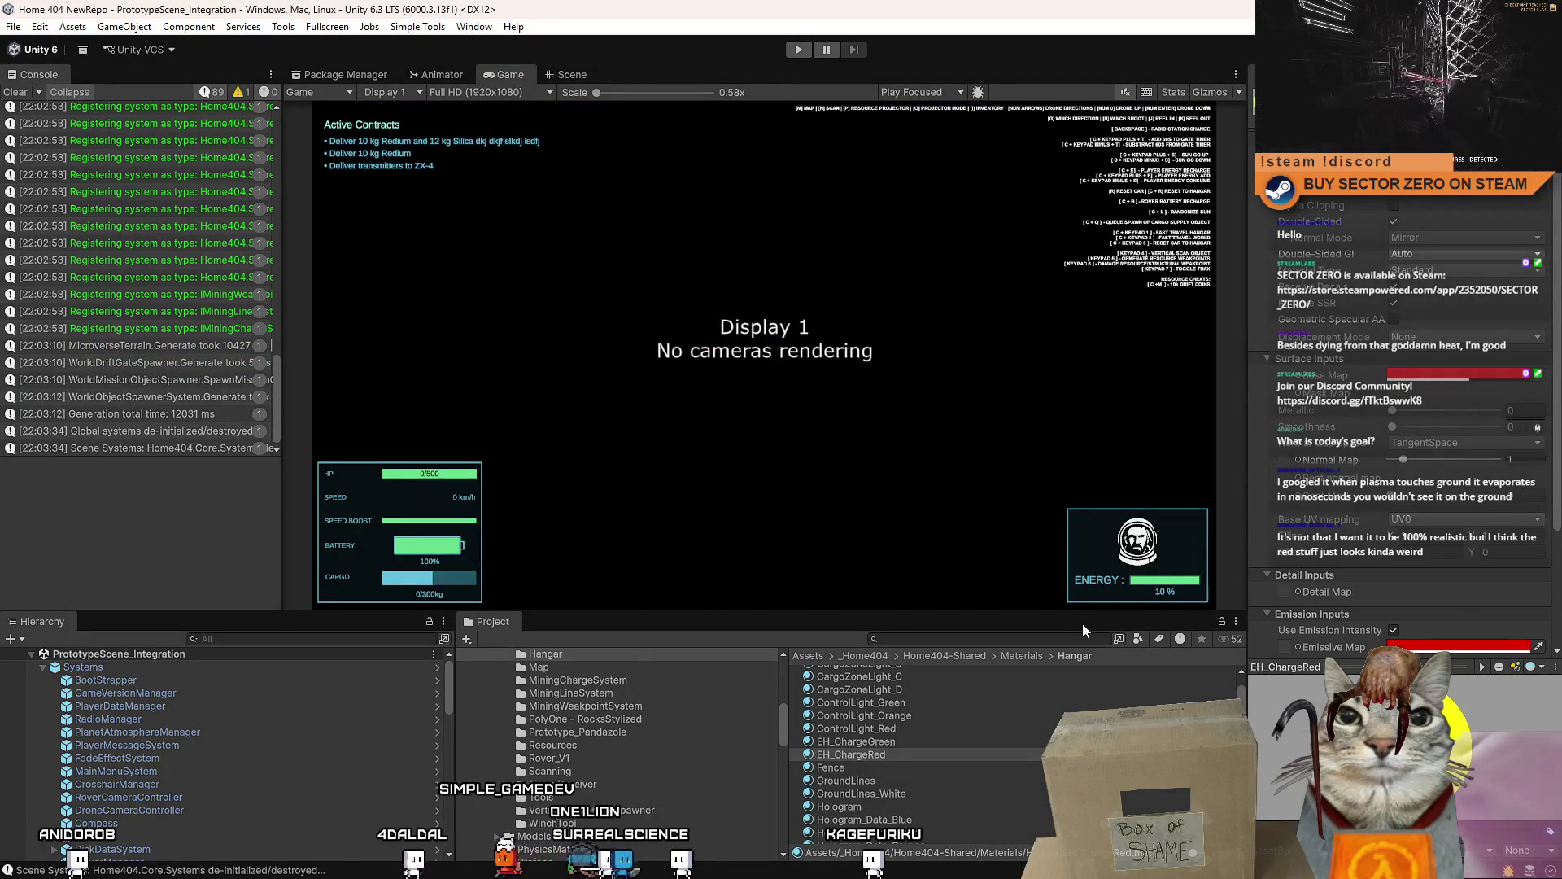
pyautogui.scroll(5, 569, 692)
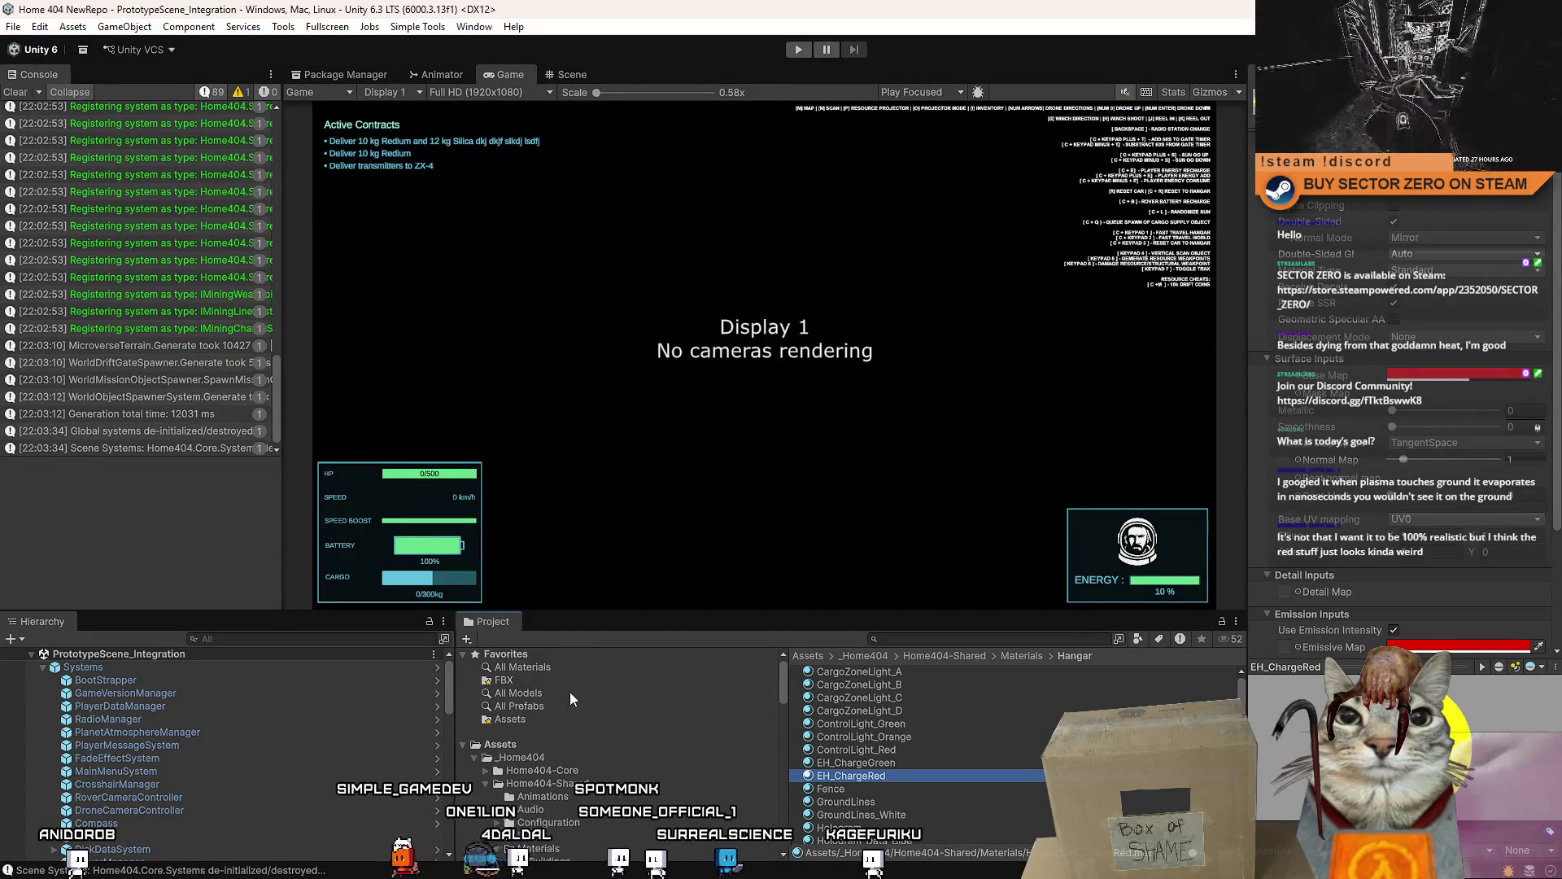
# - Delete the four MiningDrill(Clone) duplicate prefabs from the root Assets folder
pyautogui.click(499, 743)
pyautogui.scroll(-1, 1016, 751)
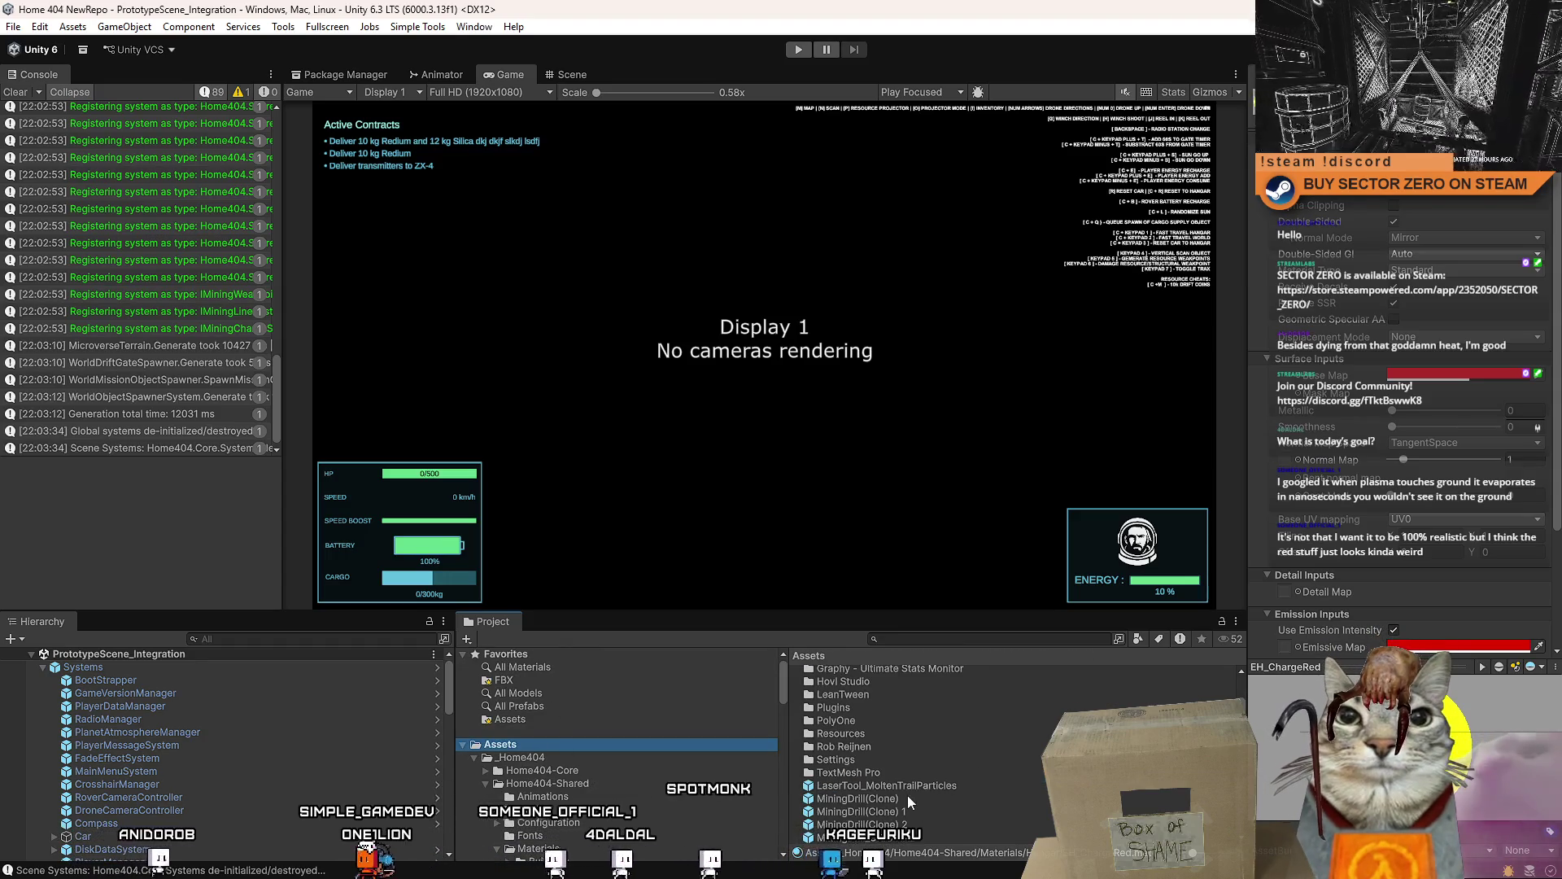
pyautogui.click(940, 788)
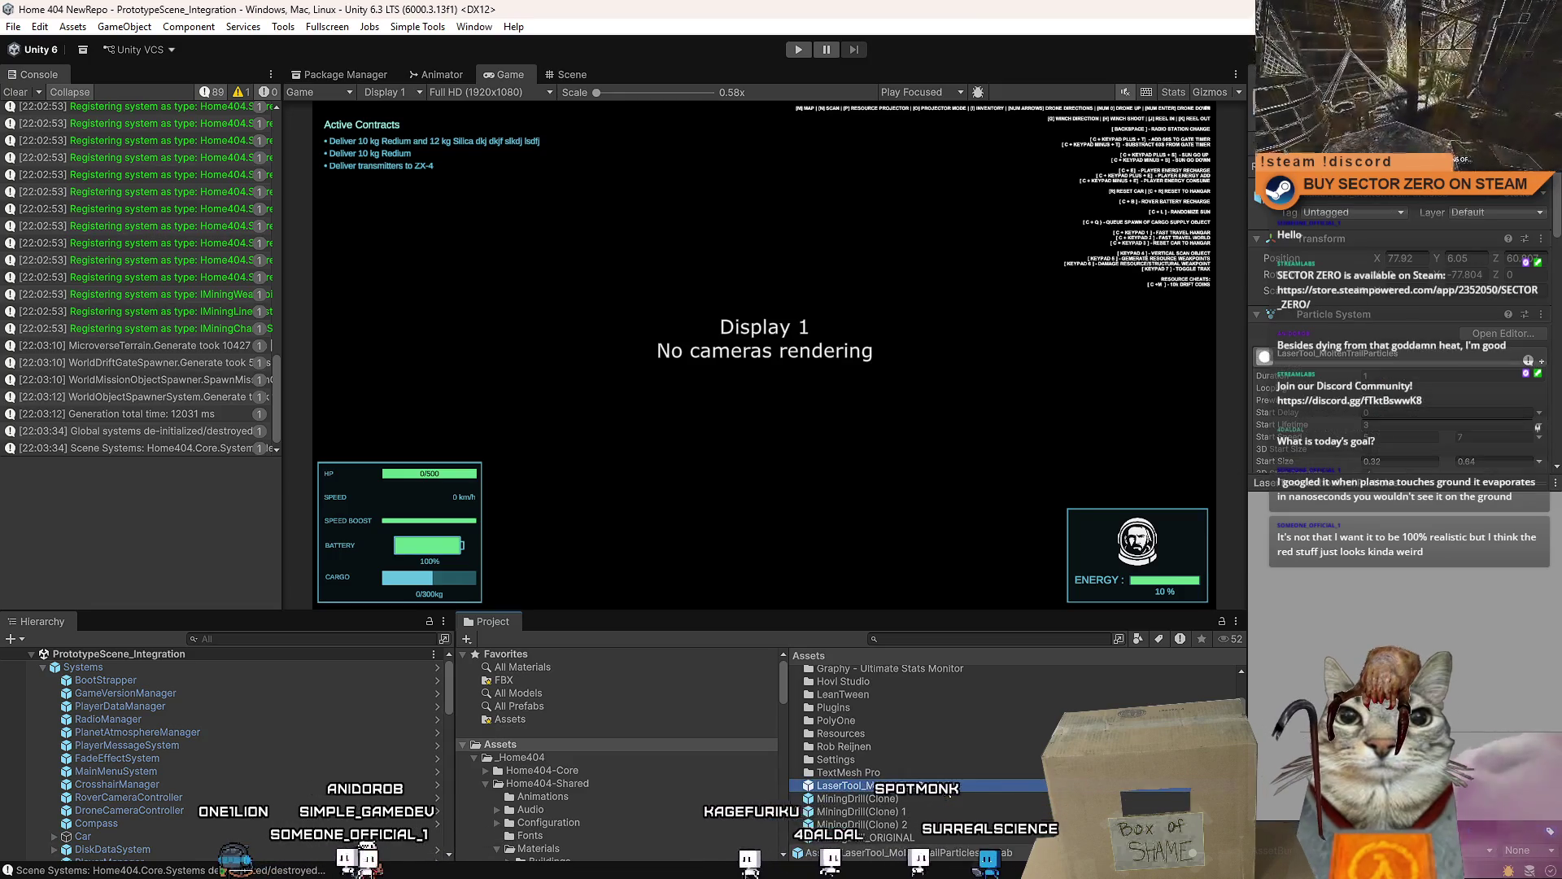
pyautogui.scroll(-5, 1458, 376)
pyautogui.scroll(-5, 1459, 375)
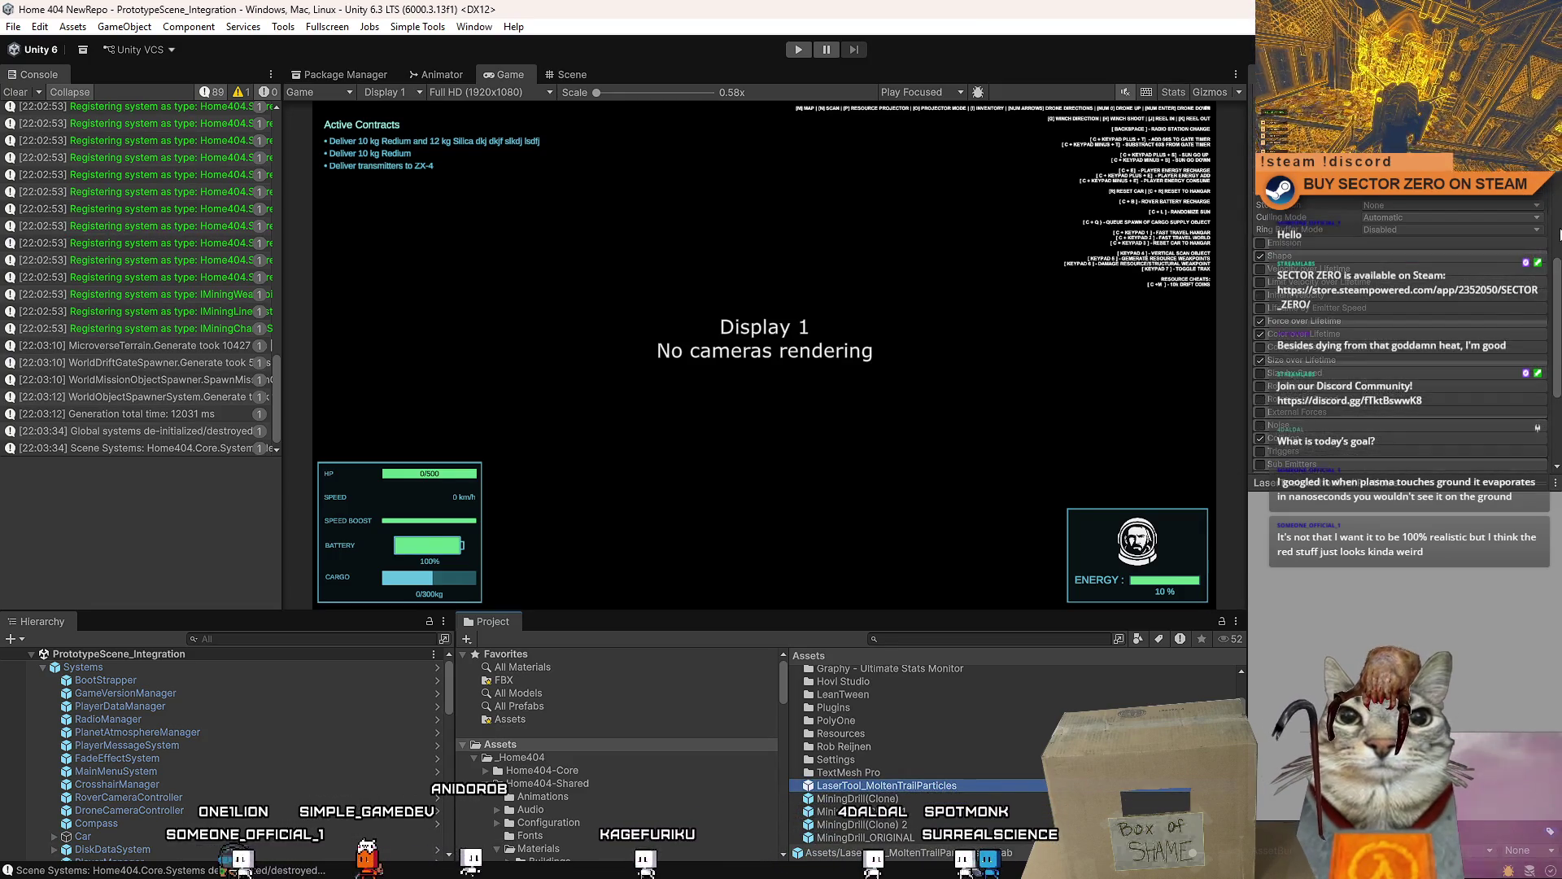
pyautogui.scroll(-5, 1559, 271)
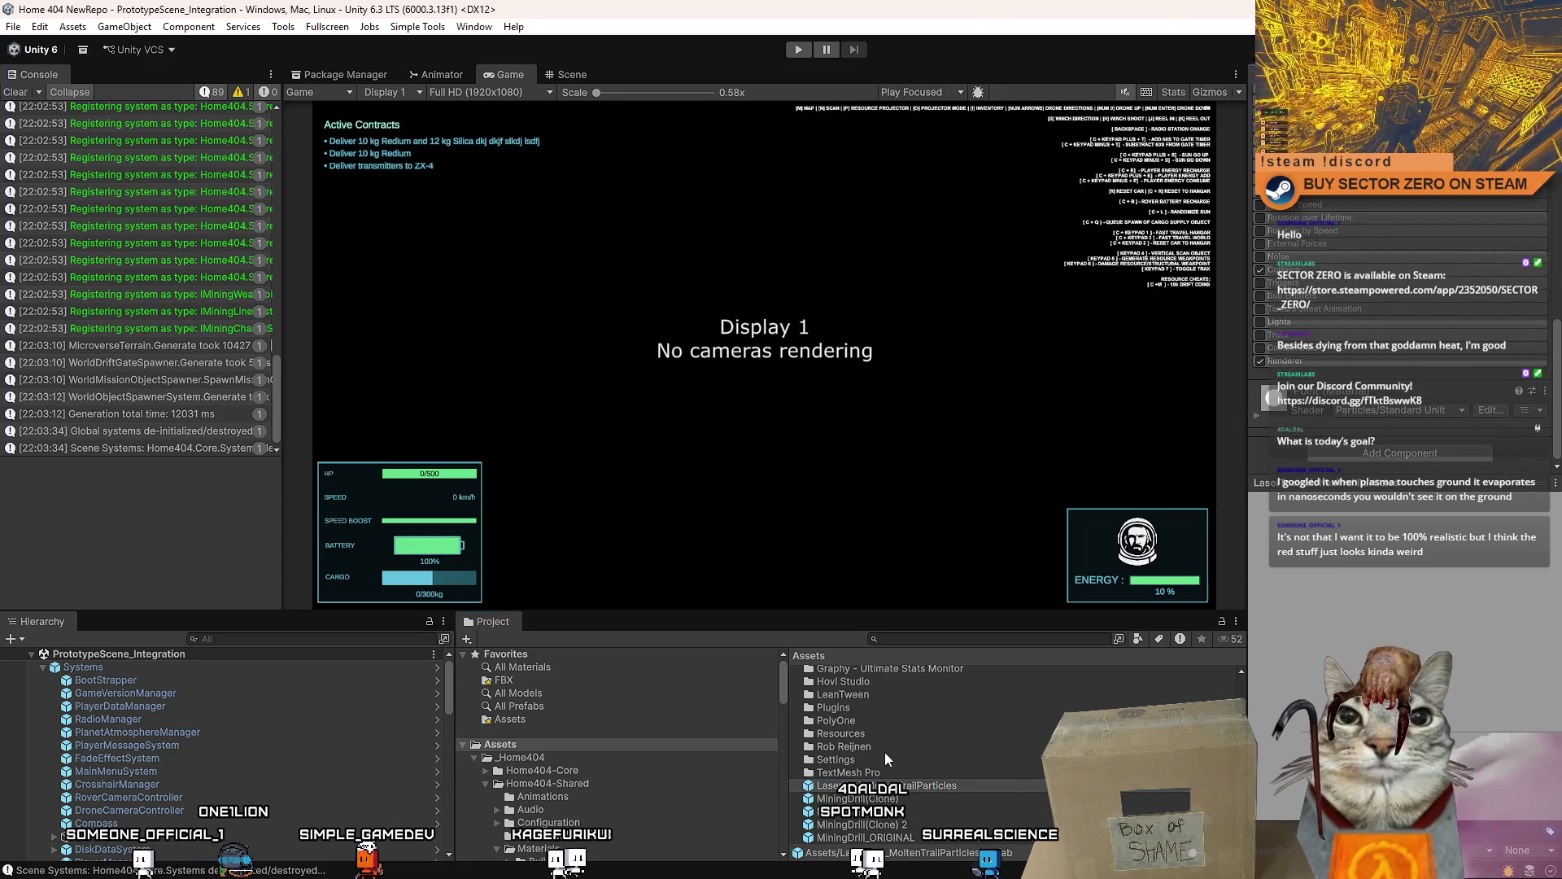
pyautogui.click(920, 801)
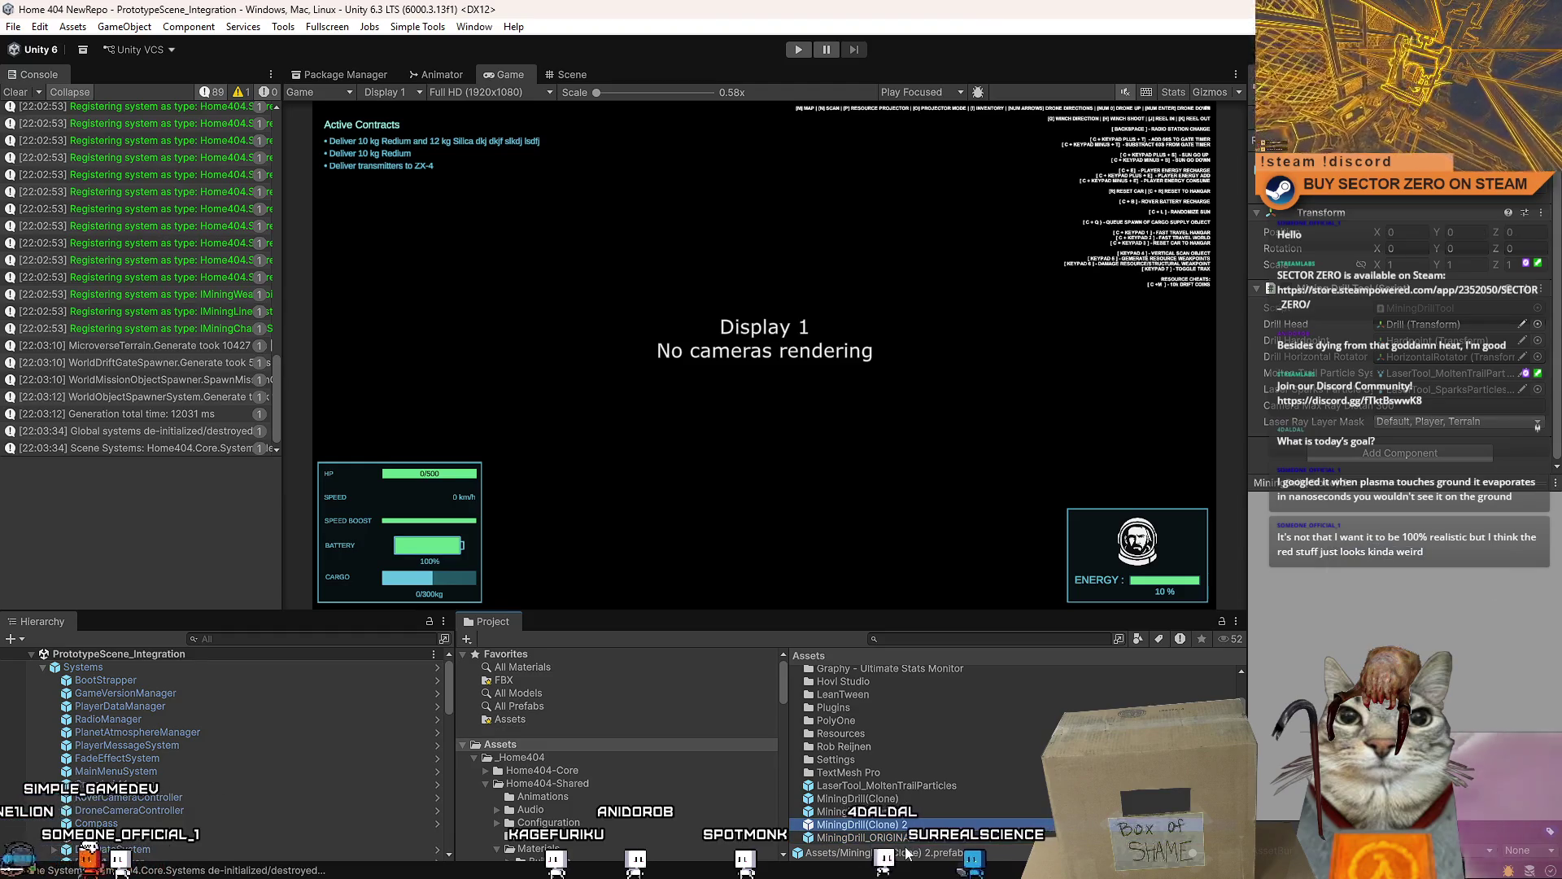
pyautogui.click(903, 812)
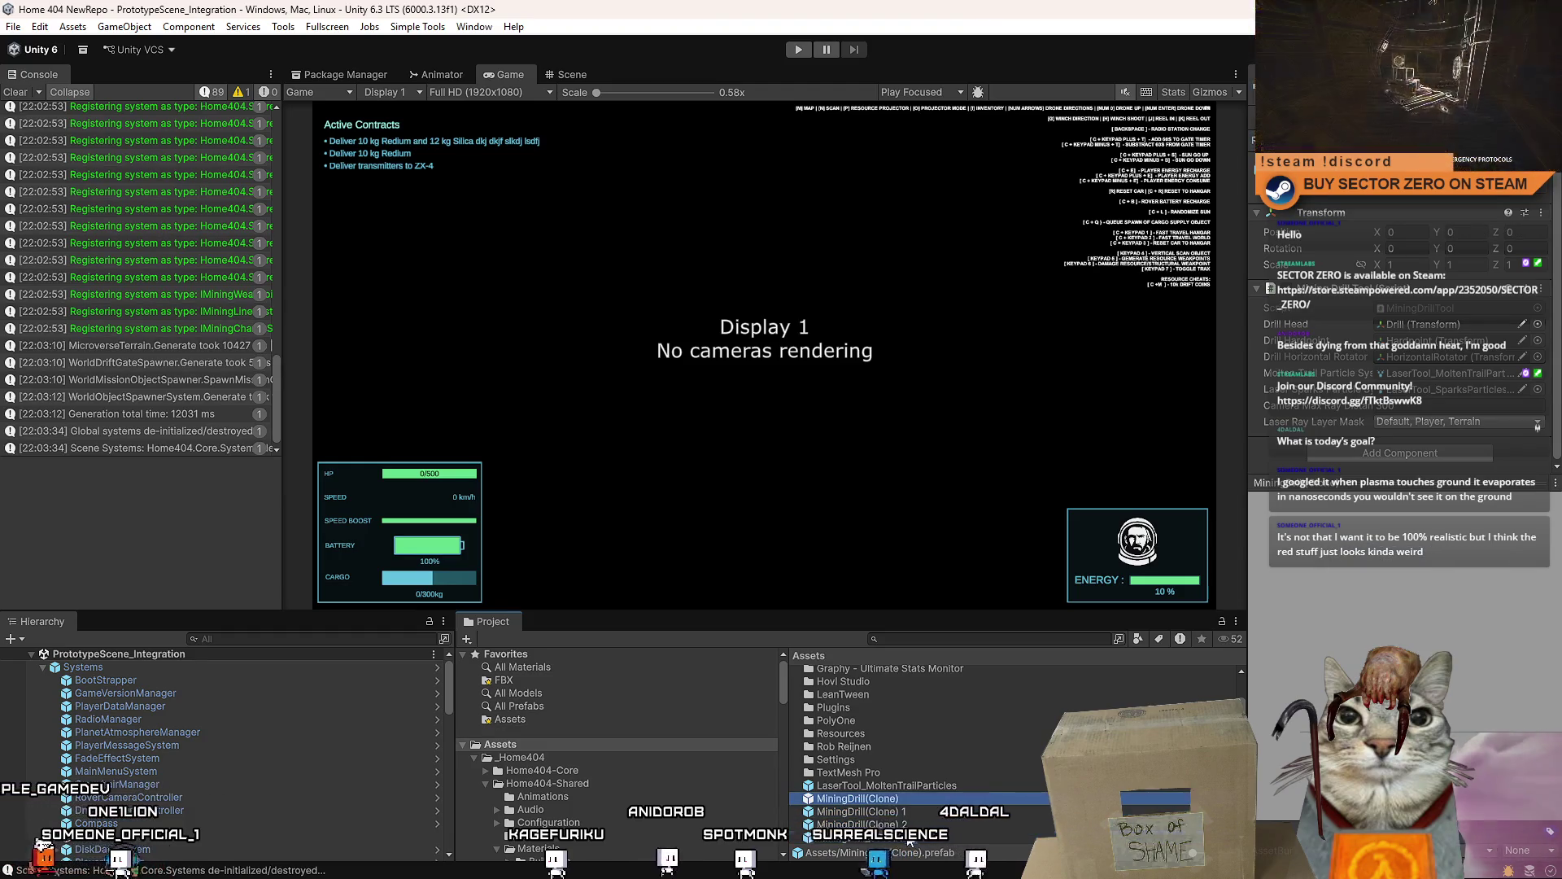
pyautogui.keyDown('shift'); pyautogui.click(866, 837); pyautogui.keyUp('shift')
pyautogui.keyDown('ctrl'); pyautogui.click(931, 800); pyautogui.keyUp('ctrl')
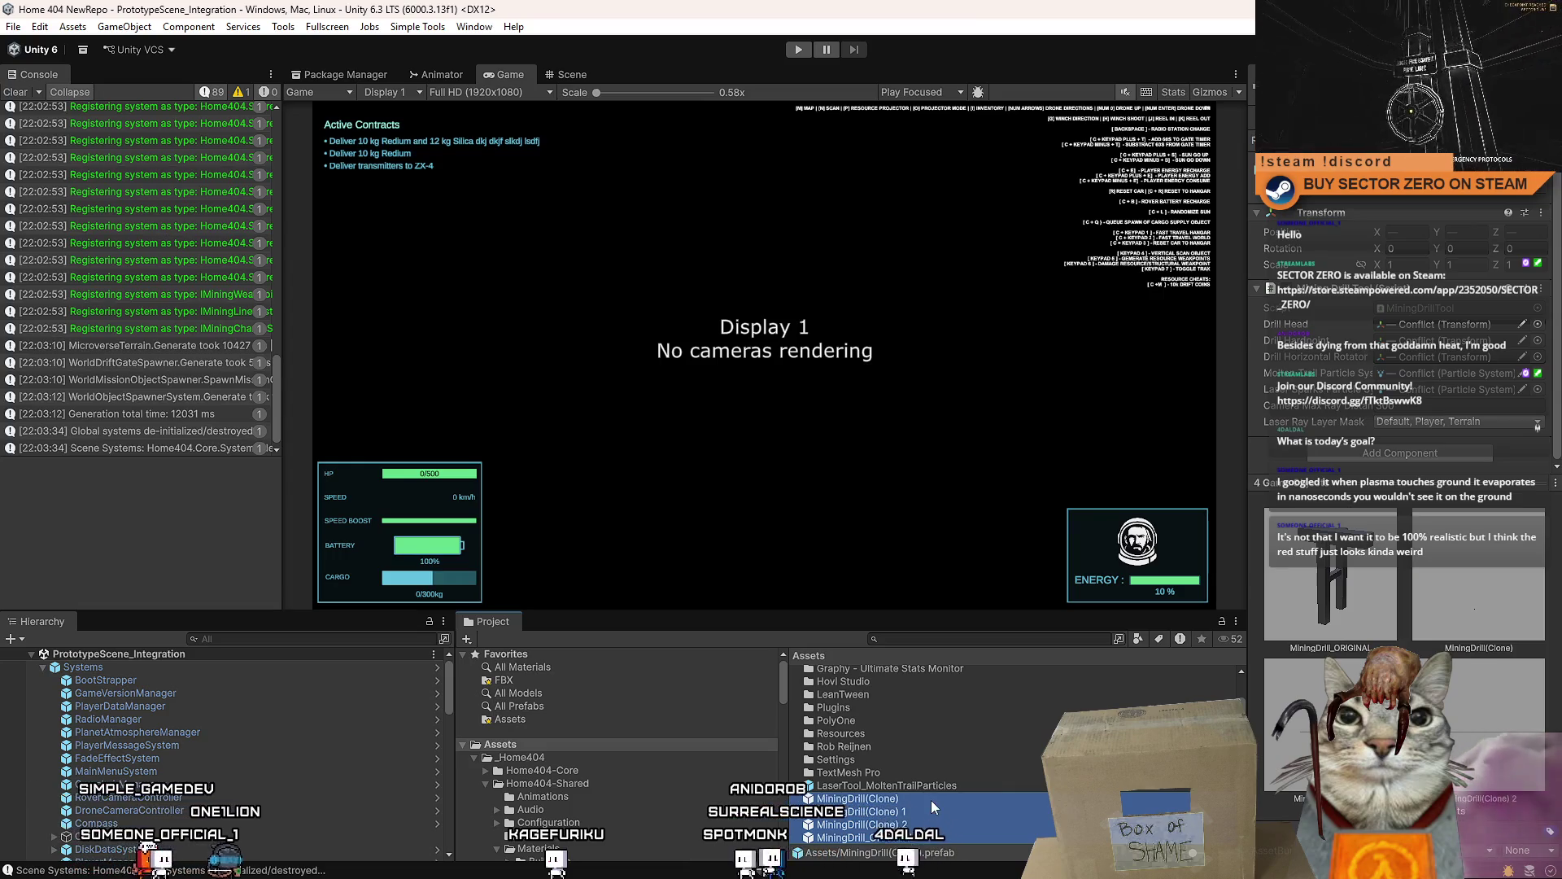
pyautogui.press('Delete')
pyautogui.click(803, 495)
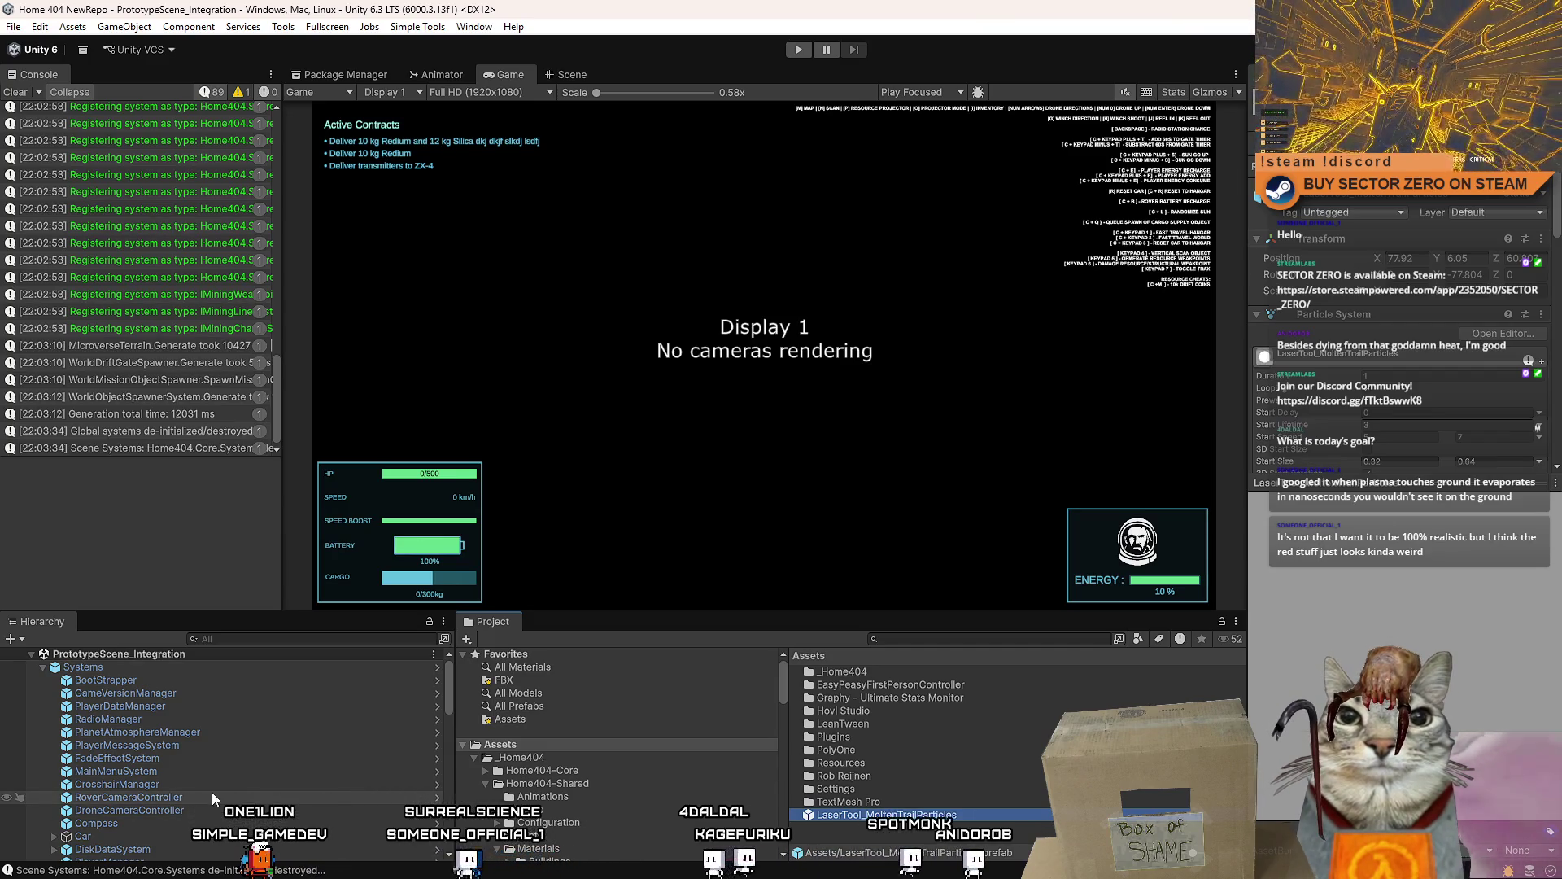
# - Search for the MiningDrill prefab asset and open it in prefab editing mode
pyautogui.moveTo(1558, 179)
pyautogui.mouseDown()
pyautogui.moveTo(1557, 434)
pyautogui.moveTo(1558, 273)
pyautogui.mouseUp()
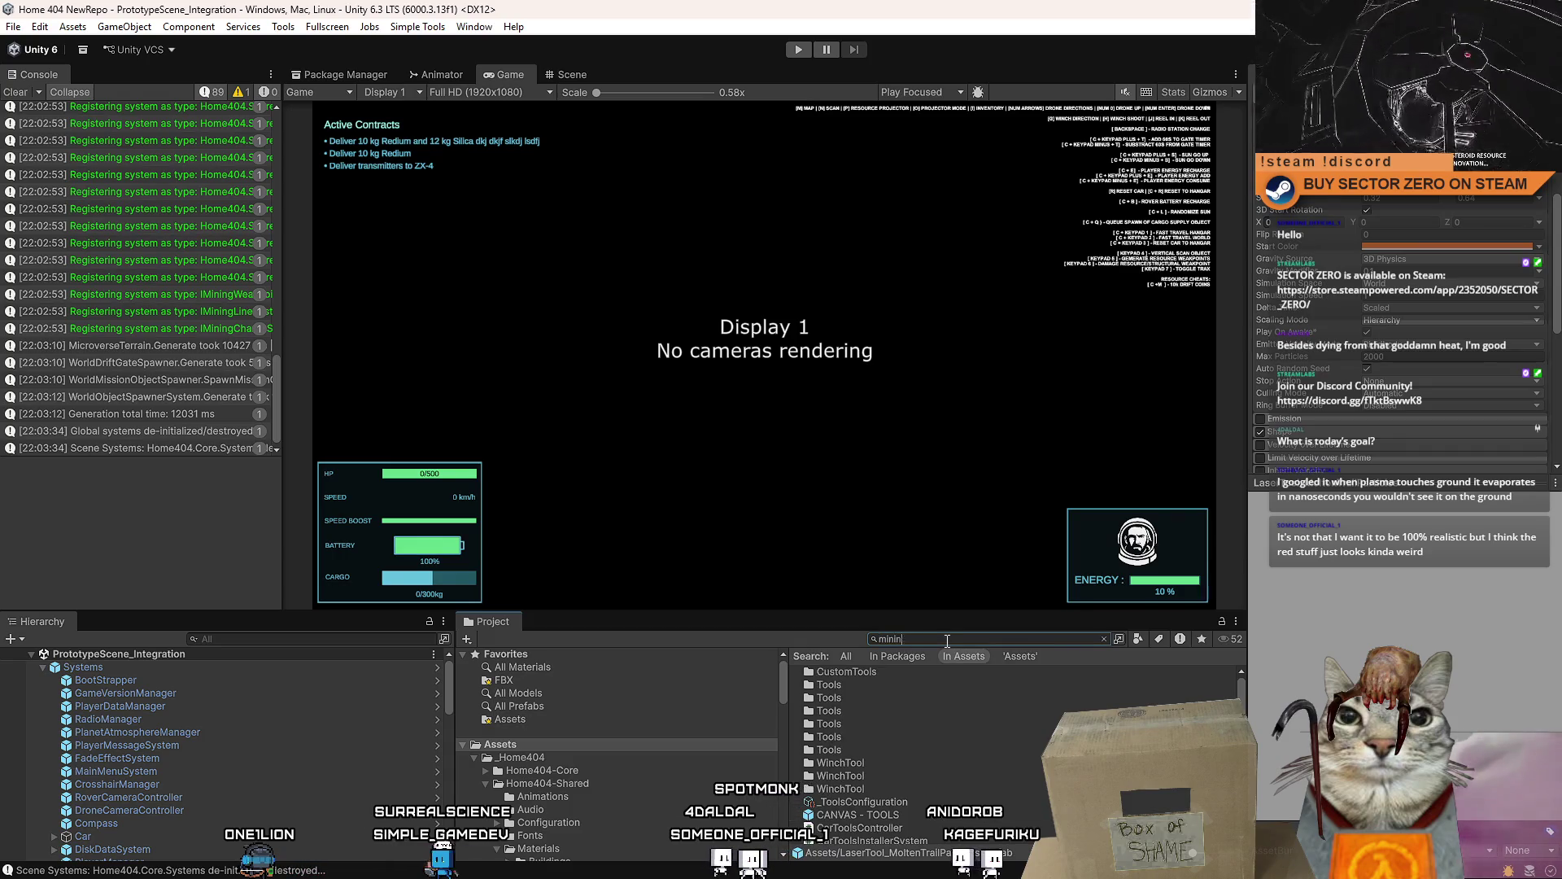
pyautogui.hotkey('ctrl', 'a')
pyautogui.write('drill tool')
pyautogui.hotkey('ctrl', 'a')
pyautogui.press('Right')
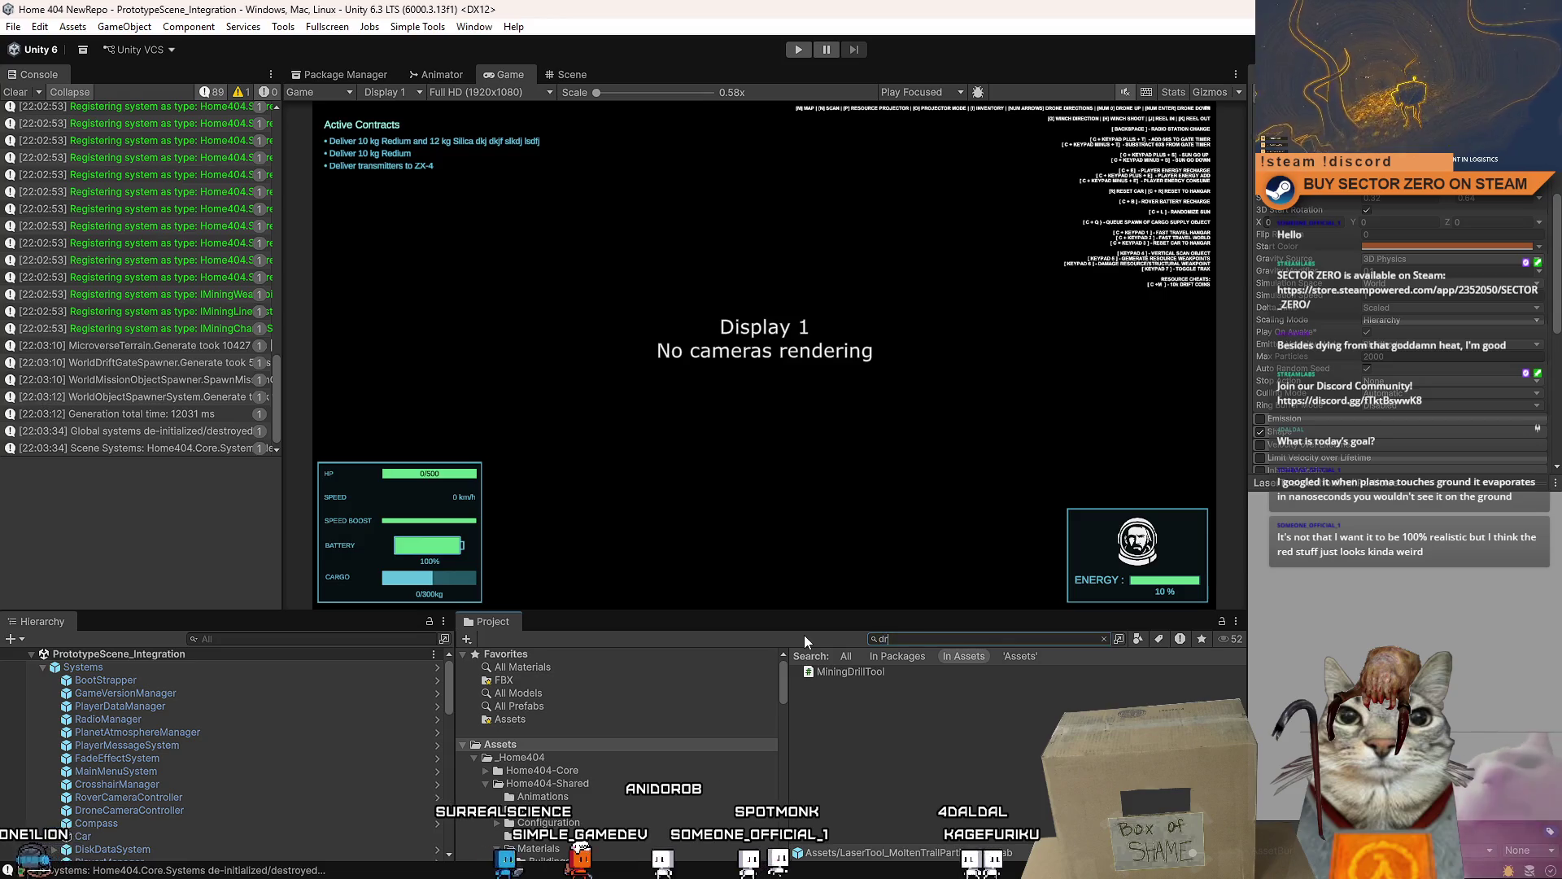
pyautogui.hotkey('ctrl', 'a')
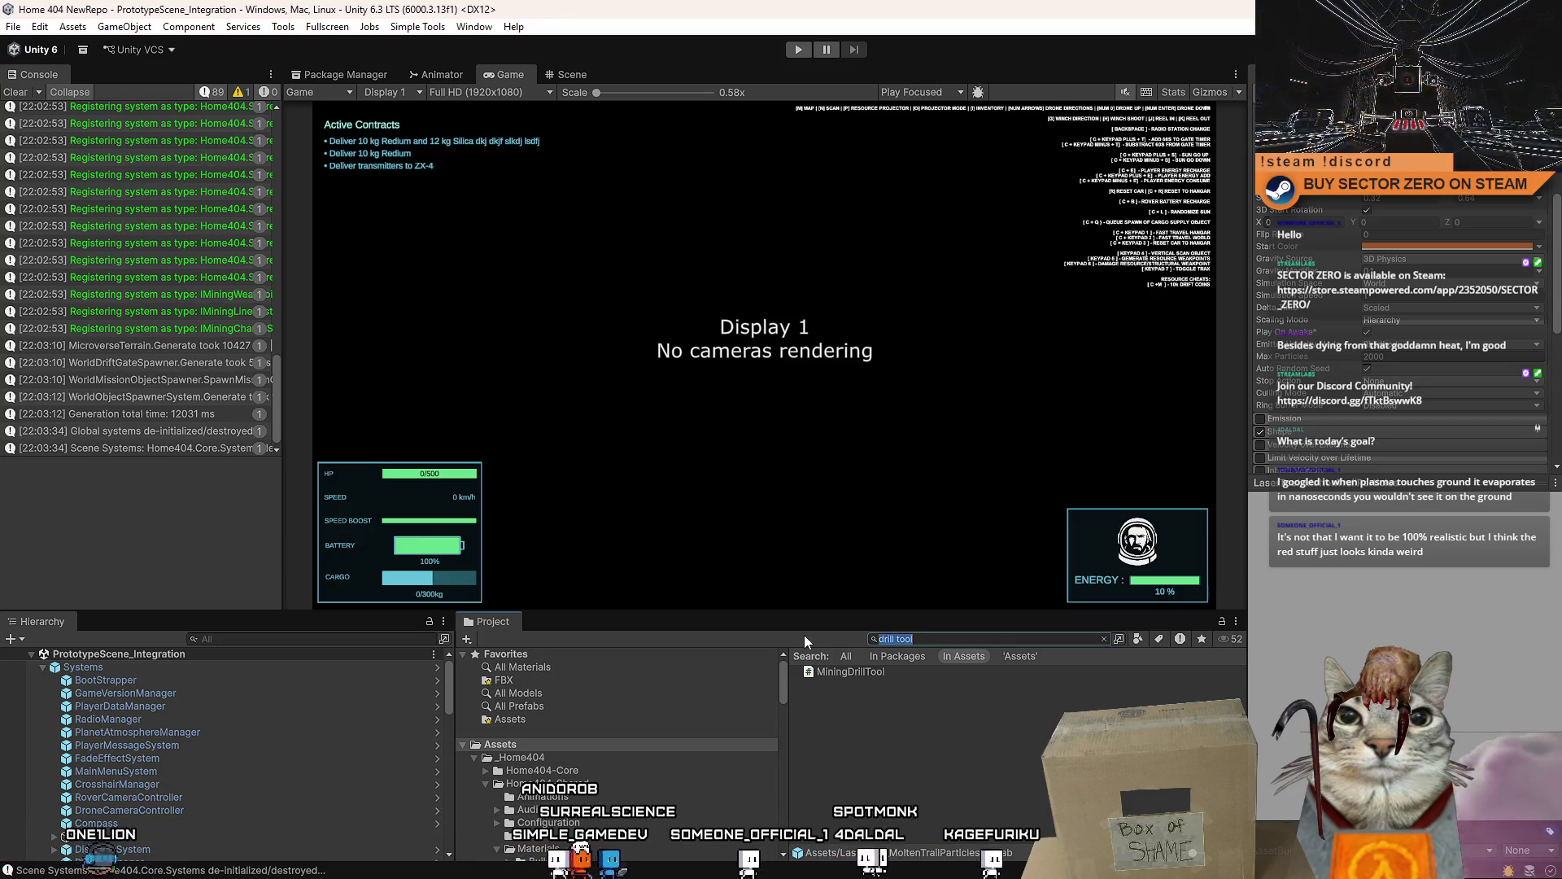
pyautogui.write('mining tool')
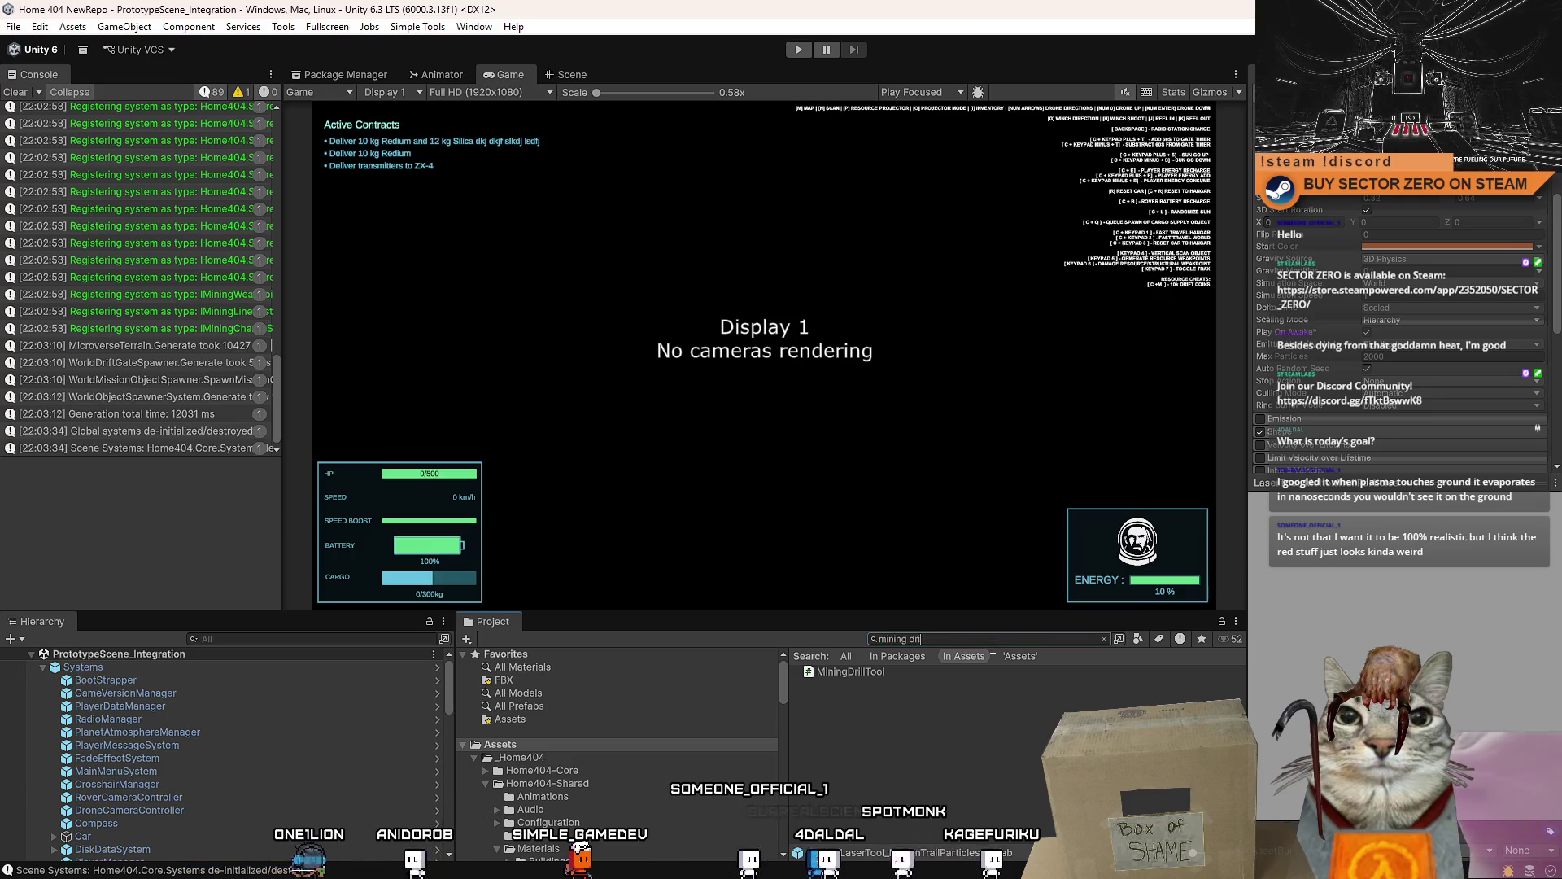
pyautogui.click(897, 673)
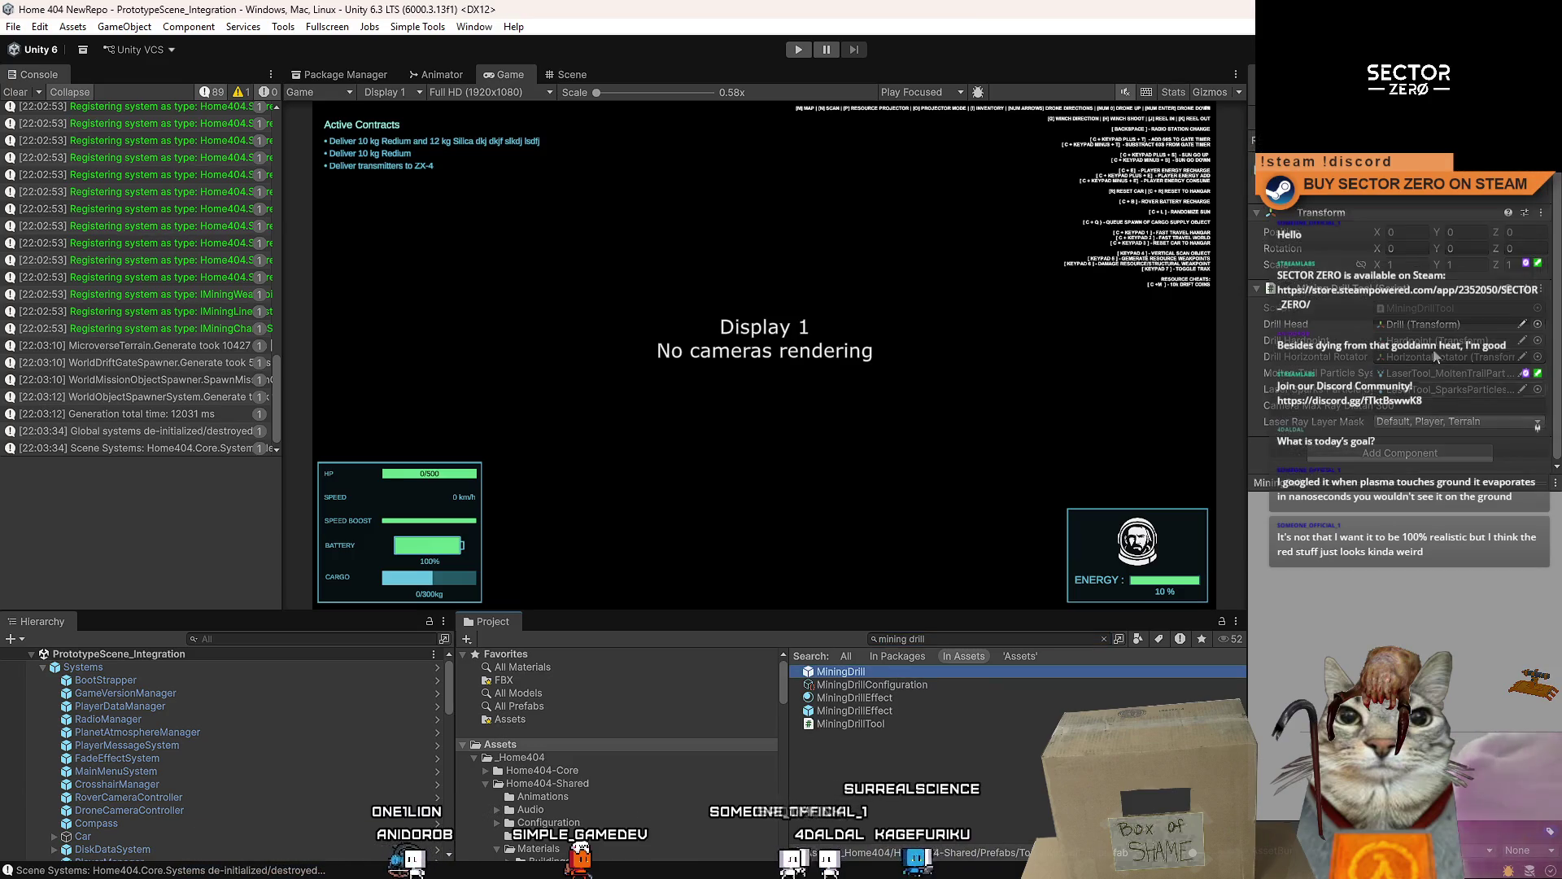
pyautogui.scroll(1, 1404, 367)
pyautogui.press('Return')
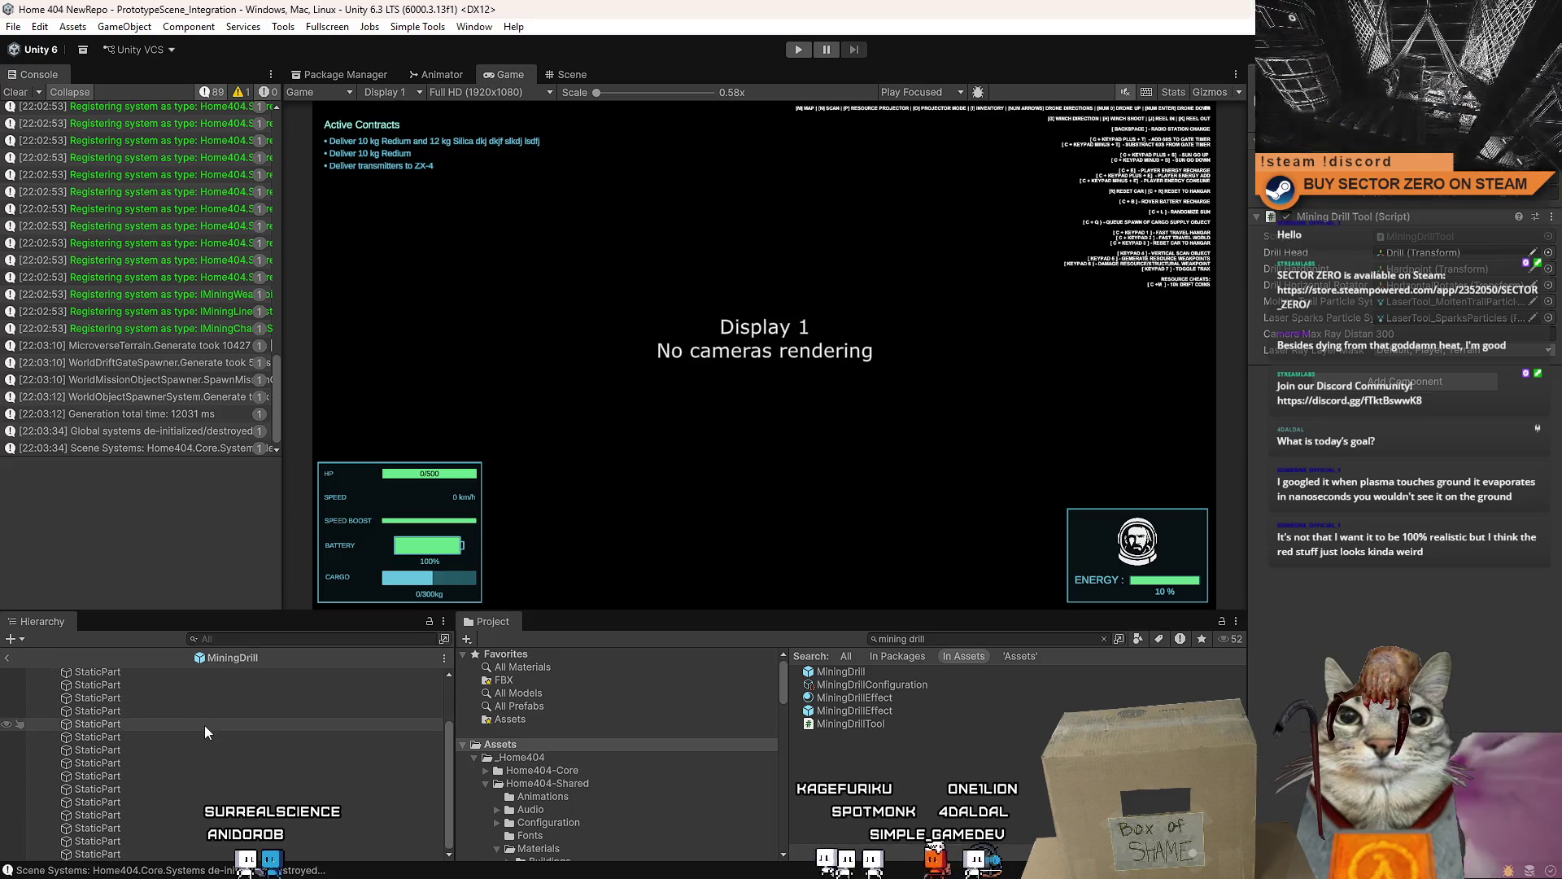
# - Inspect the Drill and HorizontalRotator children, then delete the LaserTool_MoltenTrailParticles prefab asset
pyautogui.click(55, 701)
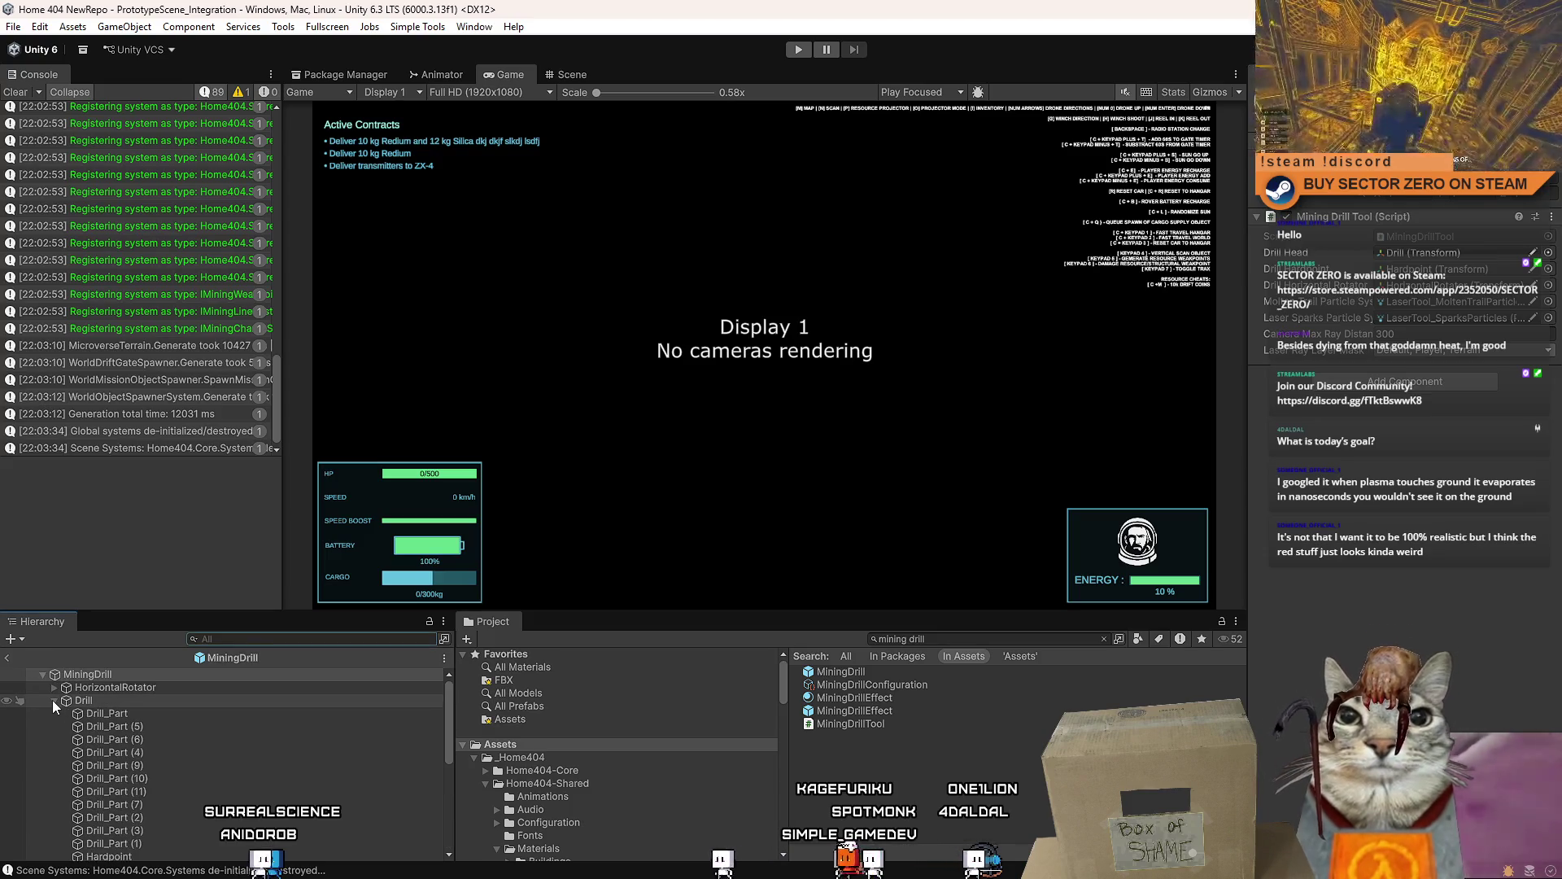
pyautogui.click(53, 700)
pyautogui.click(52, 685)
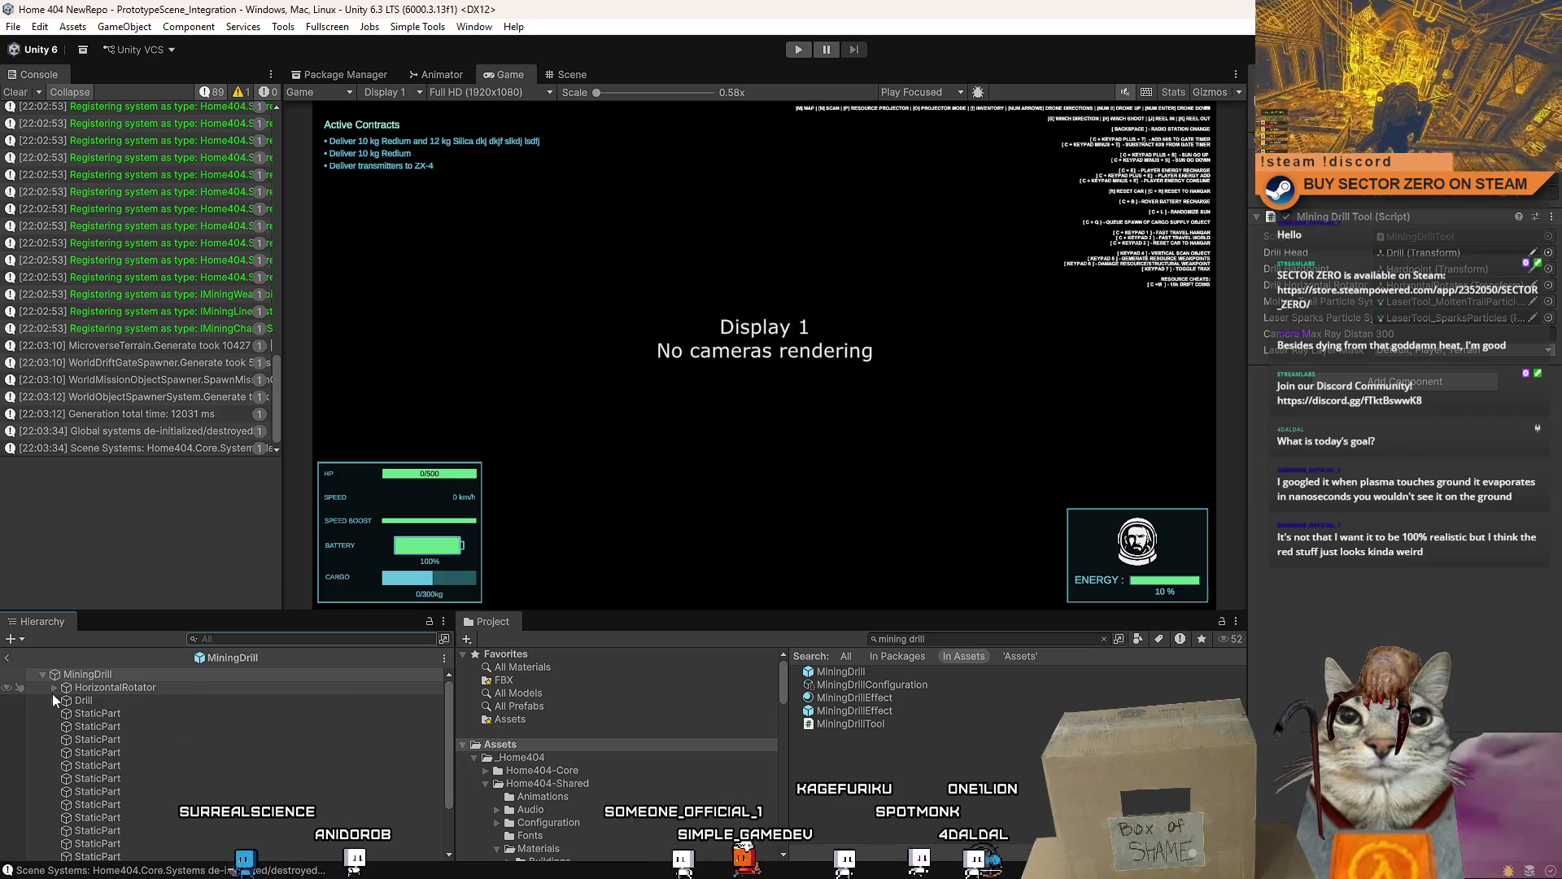
pyautogui.scroll(-3, 102, 730)
pyautogui.scroll(2, 102, 731)
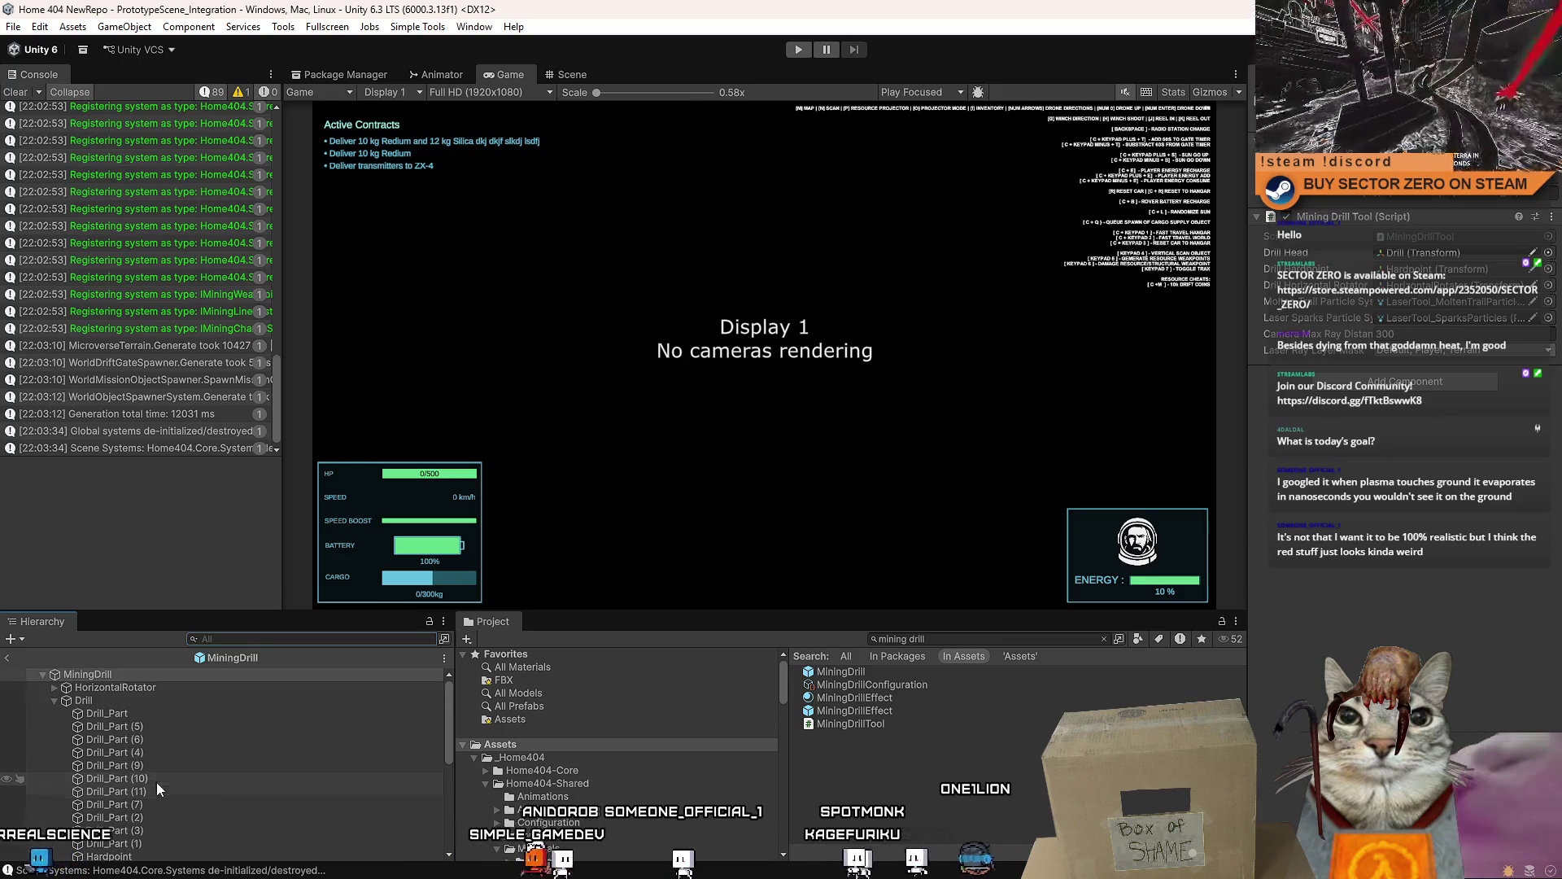
pyautogui.scroll(2, 153, 806)
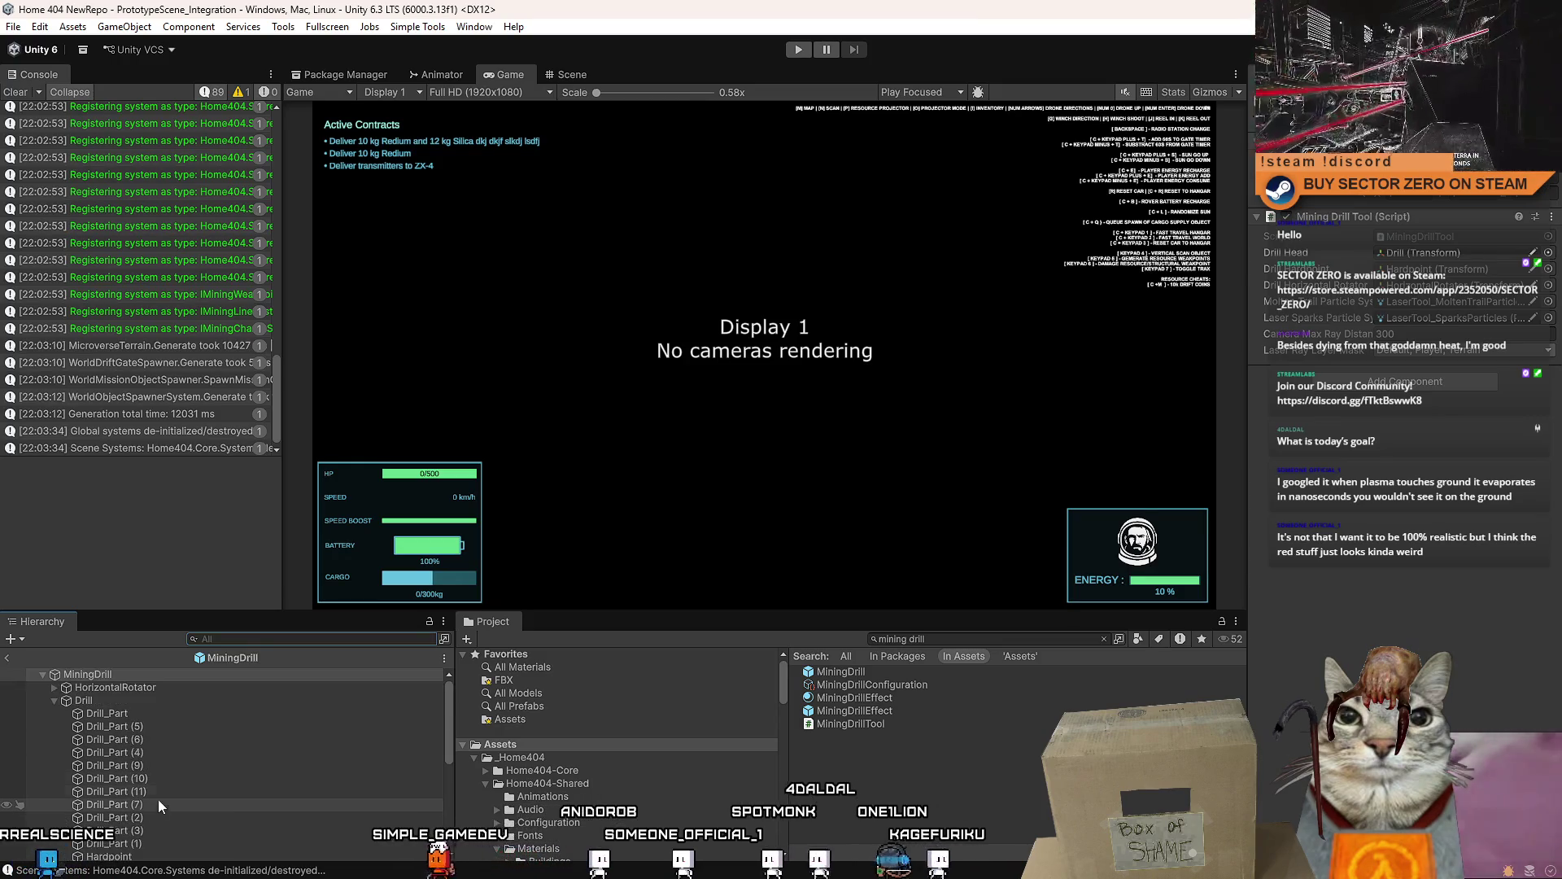
pyautogui.scroll(-2, 163, 765)
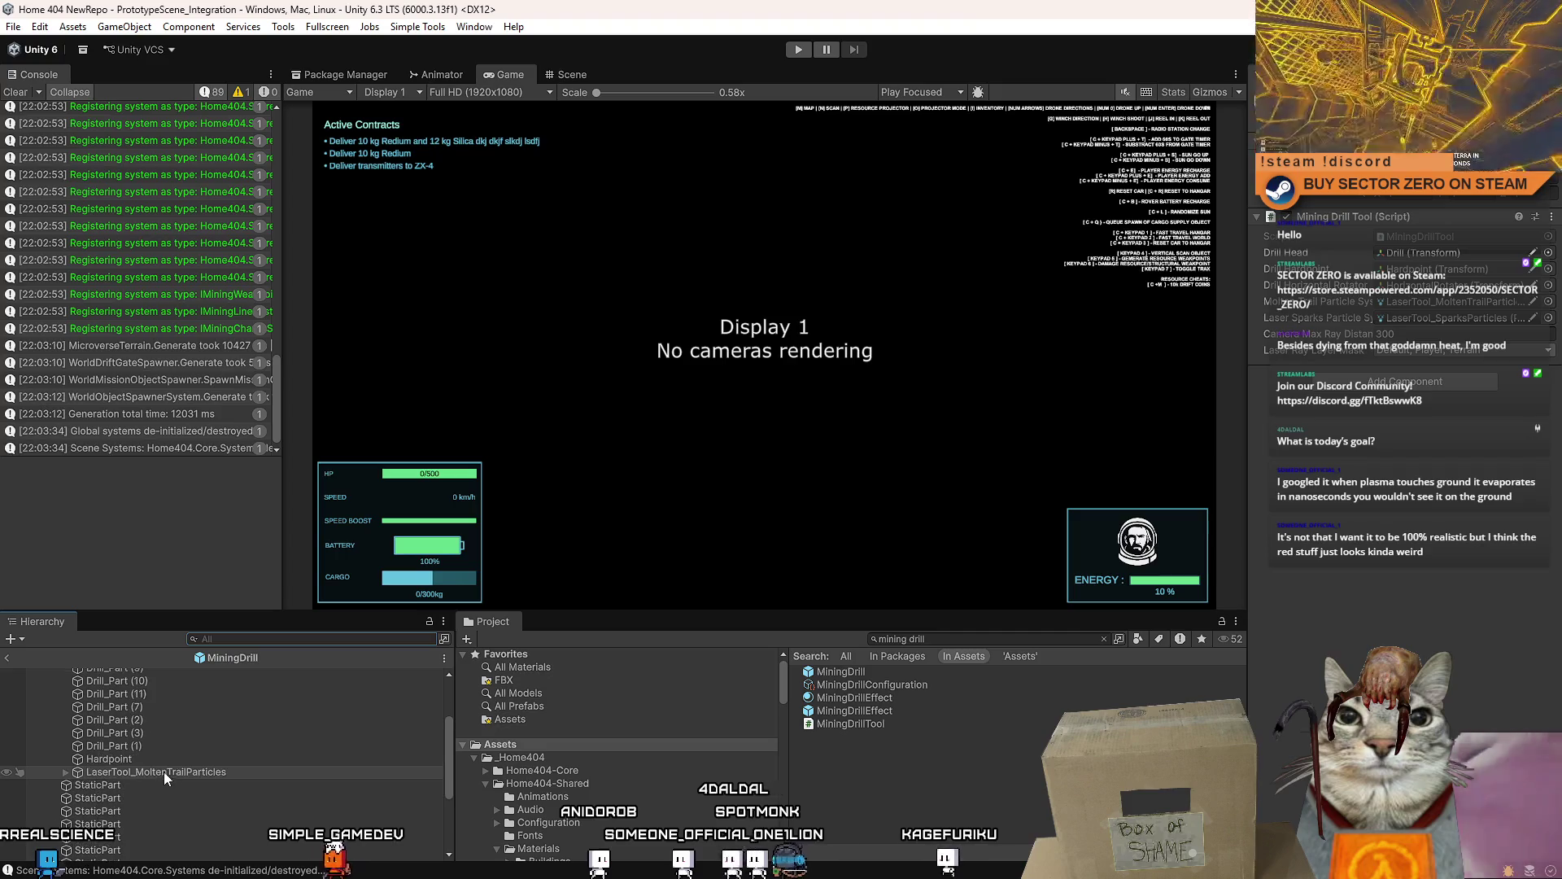
pyautogui.scroll(-2, 157, 767)
pyautogui.scroll(-2, 156, 770)
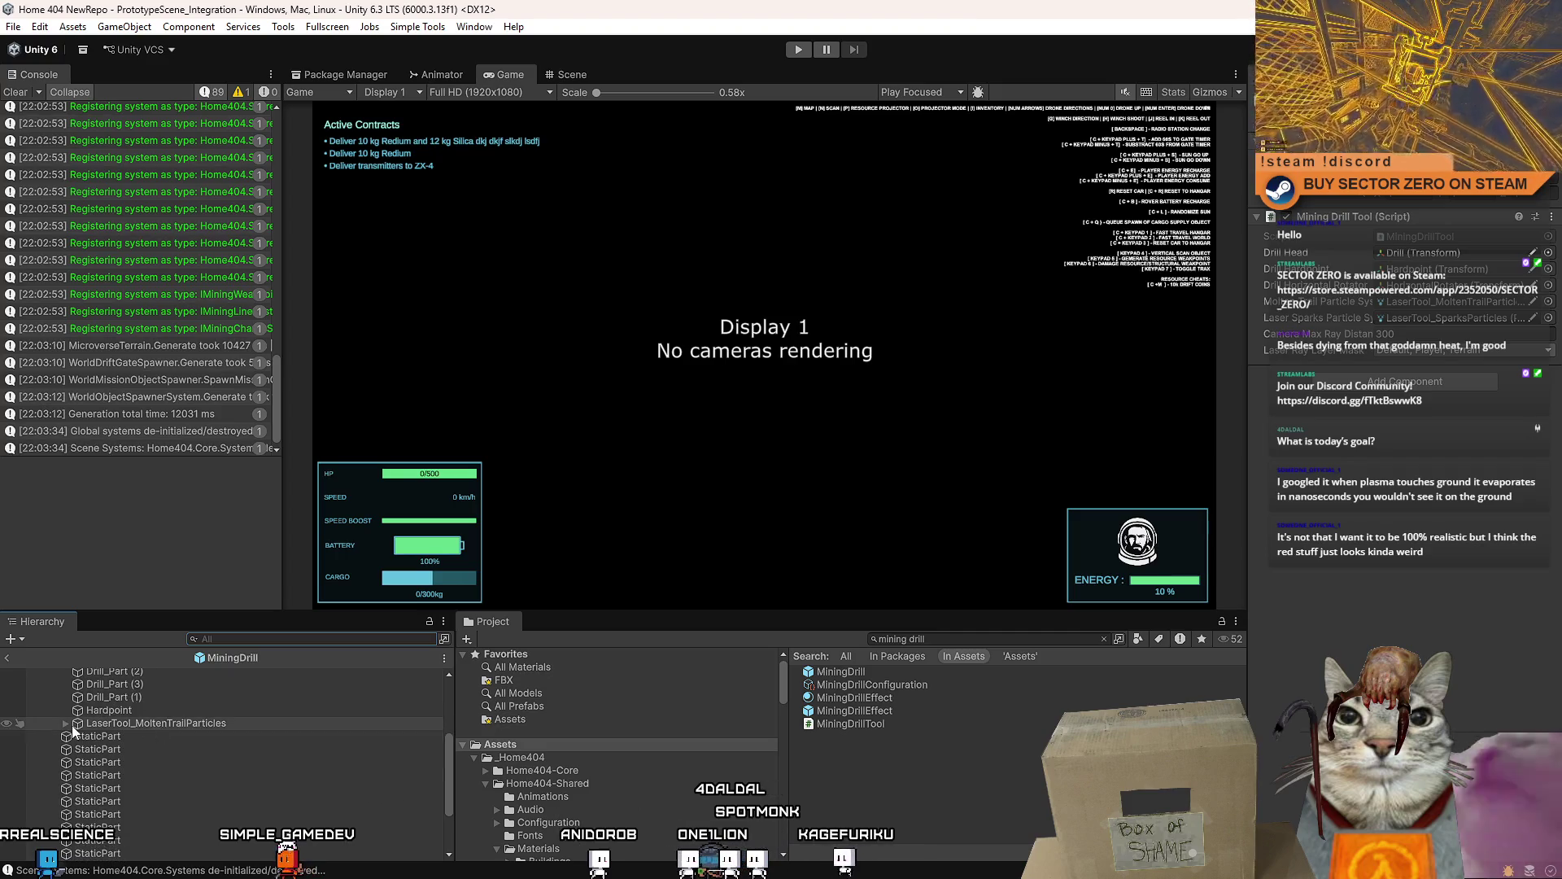
pyautogui.click(581, 739)
pyautogui.click(918, 813)
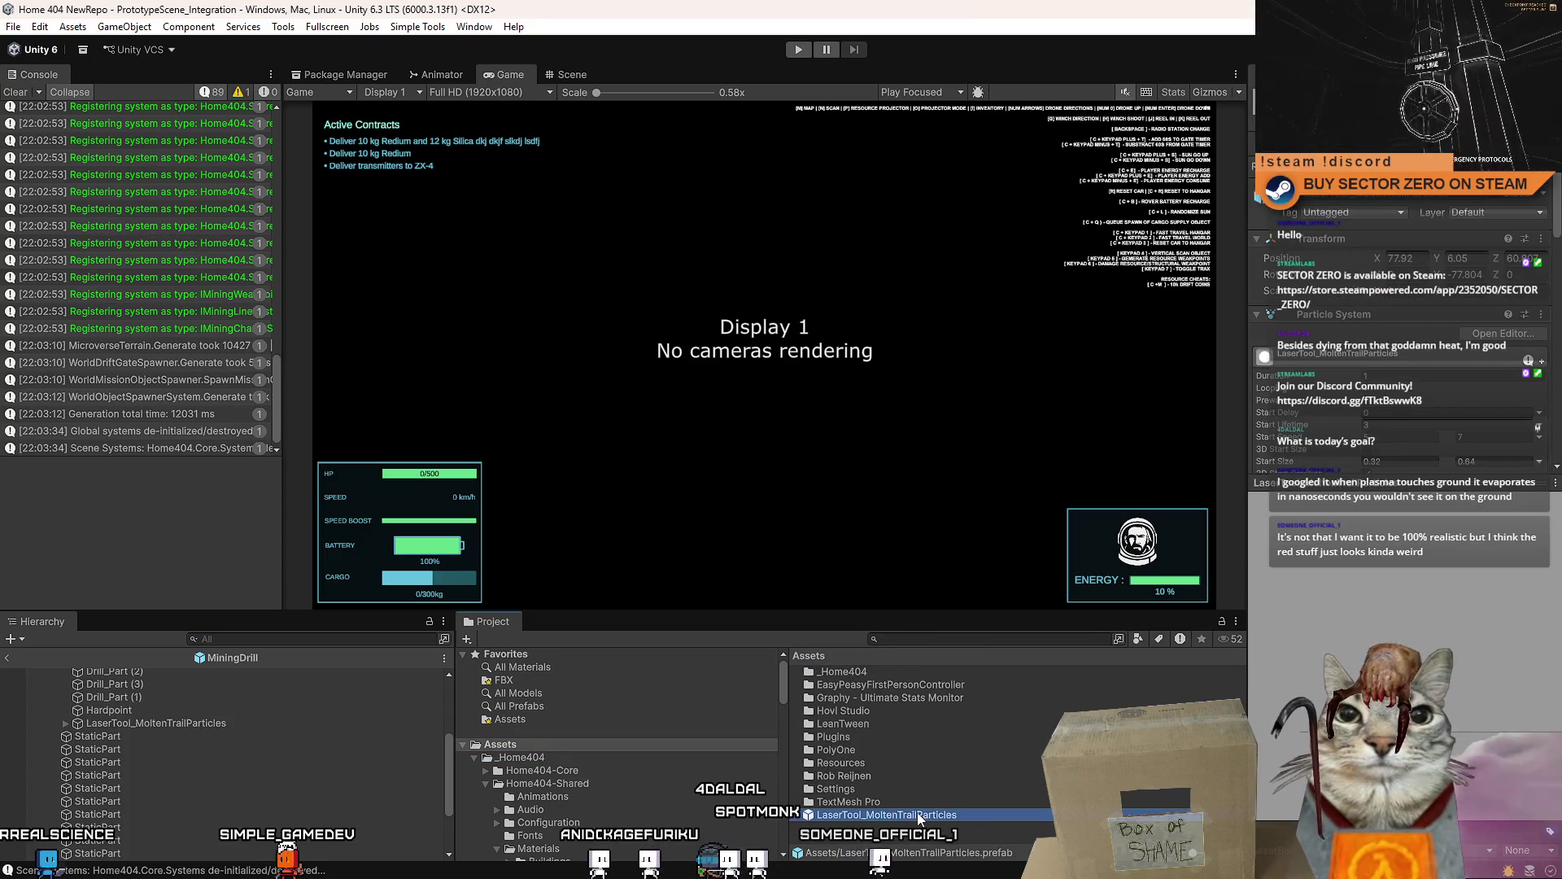
pyautogui.press('Delete')
pyautogui.click(794, 477)
pyautogui.scroll(2, 103, 803)
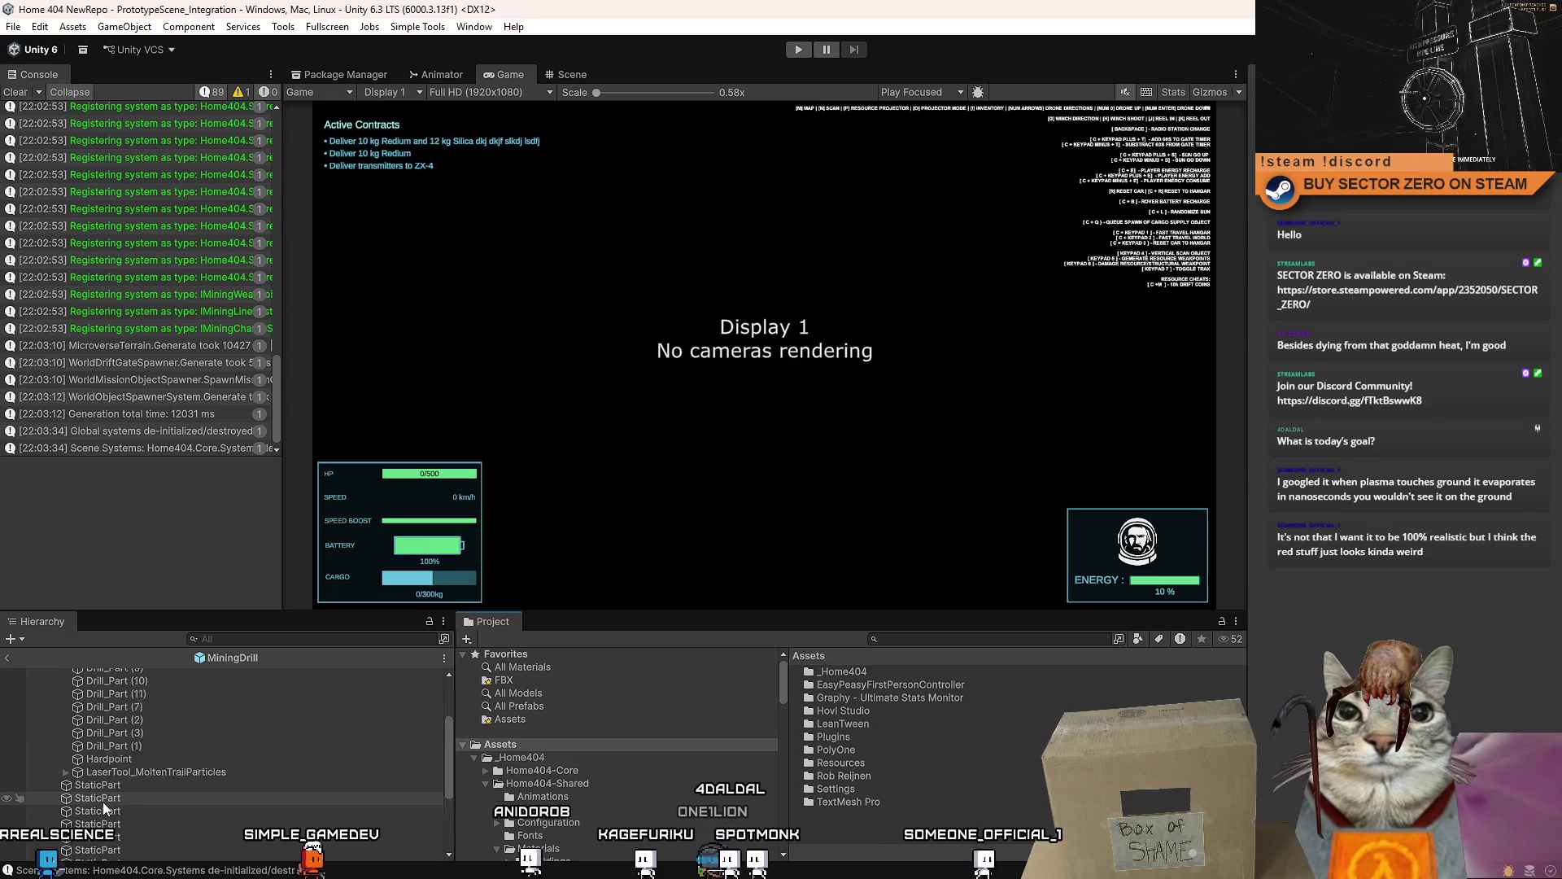
pyautogui.scroll(2, 103, 803)
# - Rename Drill_Part (1)-(5) to one shared unnumbered name and move Hardpoint to the top of Drill
pyautogui.click(121, 694)
pyautogui.click(169, 715)
pyautogui.click(161, 727)
pyautogui.scroll(-2, 163, 745)
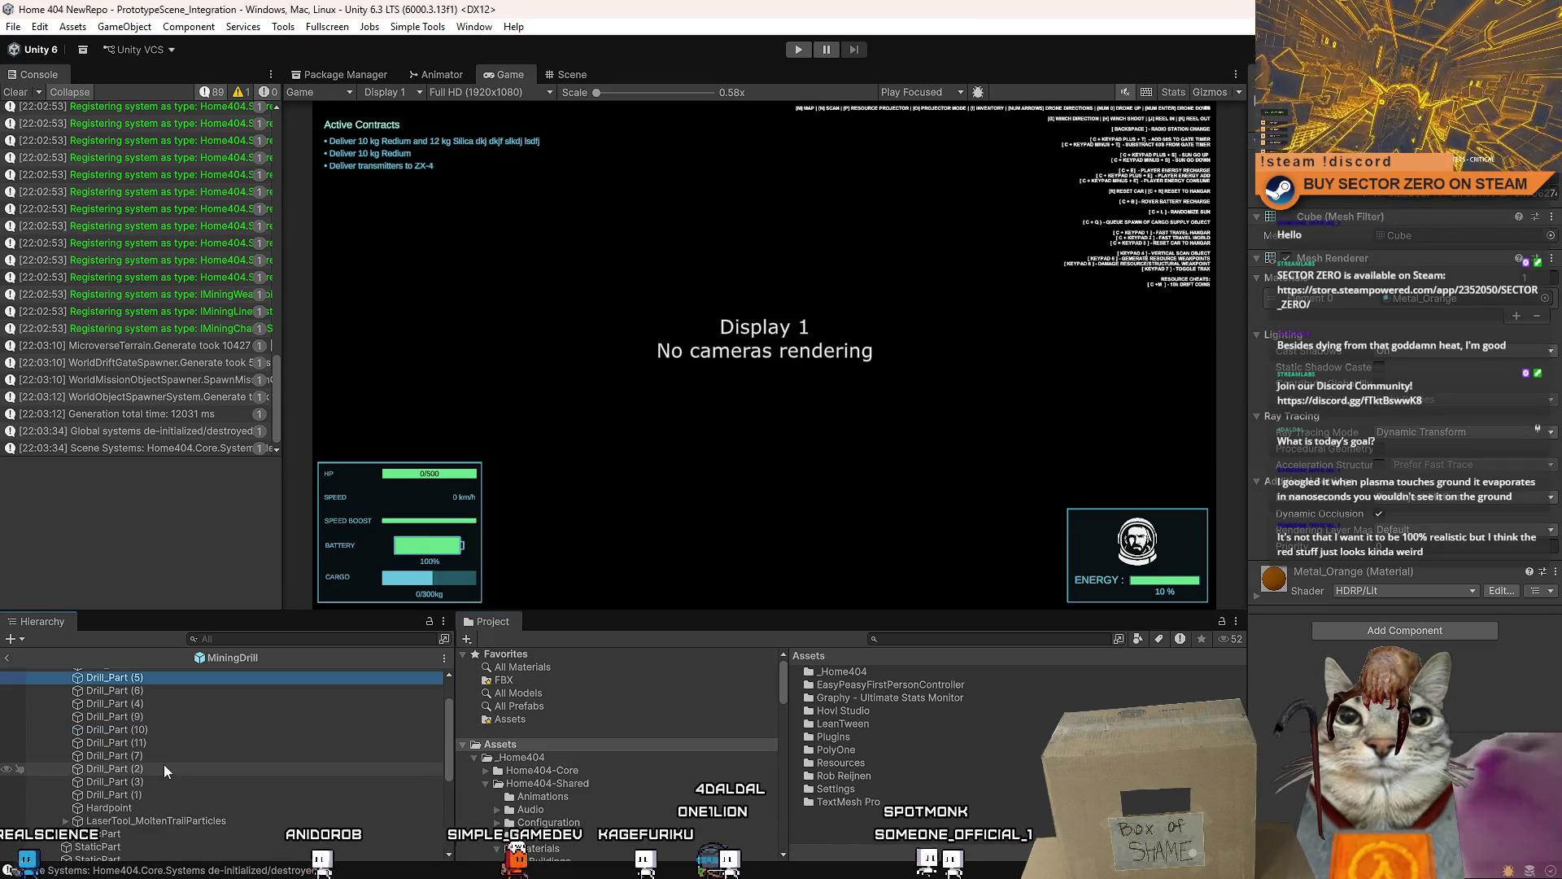
pyautogui.keyDown('shift'); pyautogui.click(152, 794); pyautogui.keyUp('shift')
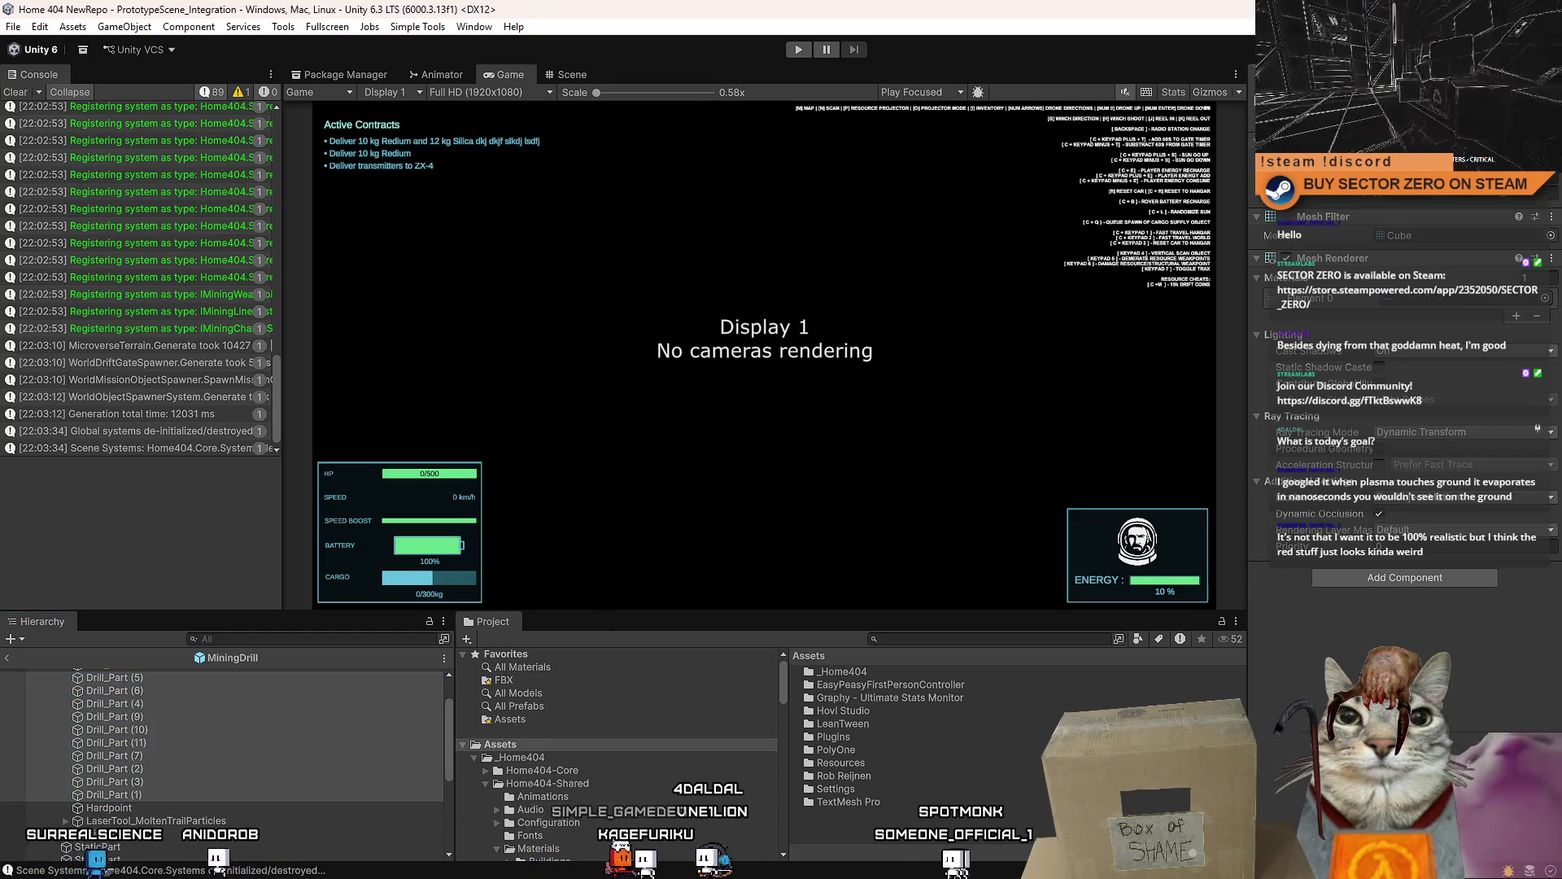
pyautogui.press('Return')
pyautogui.scroll(2, 163, 757)
pyautogui.click(126, 857)
pyautogui.moveTo(135, 757); pyautogui.dragTo(135, 707)
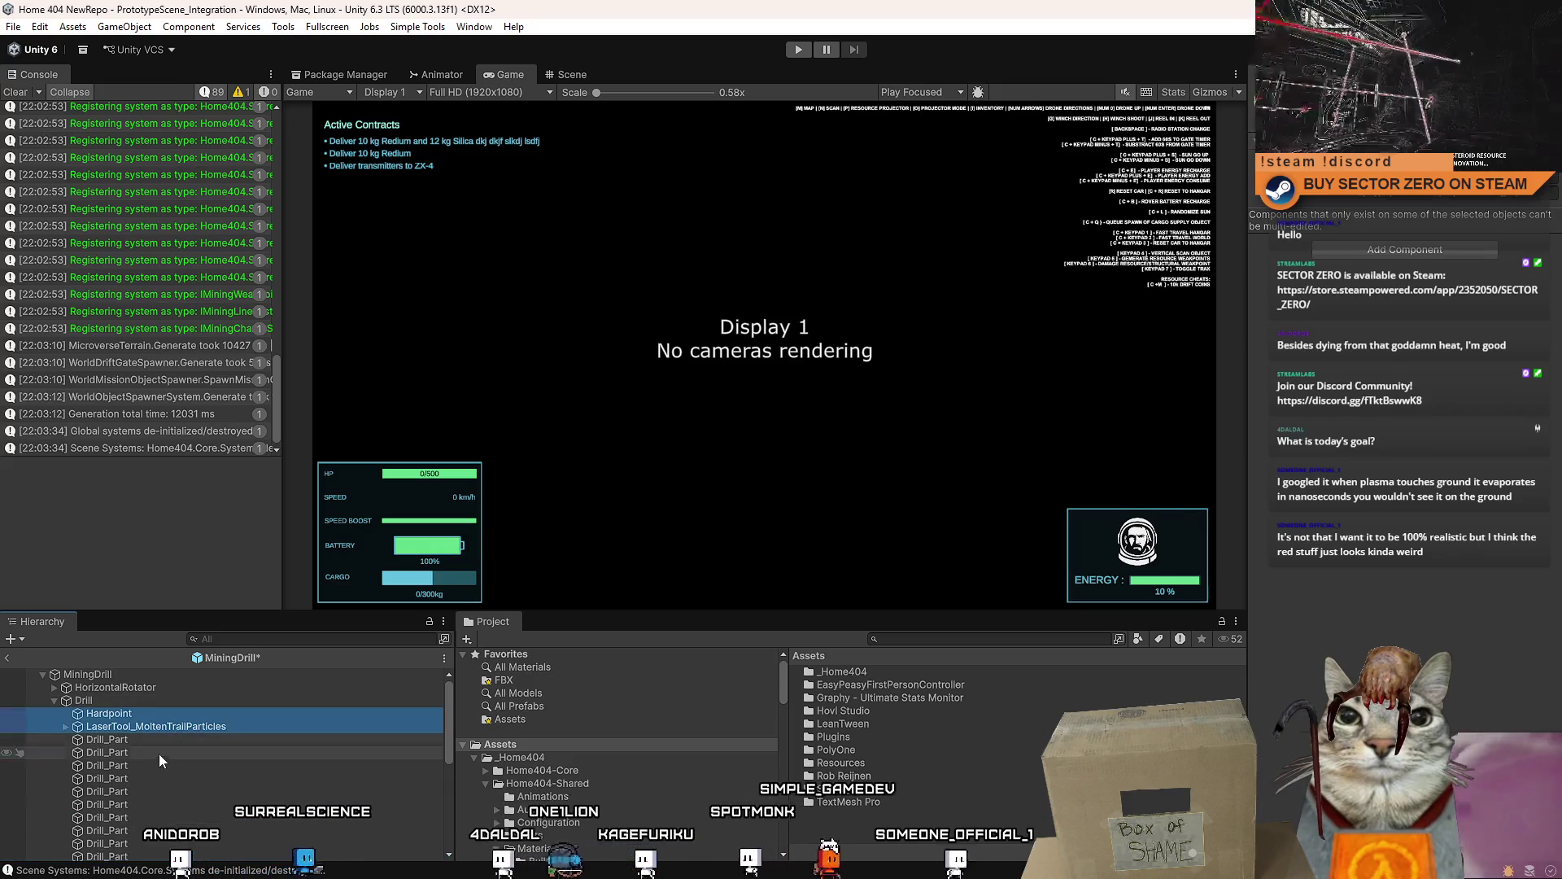
# - Inspect a drill part and a StaticPart, collapse Drill, deselect, and clear the console log
pyautogui.click(175, 739)
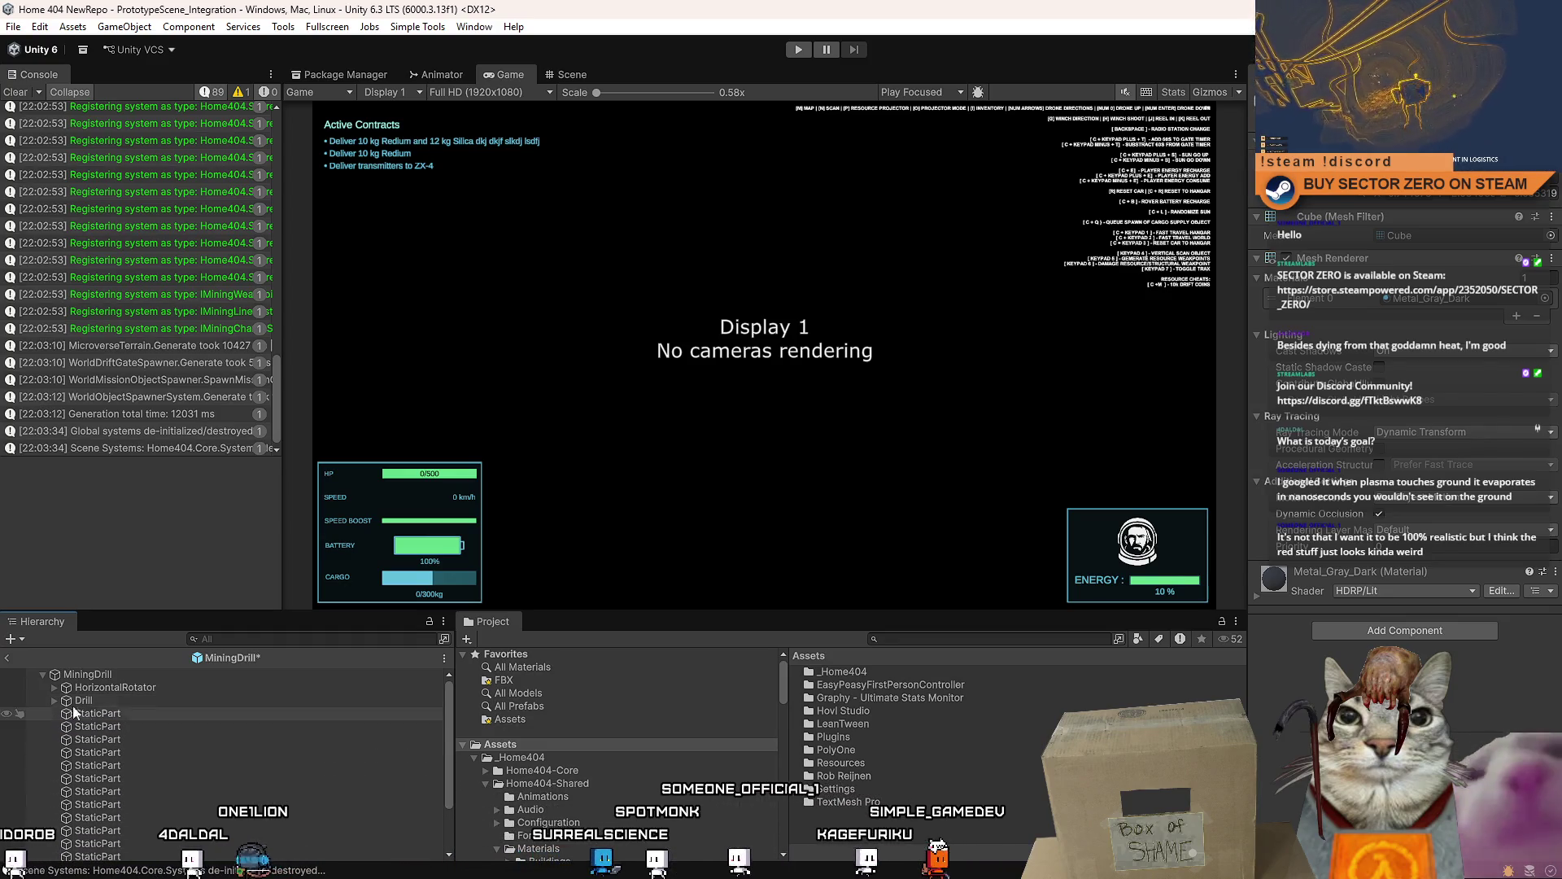
pyautogui.click(52, 701)
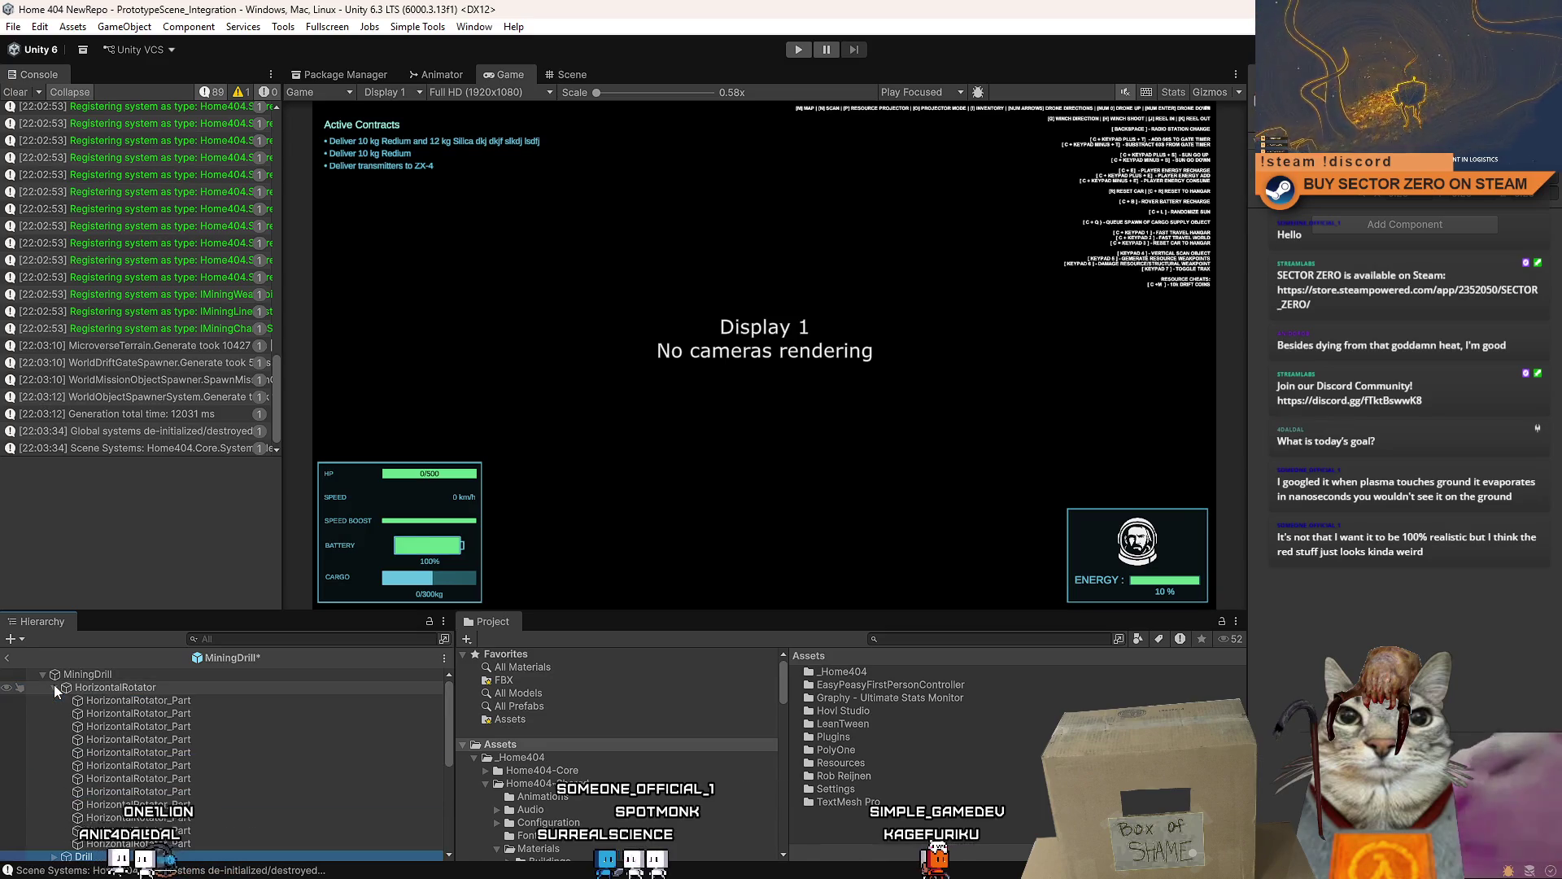
pyautogui.click(54, 697)
pyautogui.click(192, 764)
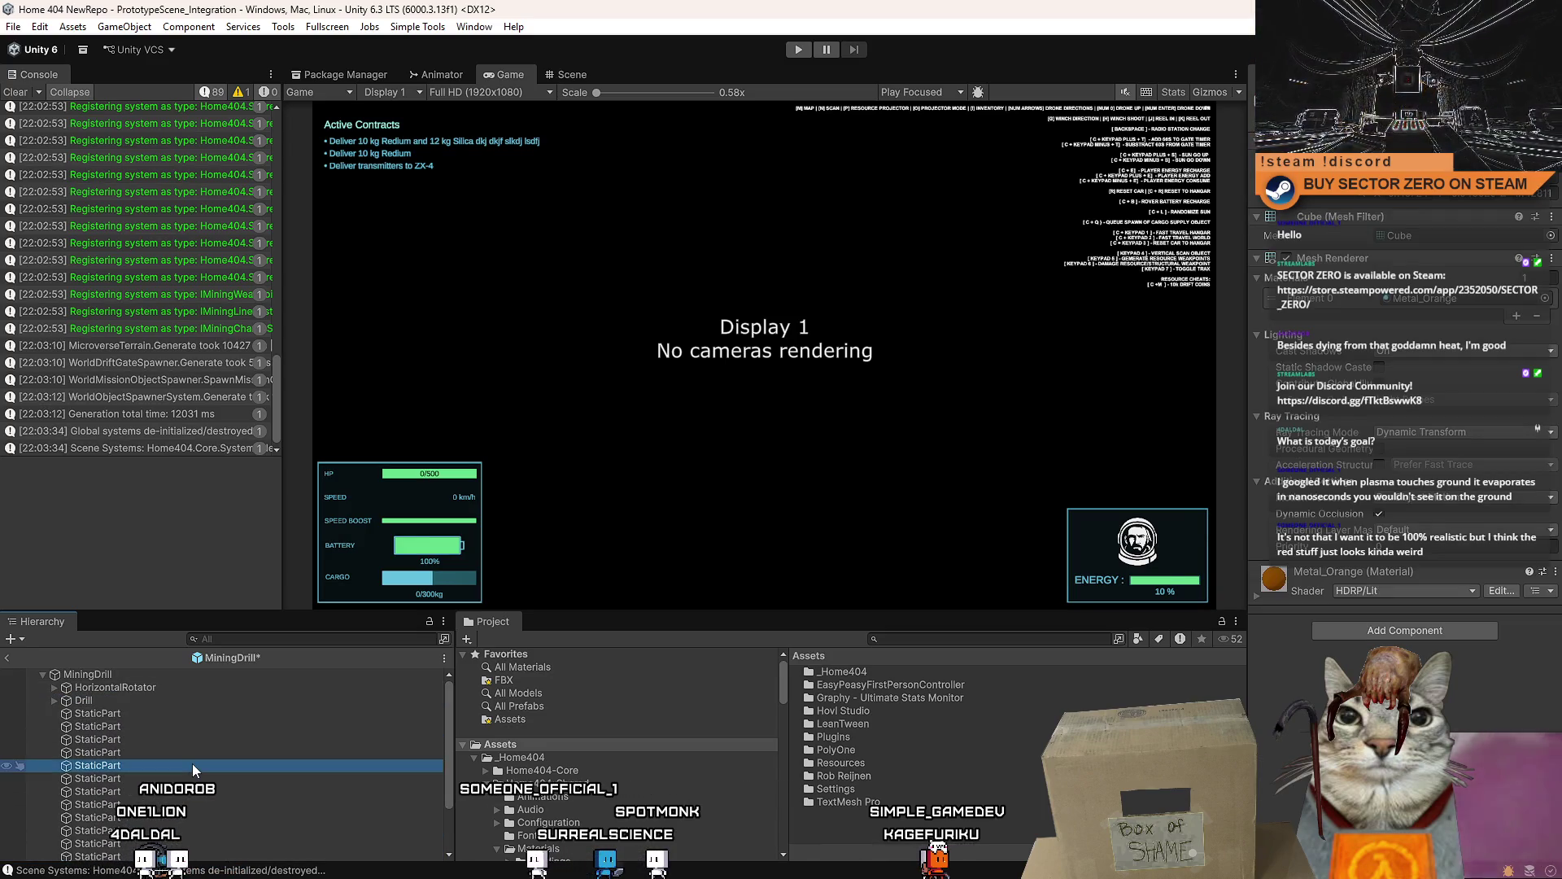
pyautogui.click(879, 821)
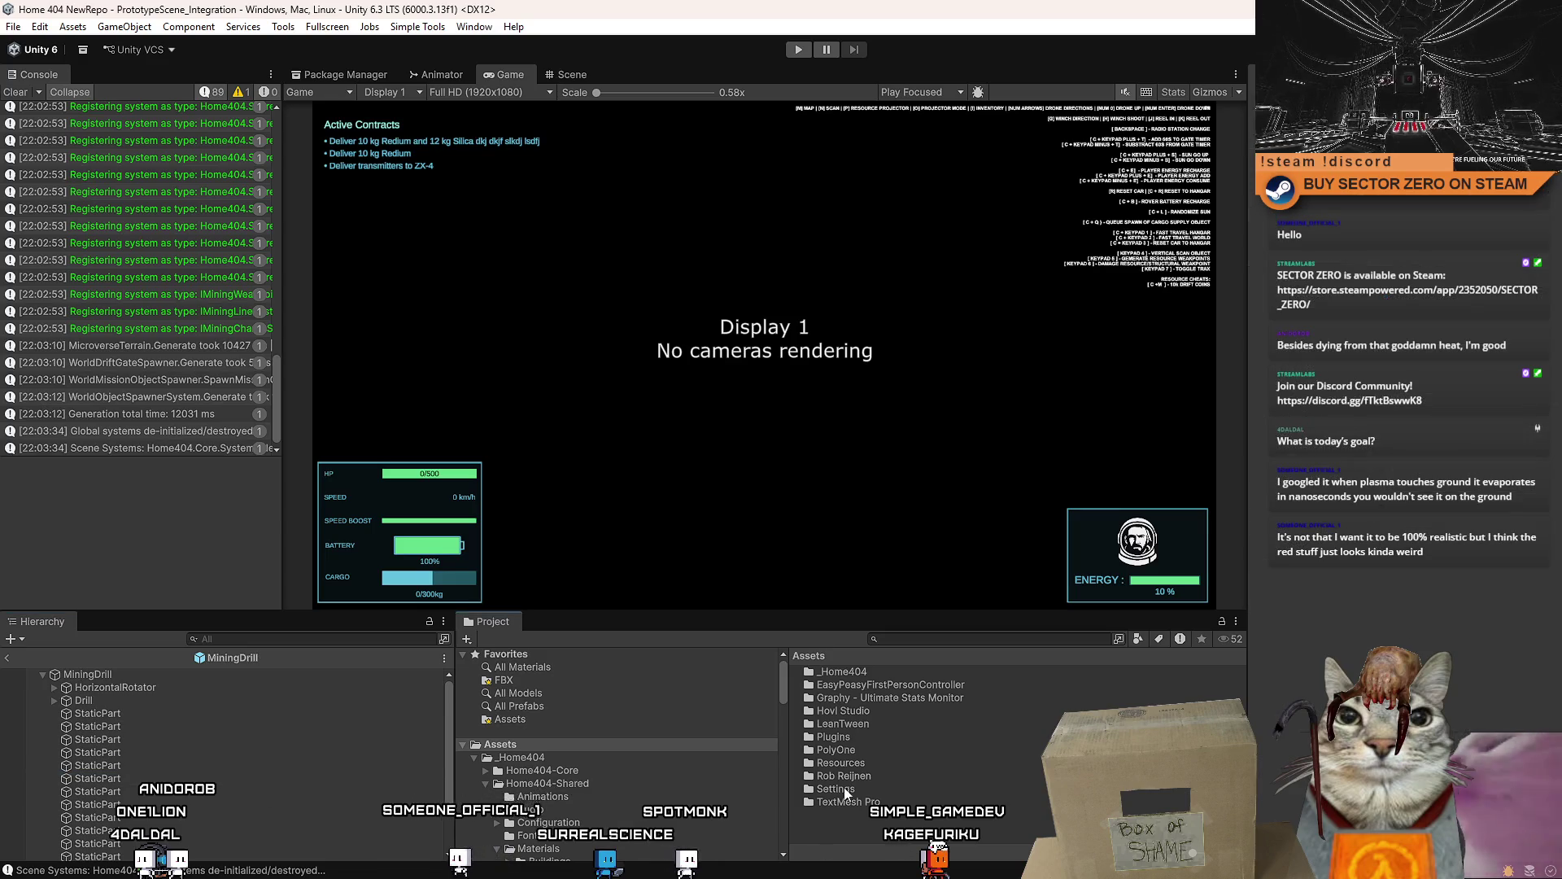
pyautogui.click(15, 94)
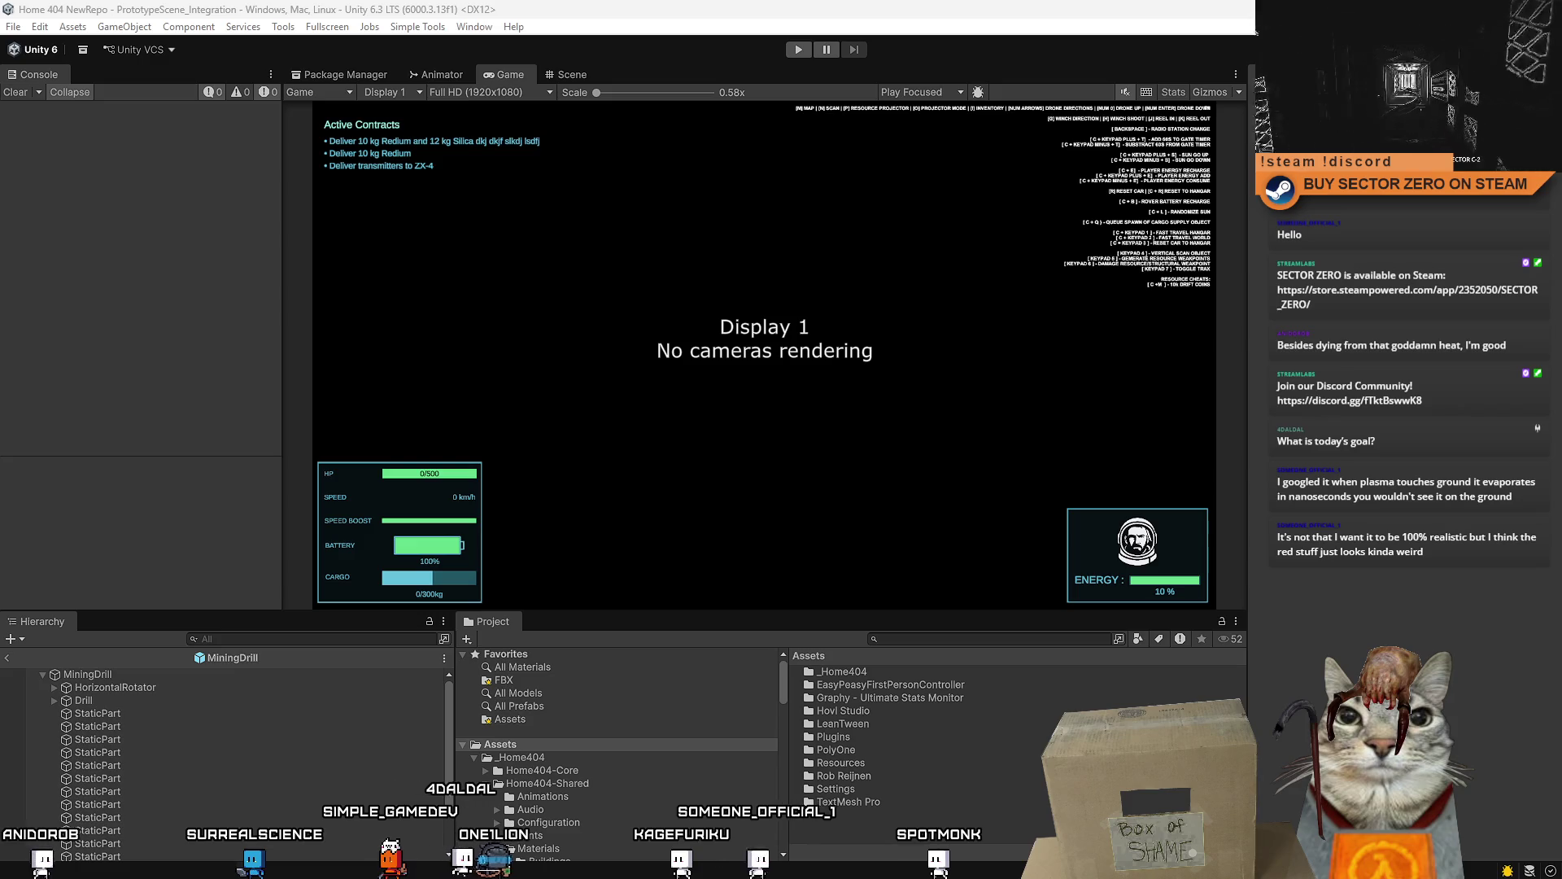
# - Switch from Unity to the Fork git client showing the repository history
pyautogui.hotkey('alt', 'Tab')
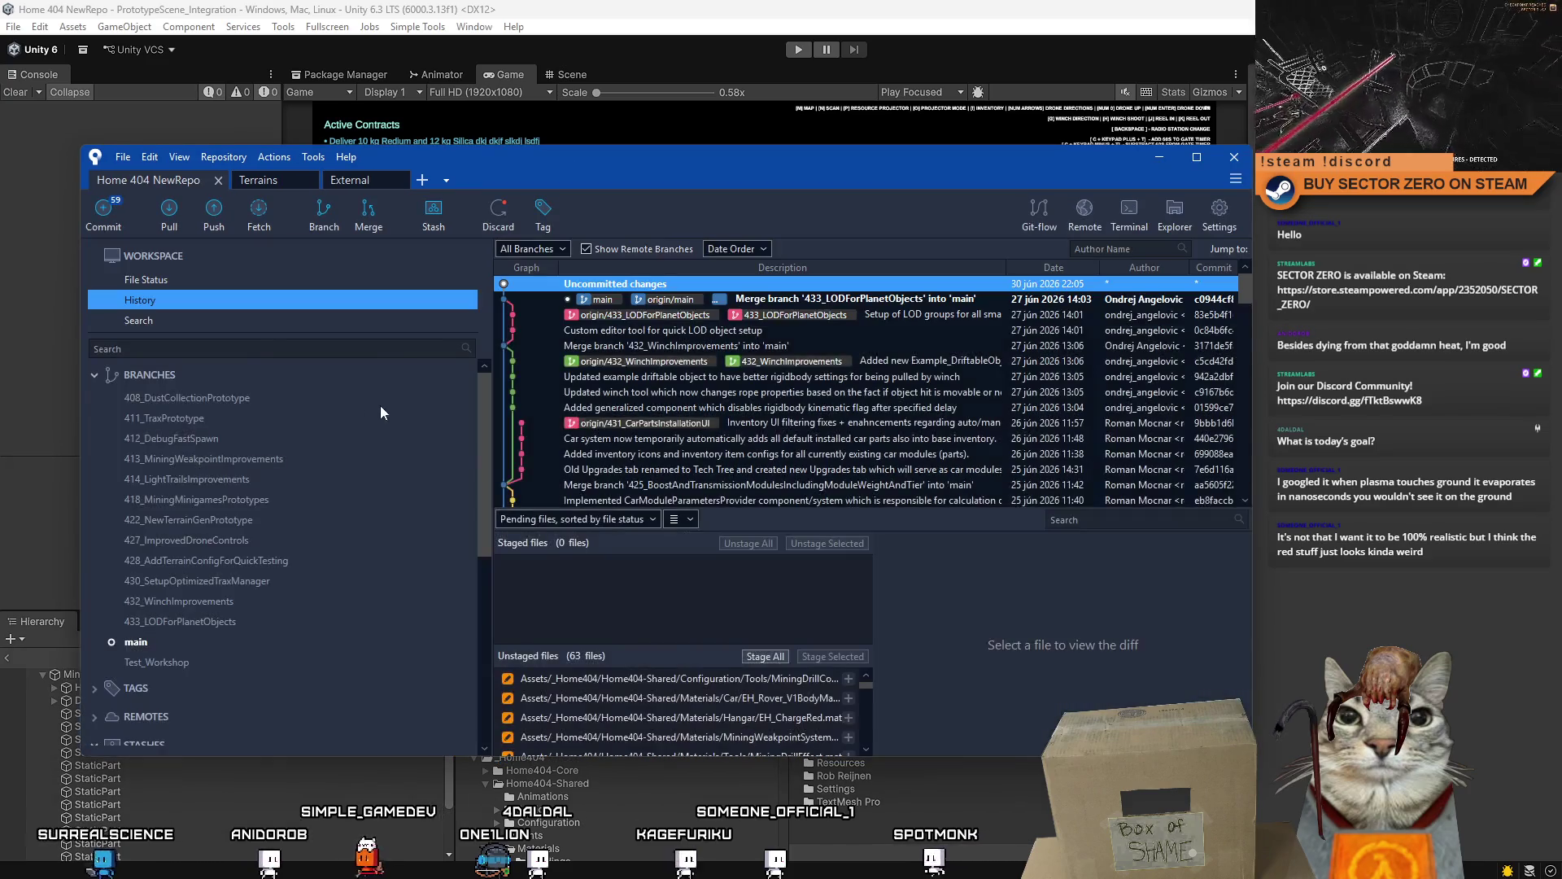
# - Discard the changes to the Prototype-Pandazole Jem_01 through Jem_45 prefabs in File Status
pyautogui.click(204, 280)
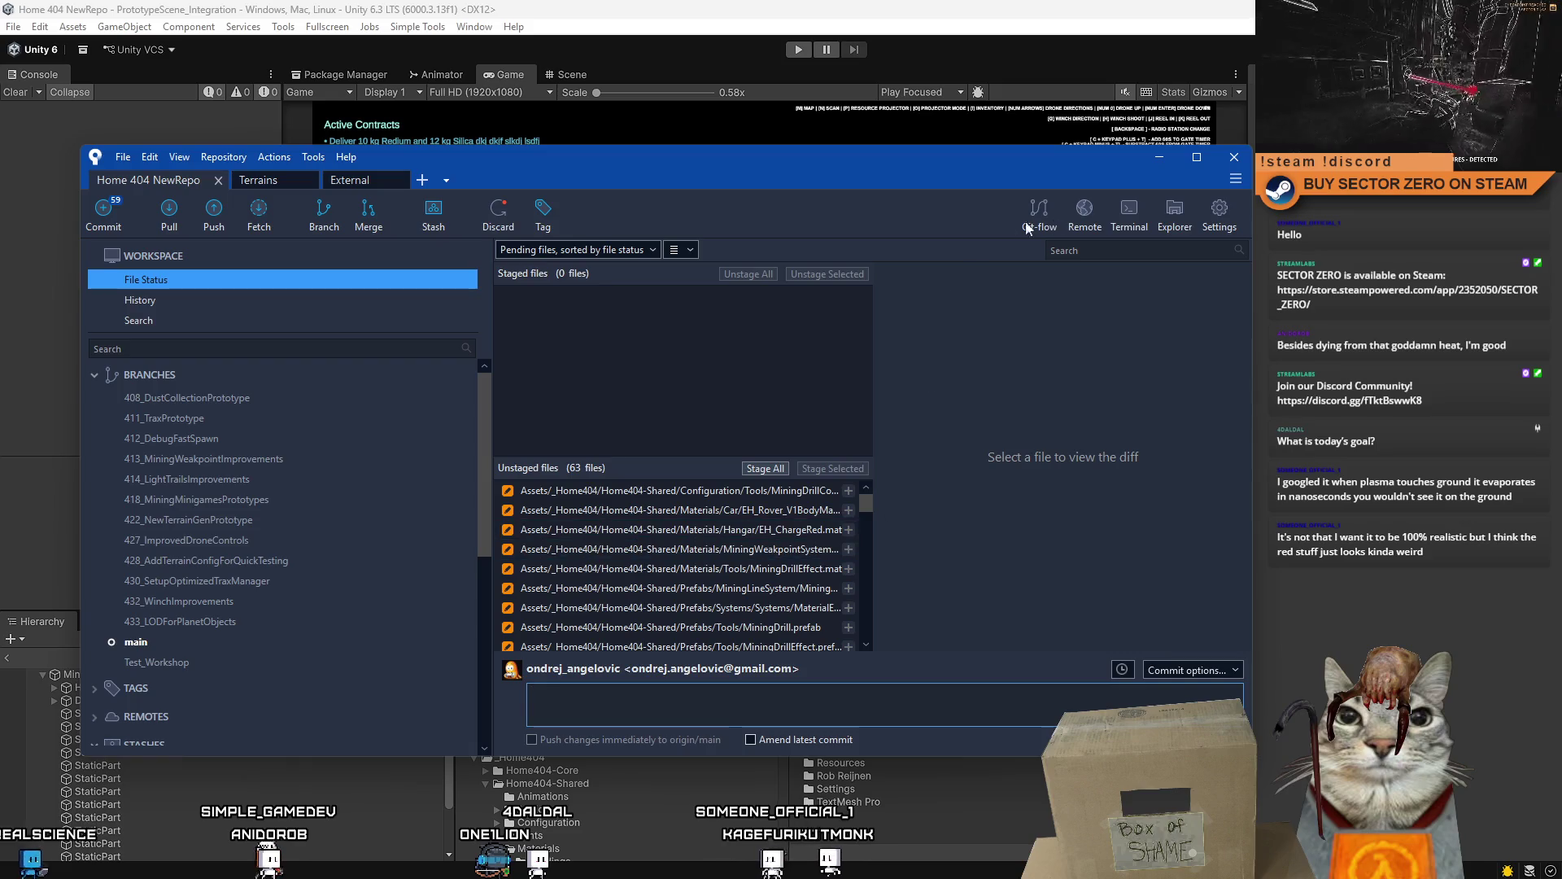
pyautogui.click(1197, 158)
pyautogui.scroll(-10, 977, 525)
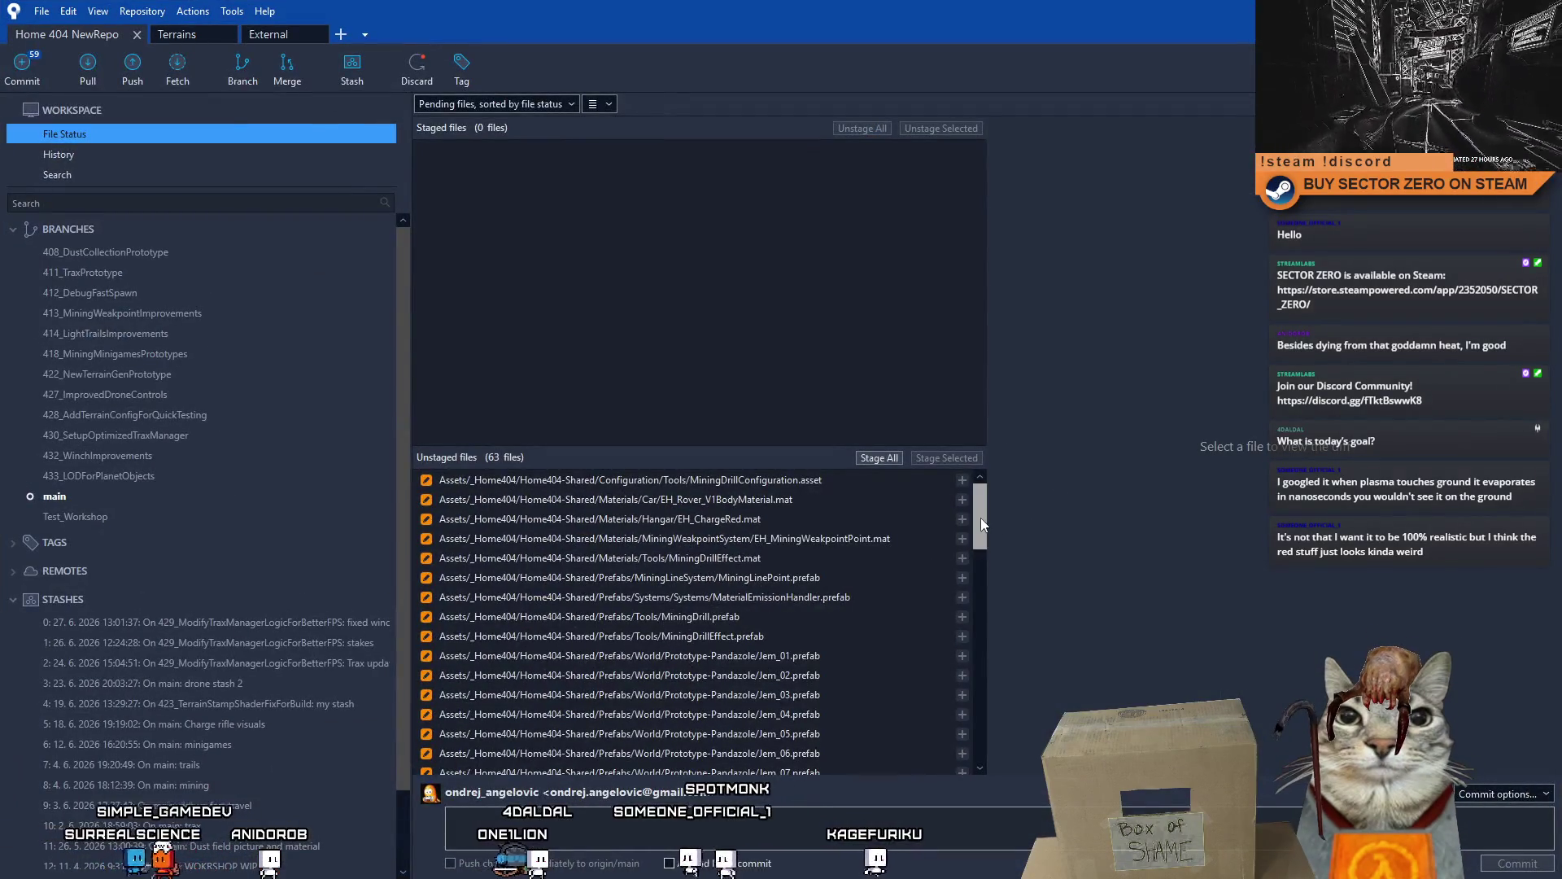
pyautogui.moveTo(983, 576)
pyautogui.mouseDown()
pyautogui.moveTo(967, 599)
pyautogui.moveTo(970, 536)
pyautogui.moveTo(978, 731)
pyautogui.mouseUp()
pyautogui.click(941, 568)
pyautogui.scroll(-2, 980, 570)
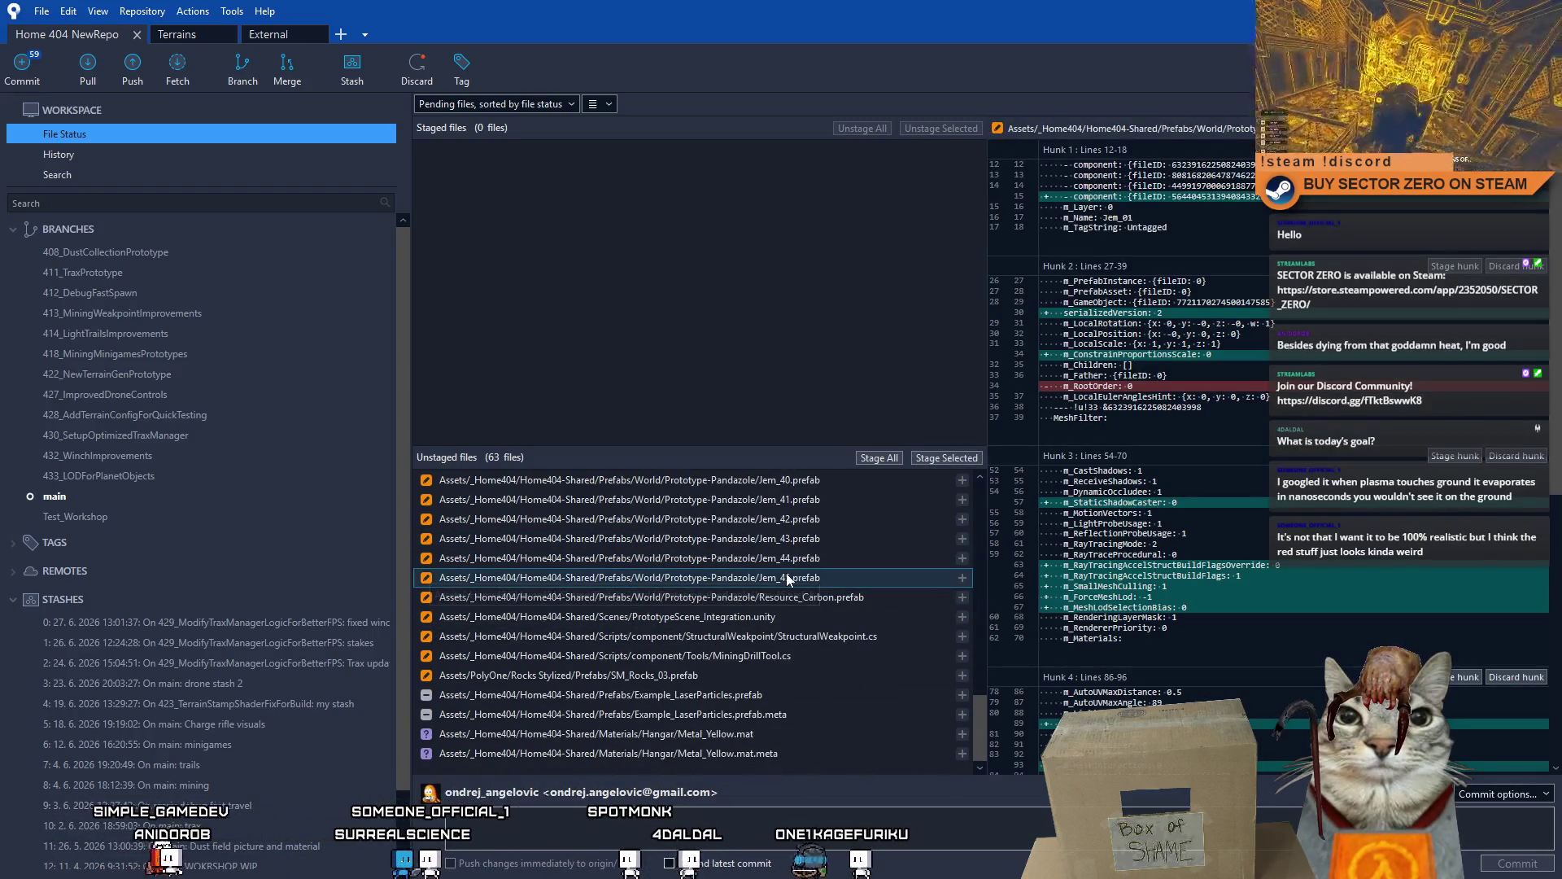
pyautogui.keyDown('shift'); pyautogui.click(799, 576); pyautogui.keyUp('shift')
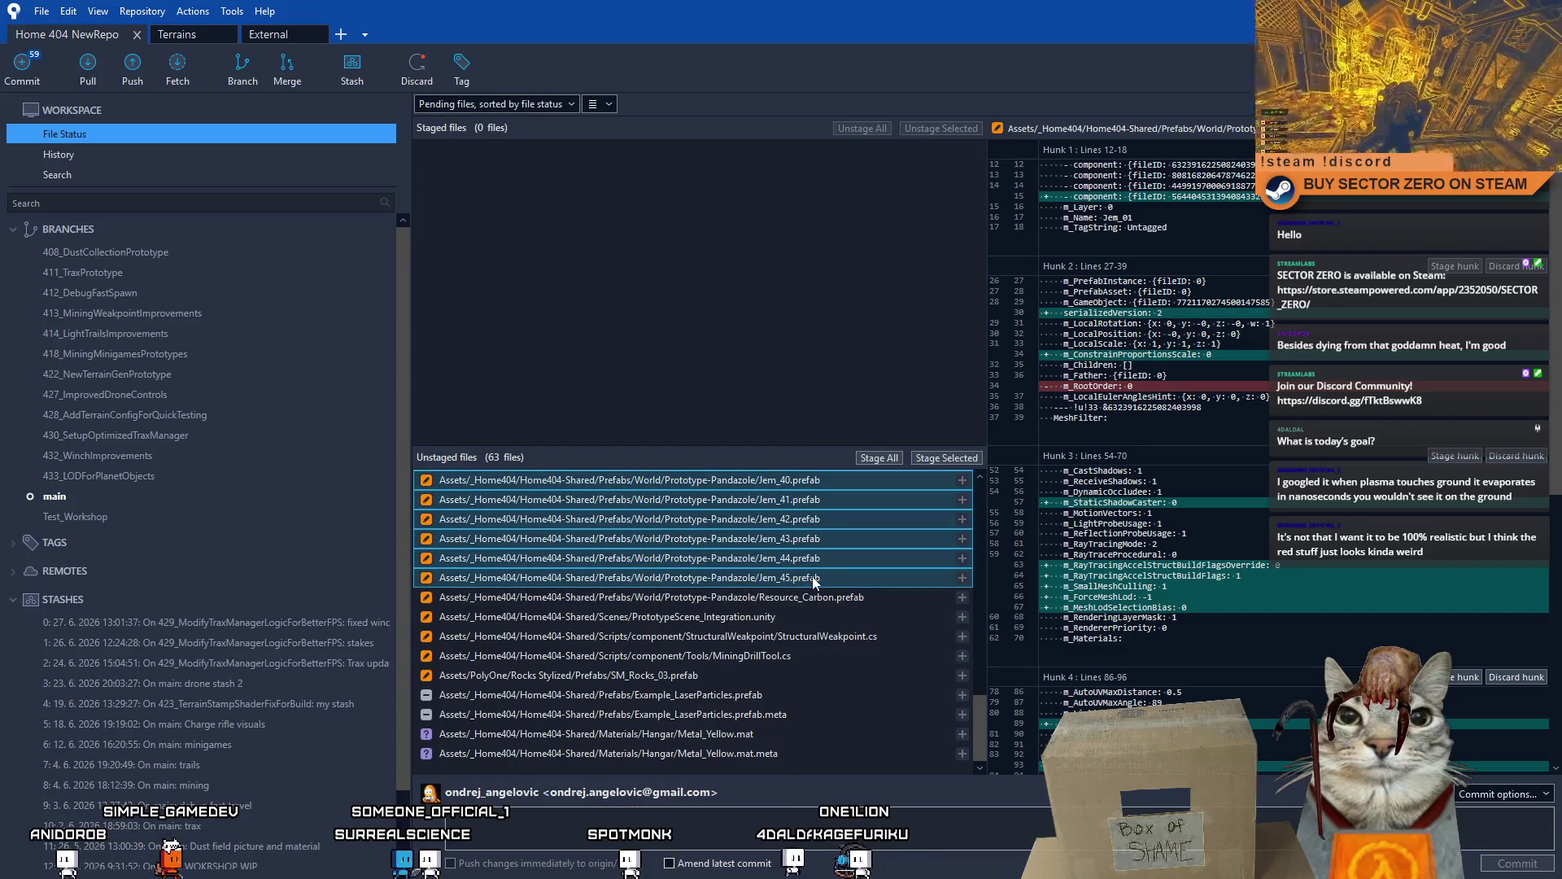
pyautogui.rightClick(812, 576)
pyautogui.click(690, 721)
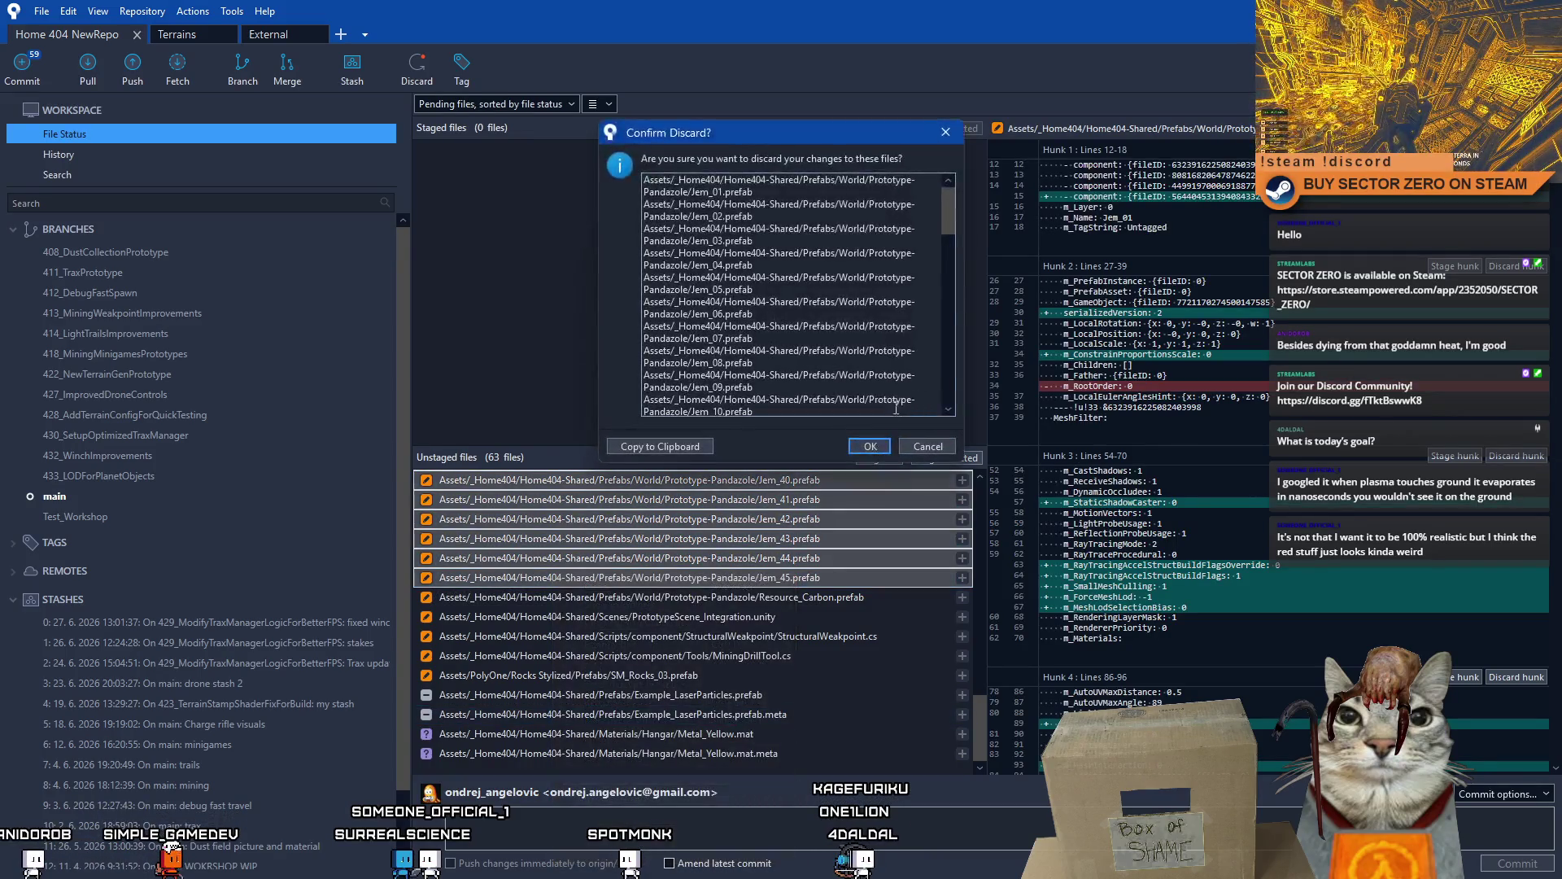
pyautogui.click(870, 446)
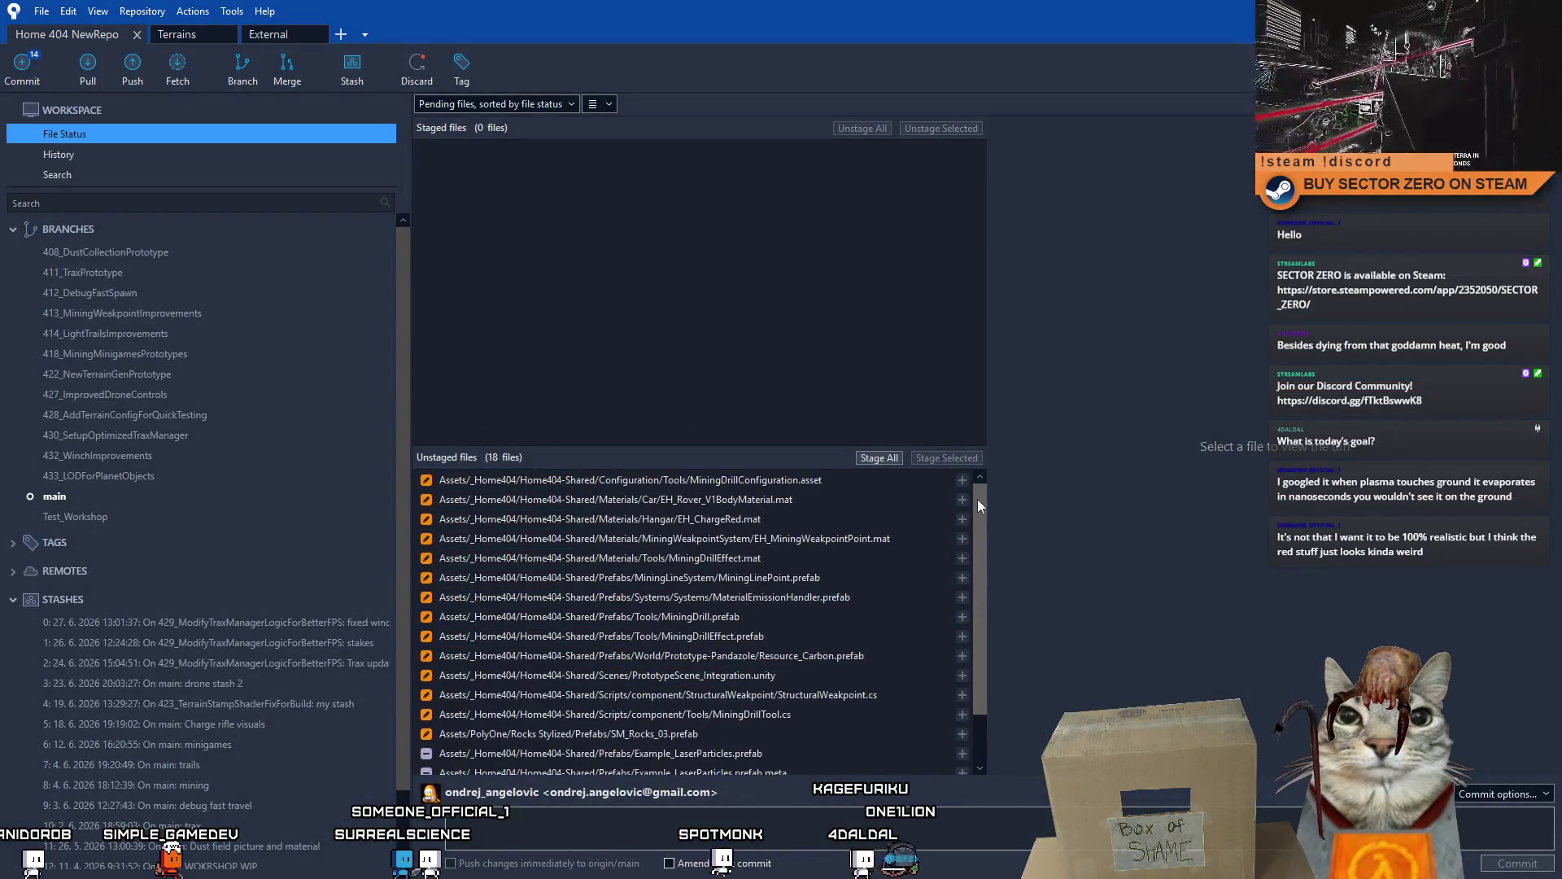
# - Review MiningDrillConfiguration.asset and discard the EH_Rover_V1BodyMaterial.mat changes
pyautogui.click(978, 499)
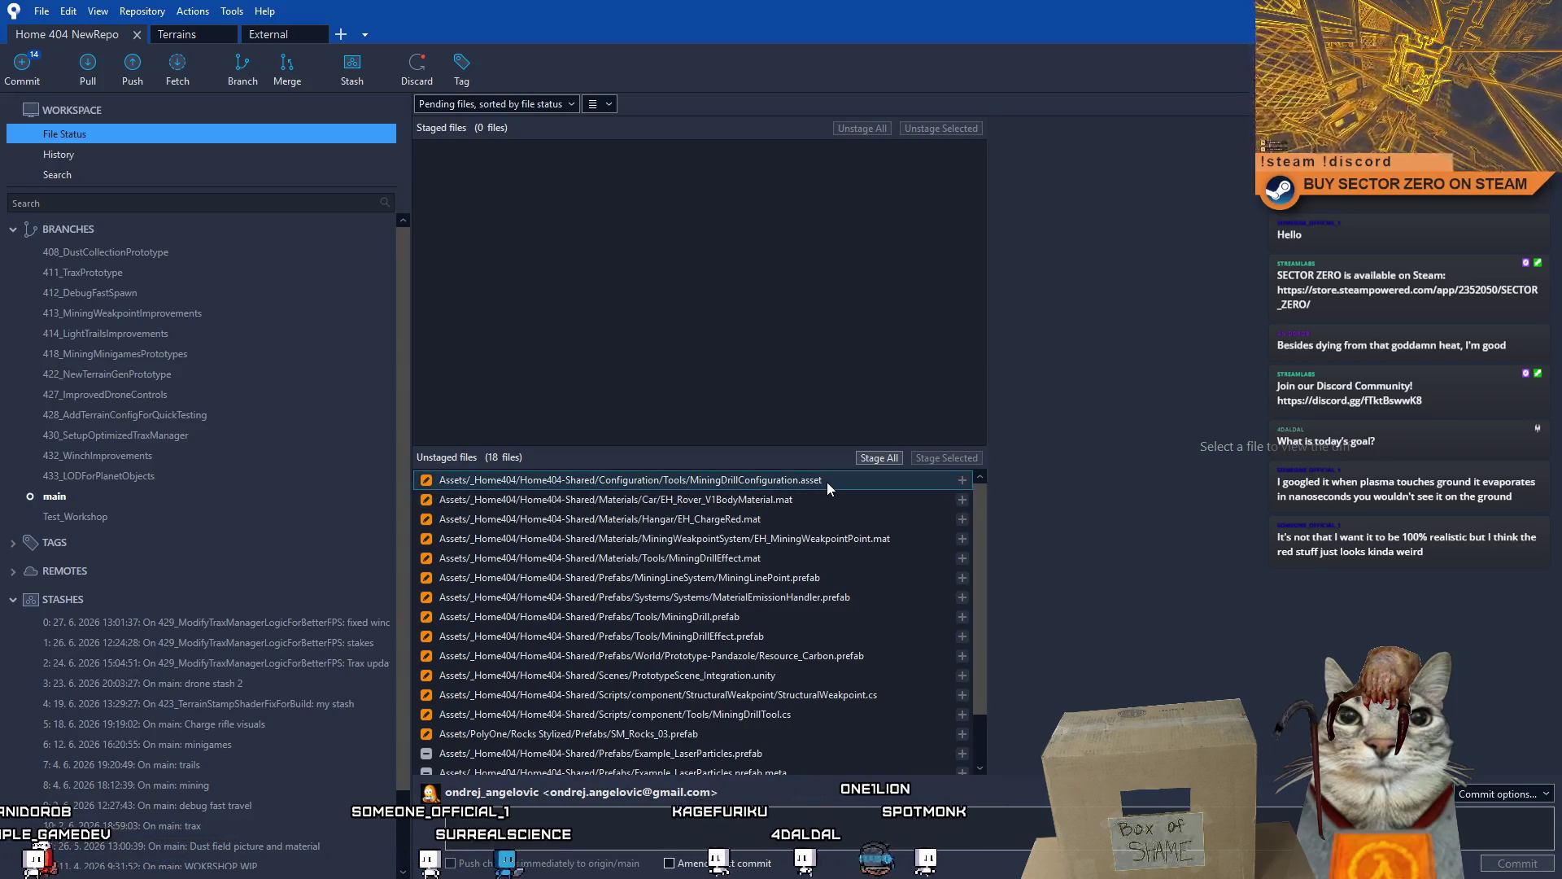
pyautogui.click(827, 482)
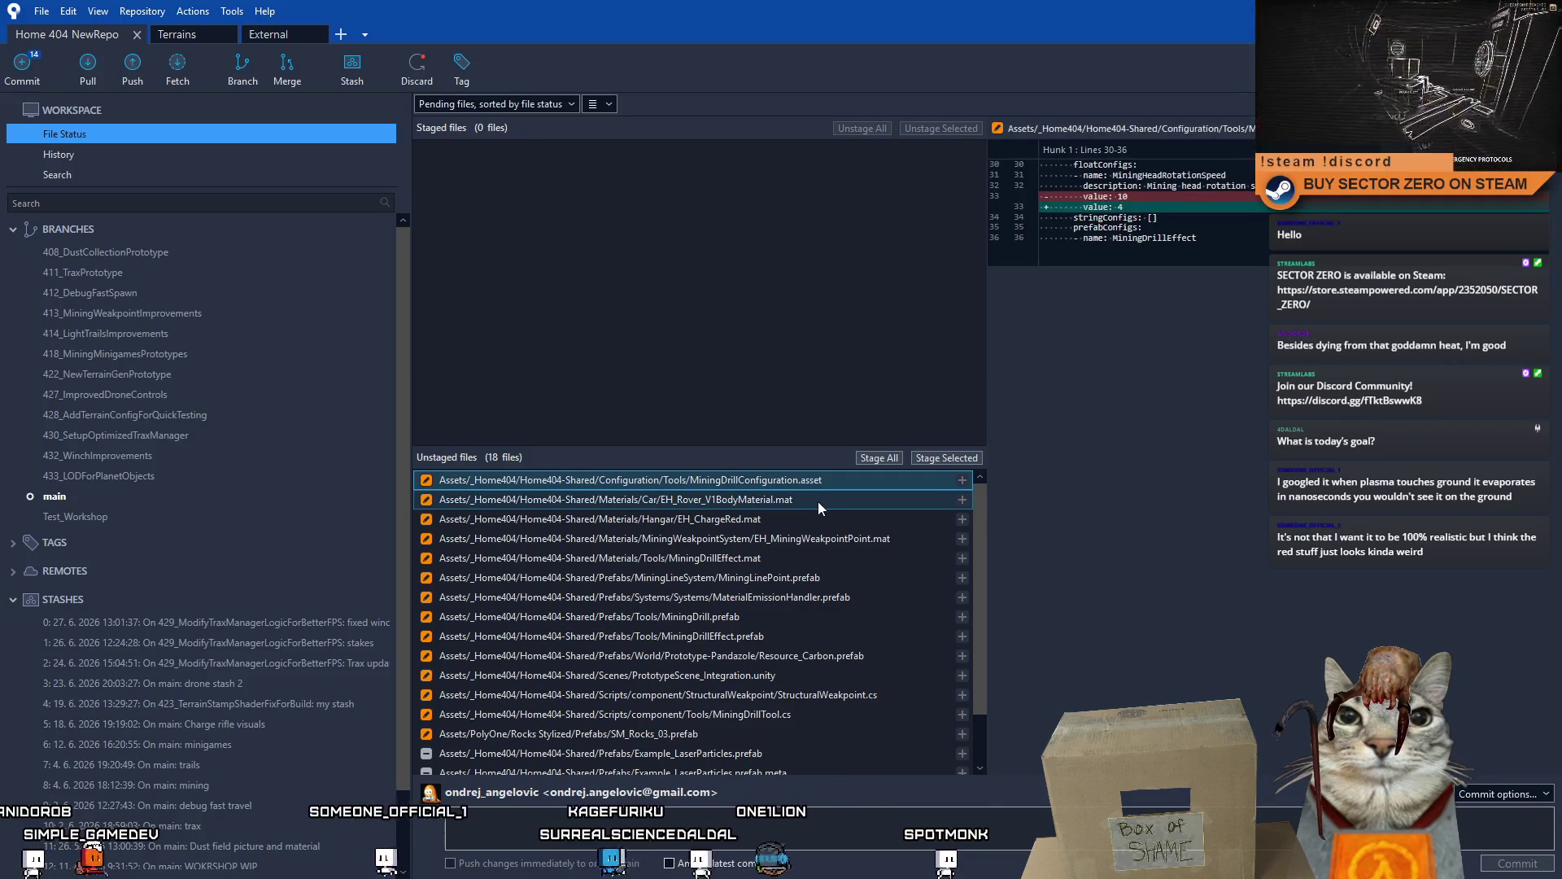
pyautogui.click(817, 502)
pyautogui.rightClick(840, 500)
pyautogui.click(683, 645)
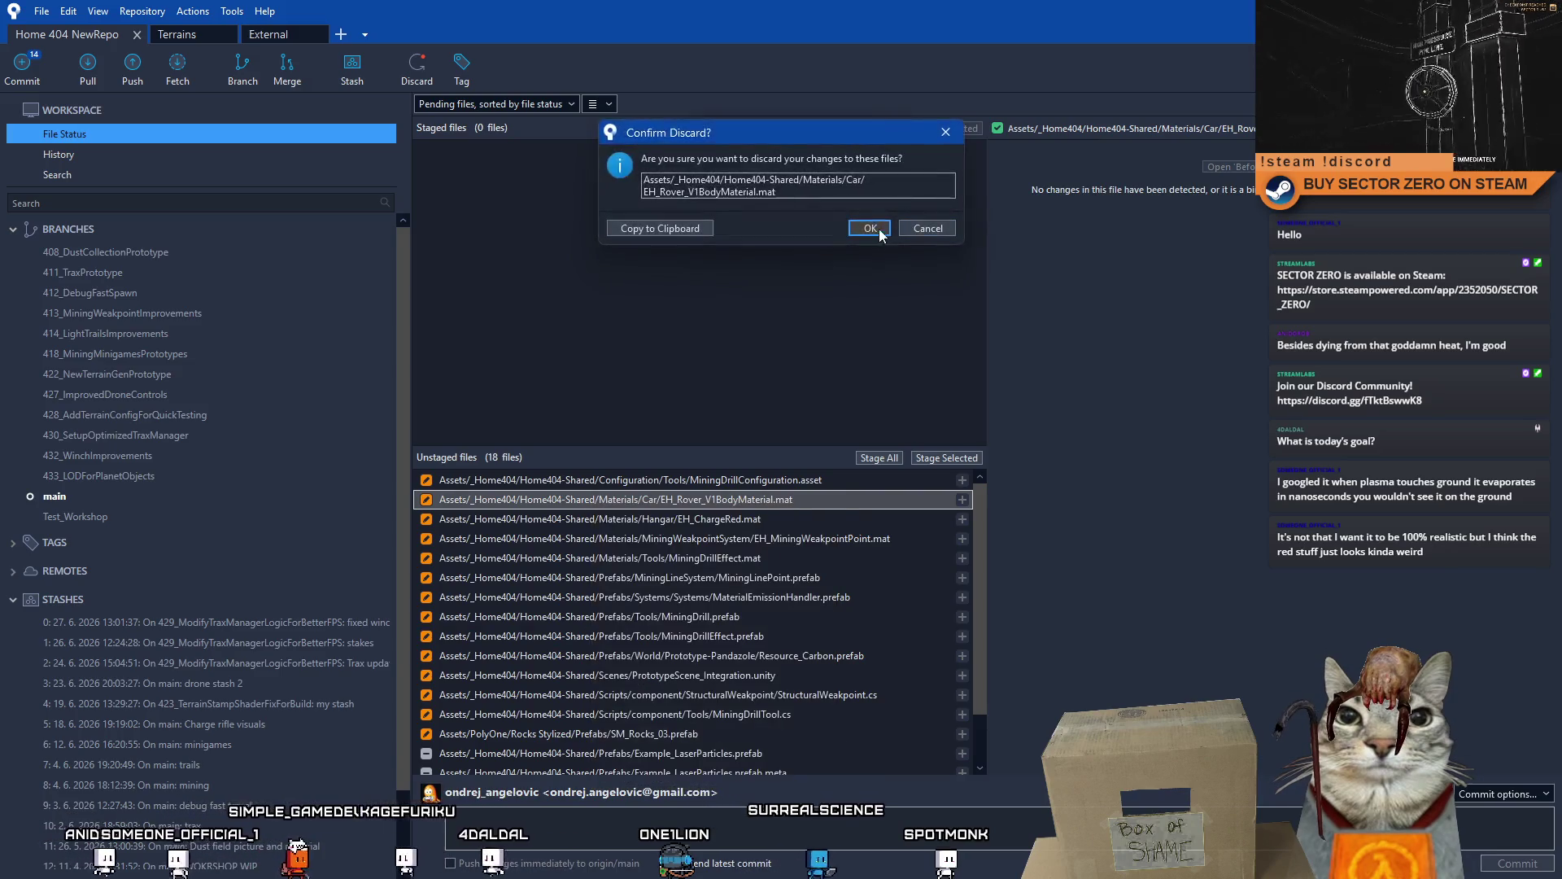
pyautogui.click(877, 229)
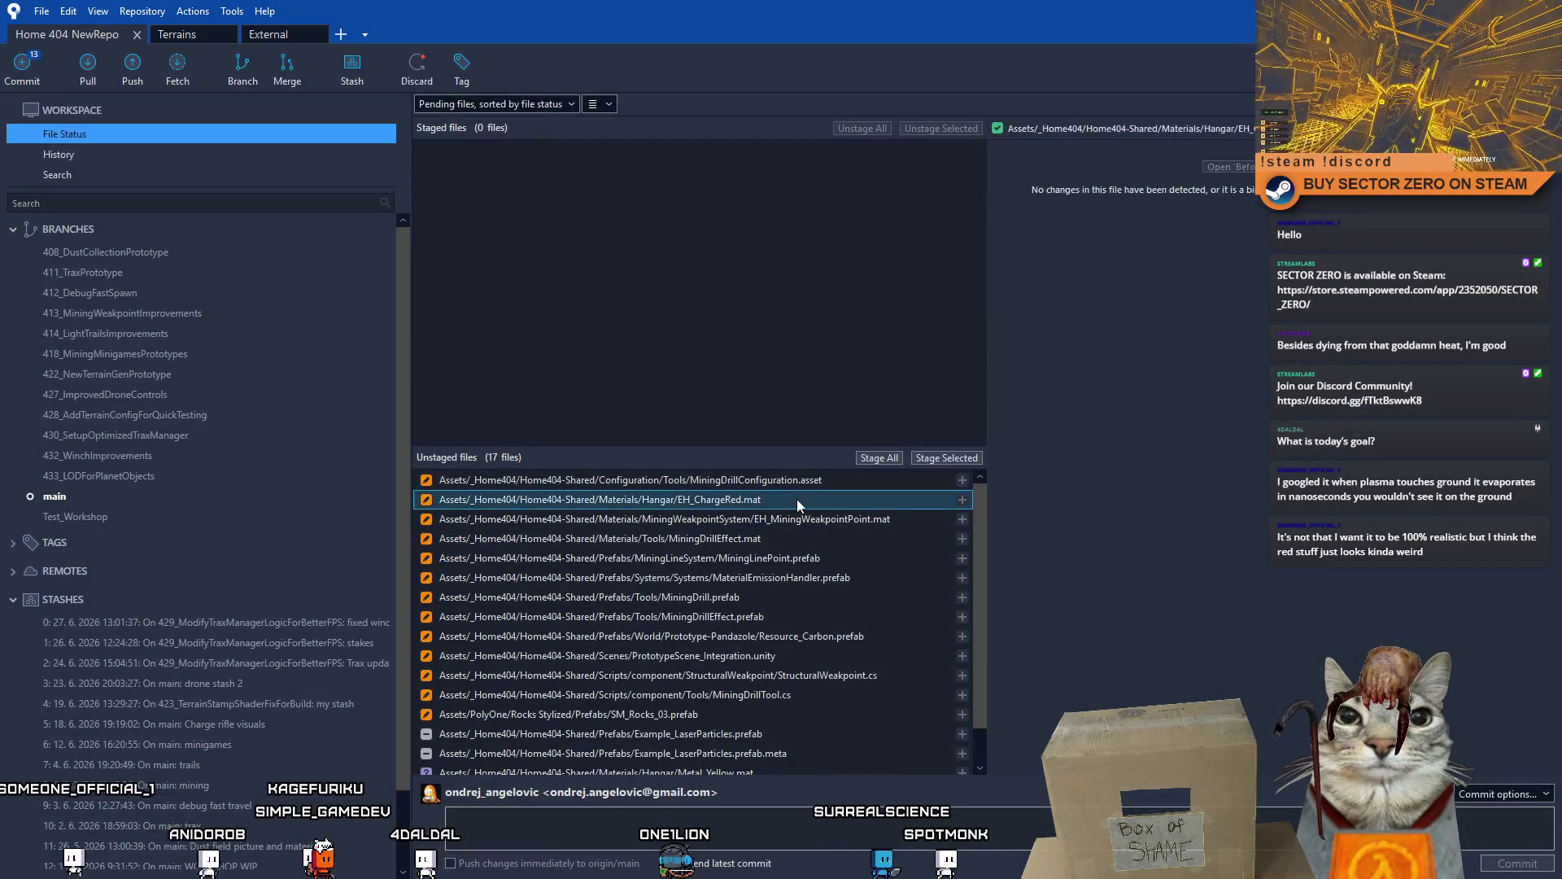
# - Discard the changes to EH_ChargeRed.mat and EH_MiningWeakpointPoint.mat
pyautogui.click(804, 485)
pyautogui.click(799, 500)
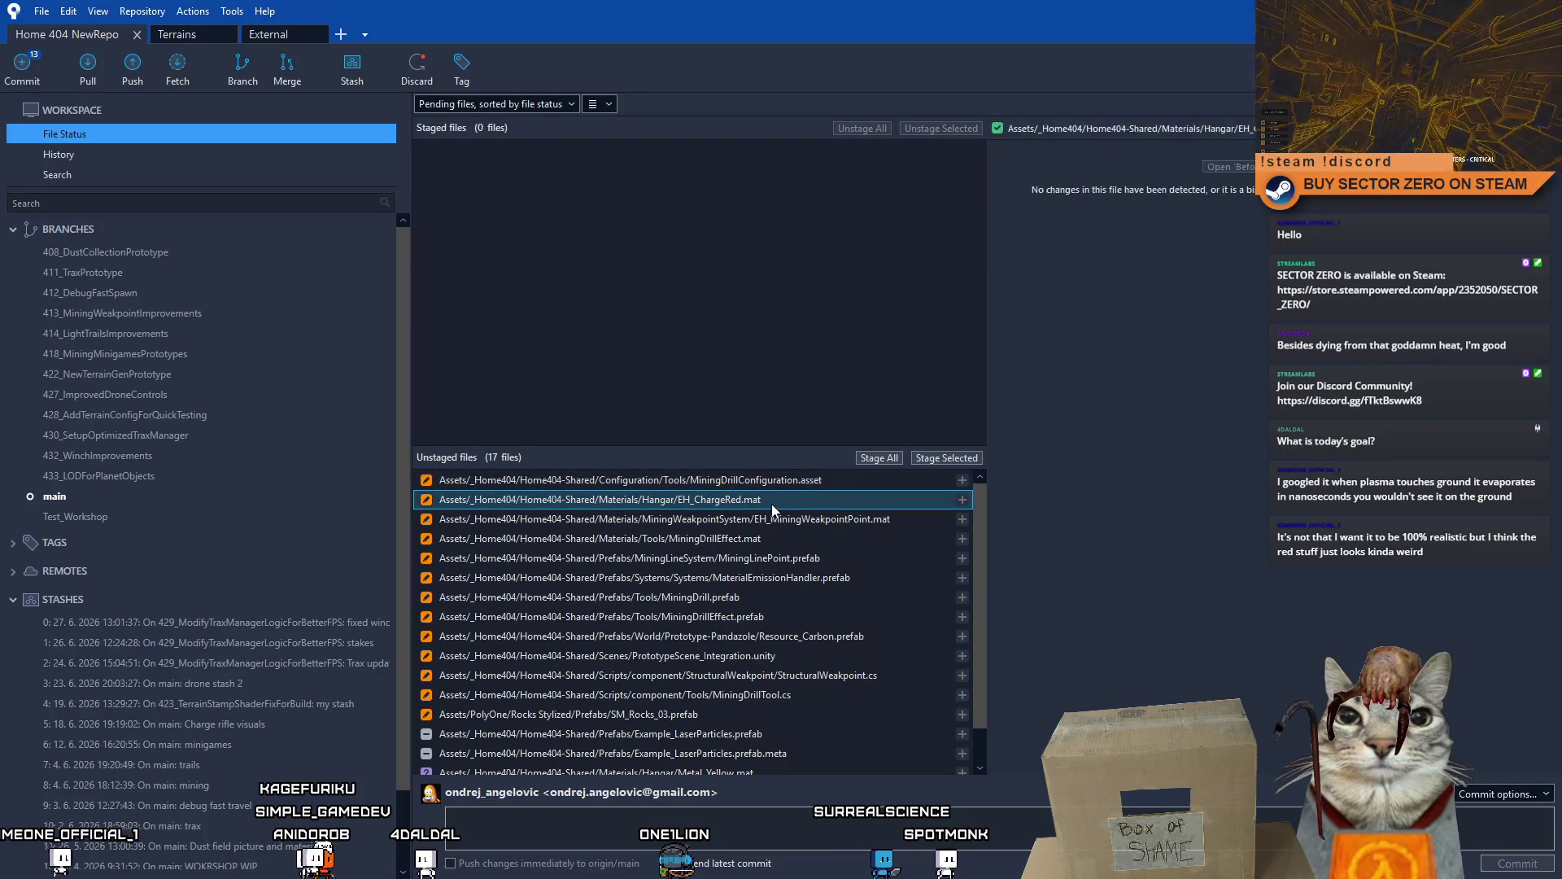
pyautogui.rightClick(800, 500)
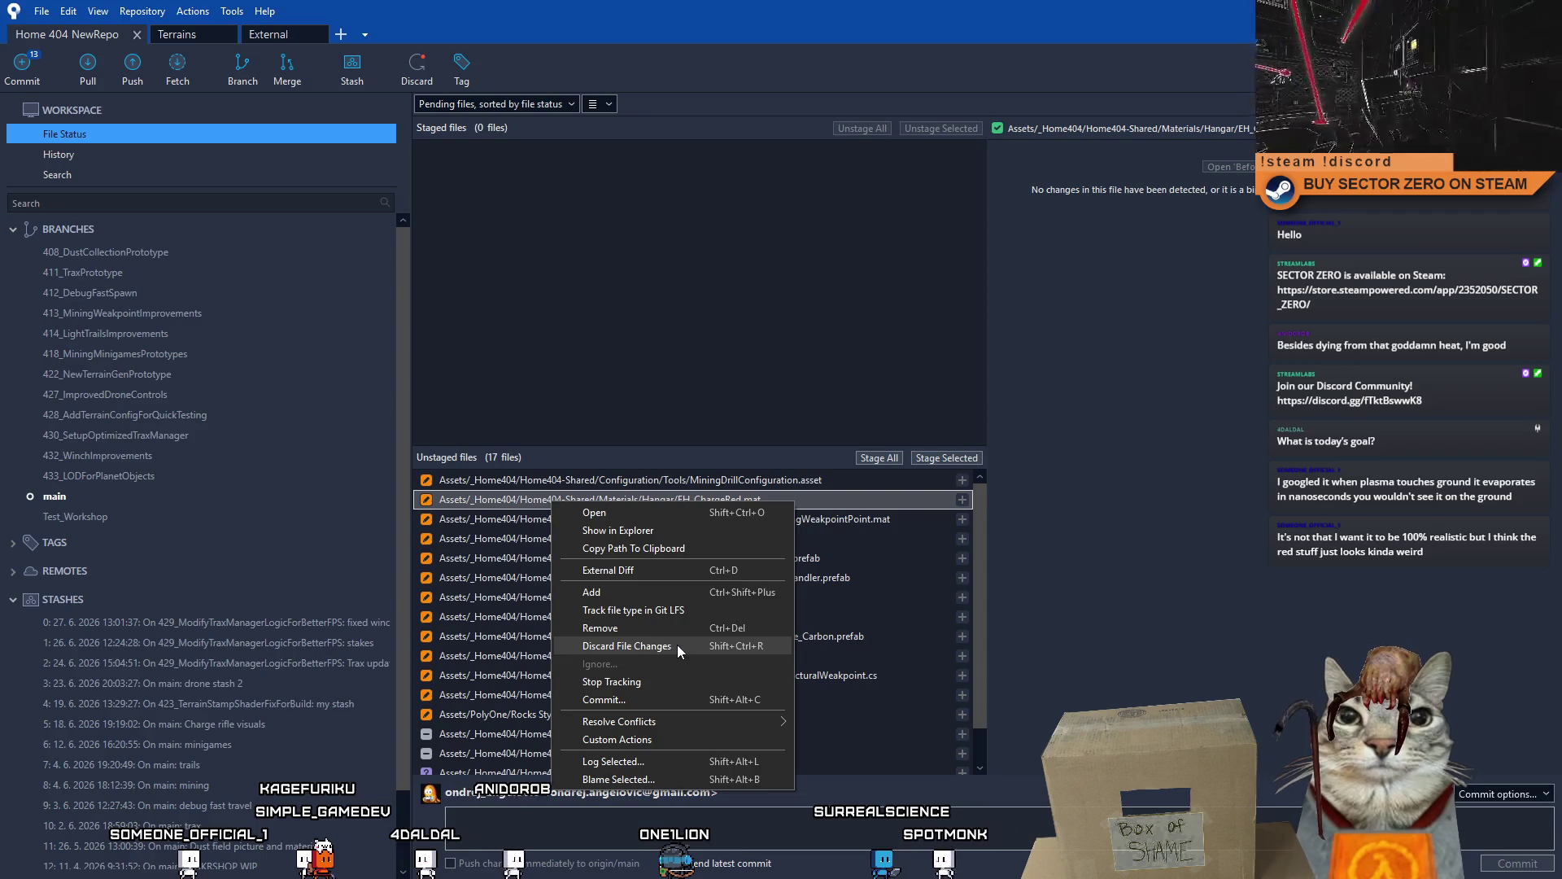
pyautogui.click(685, 645)
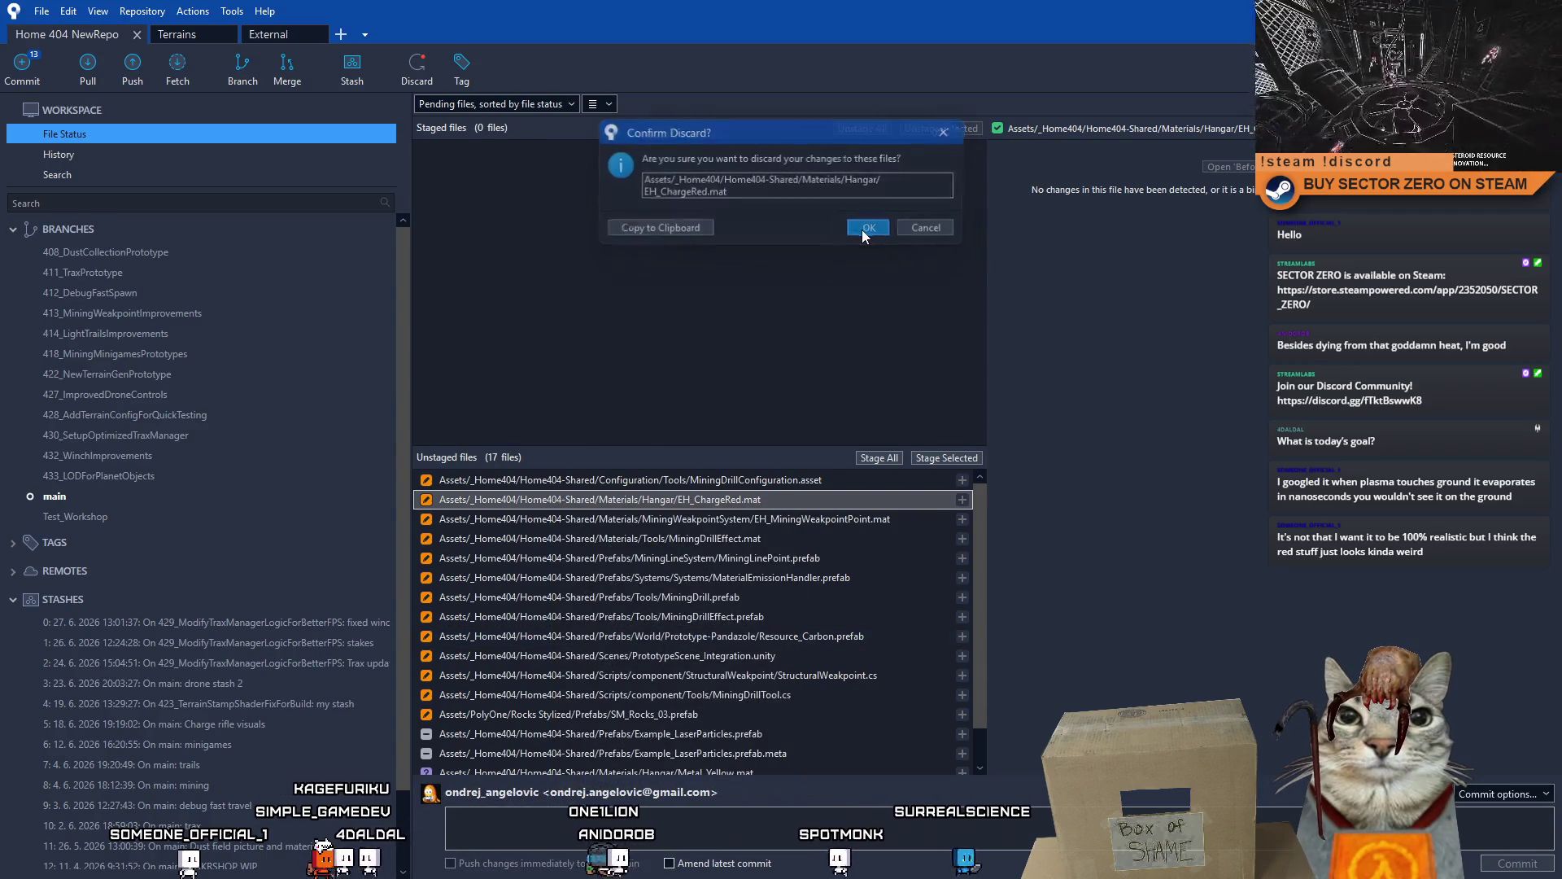
pyautogui.click(867, 228)
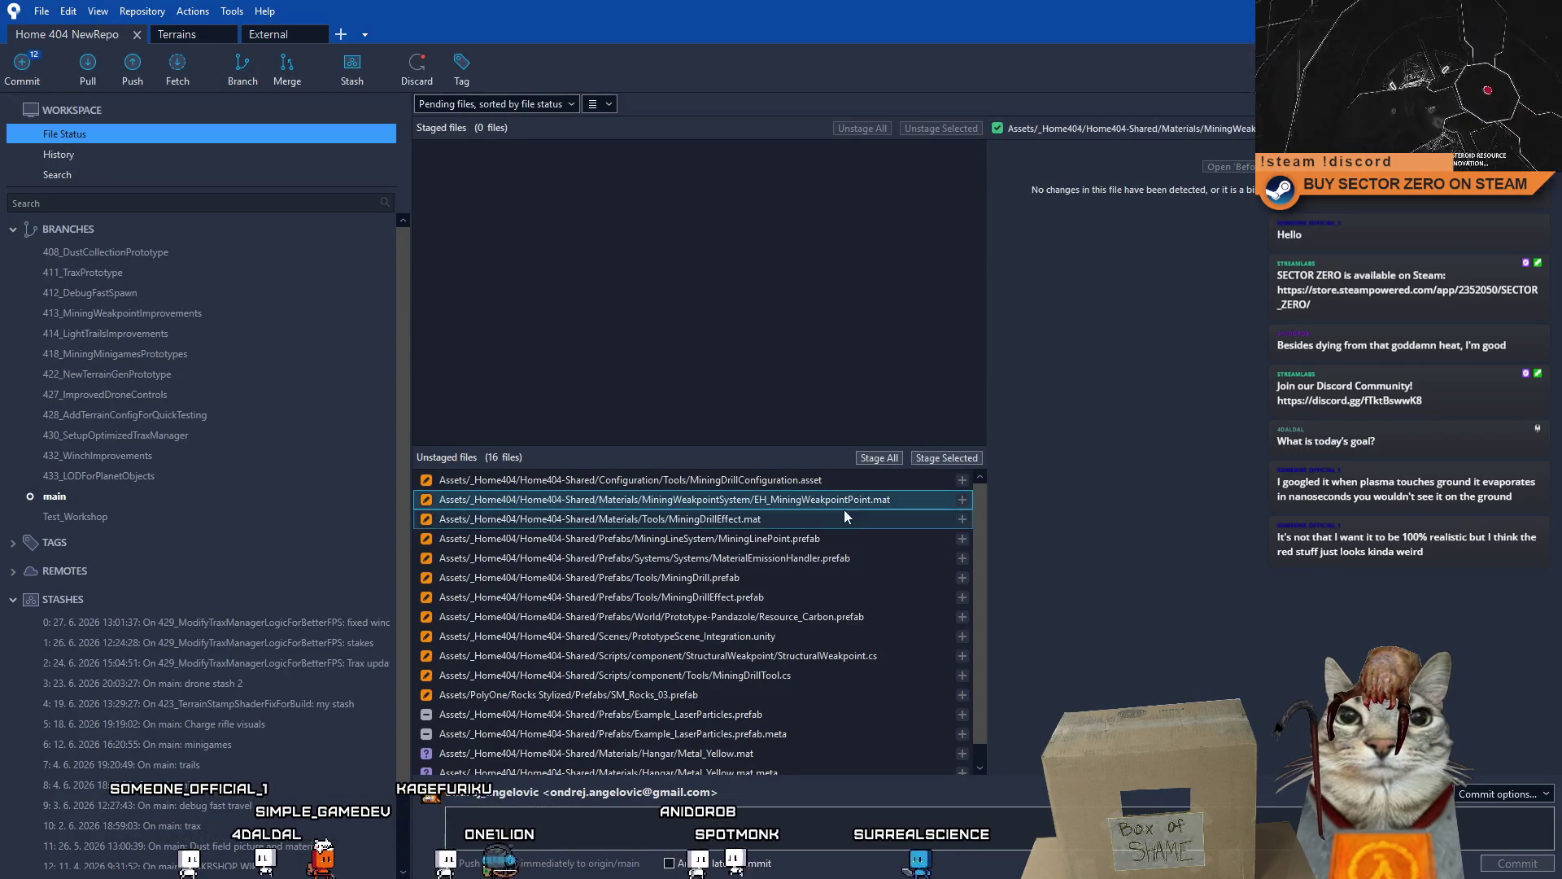
pyautogui.rightClick(600, 501)
pyautogui.click(696, 642)
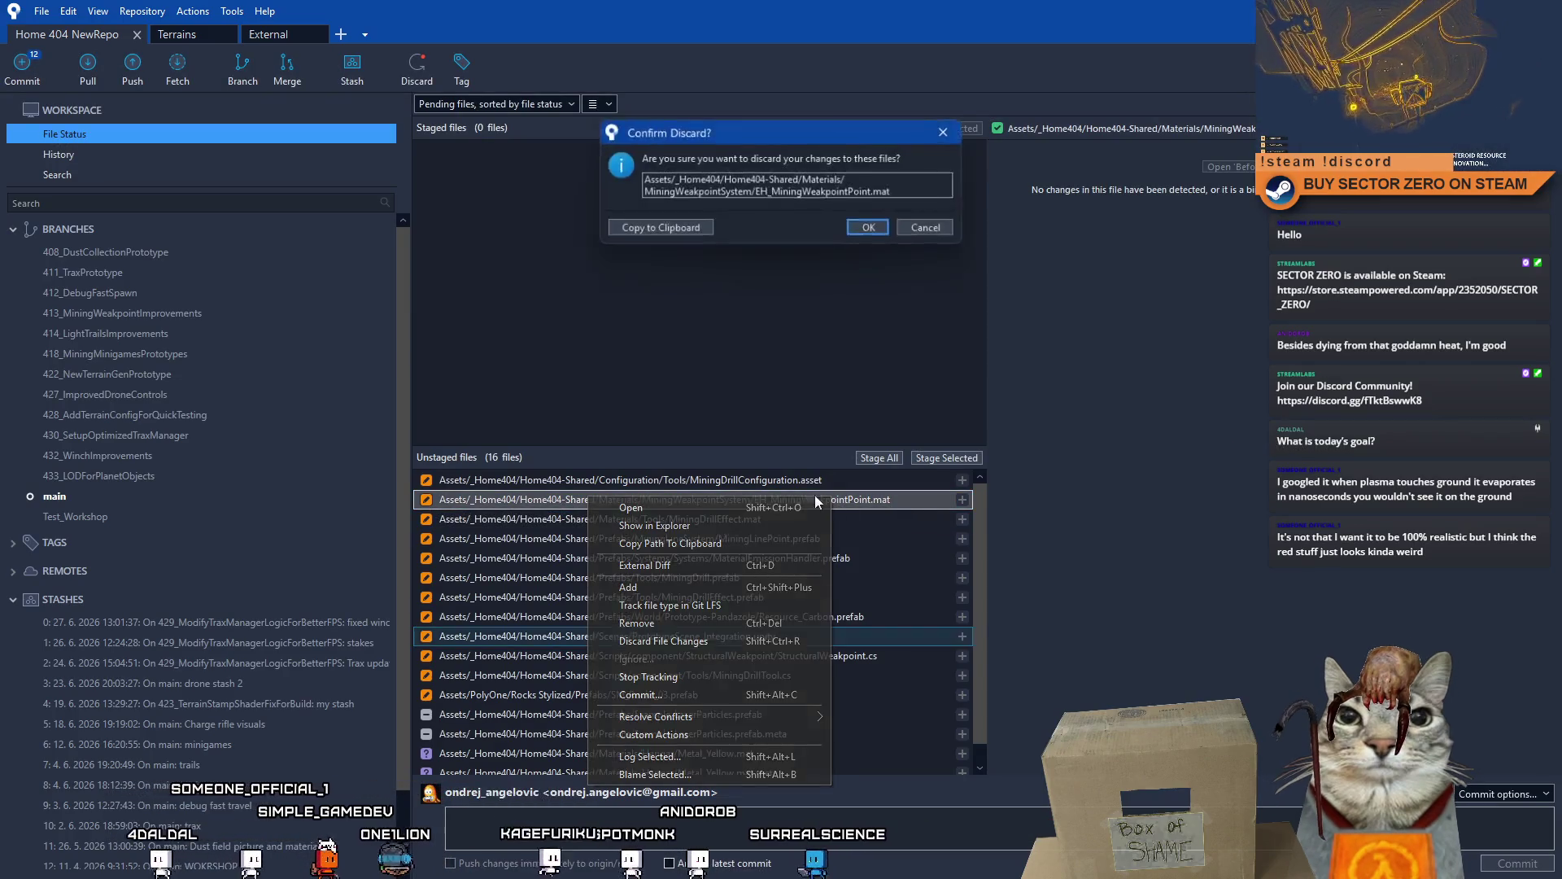
pyautogui.click(863, 233)
# - Review the diffs of MiningDrillEffect.mat, MiningLinePoint, MaterialEmissionHandler, MiningDrill and MiningDrillEffect prefabs
pyautogui.click(773, 501)
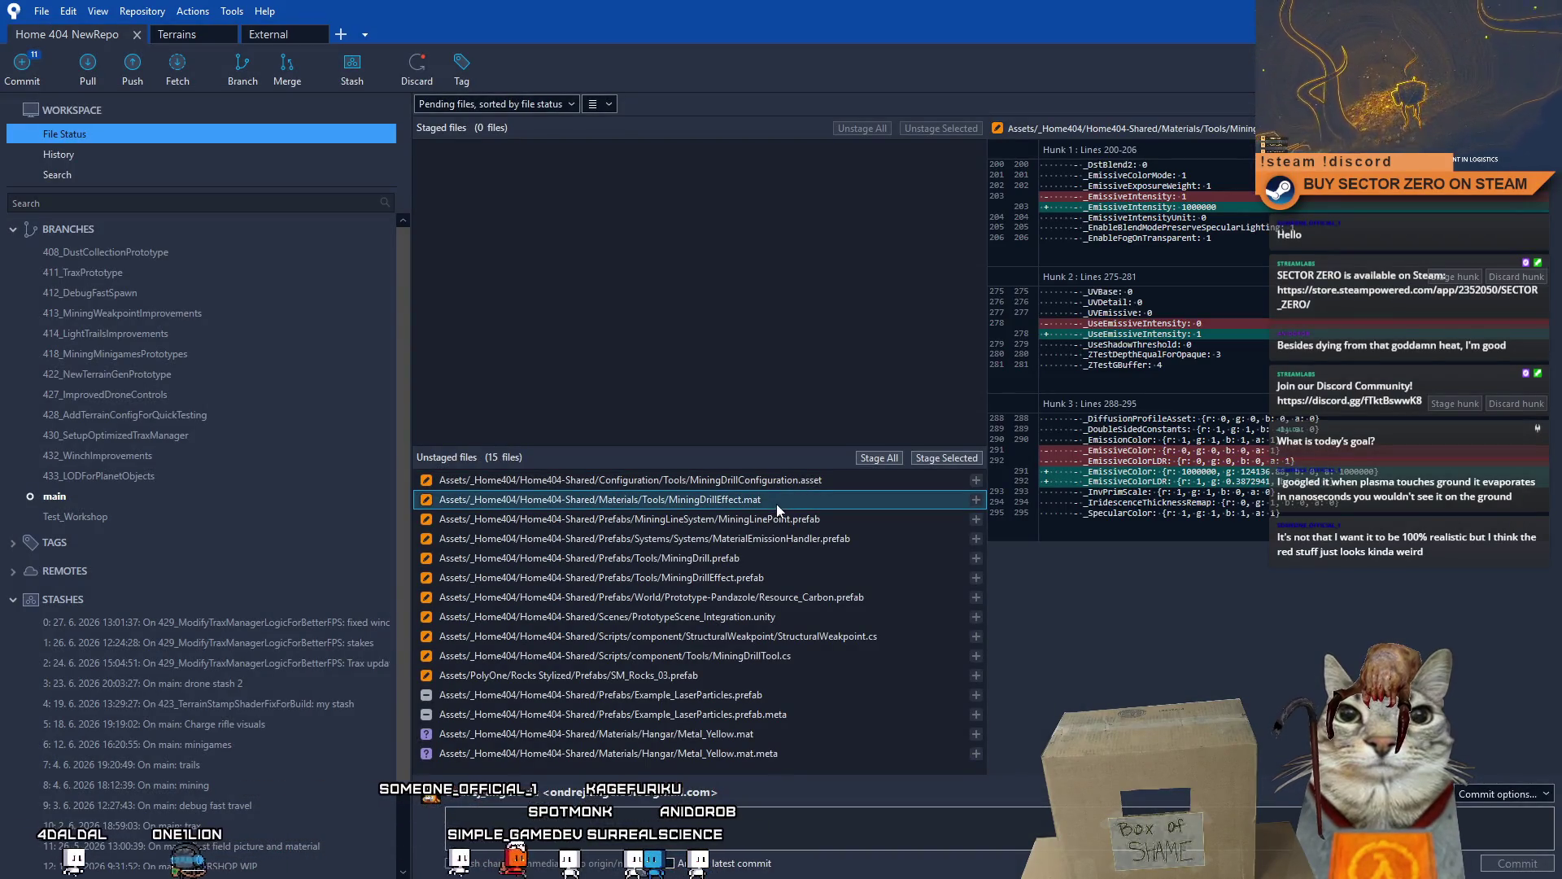
pyautogui.click(835, 487)
pyautogui.click(821, 527)
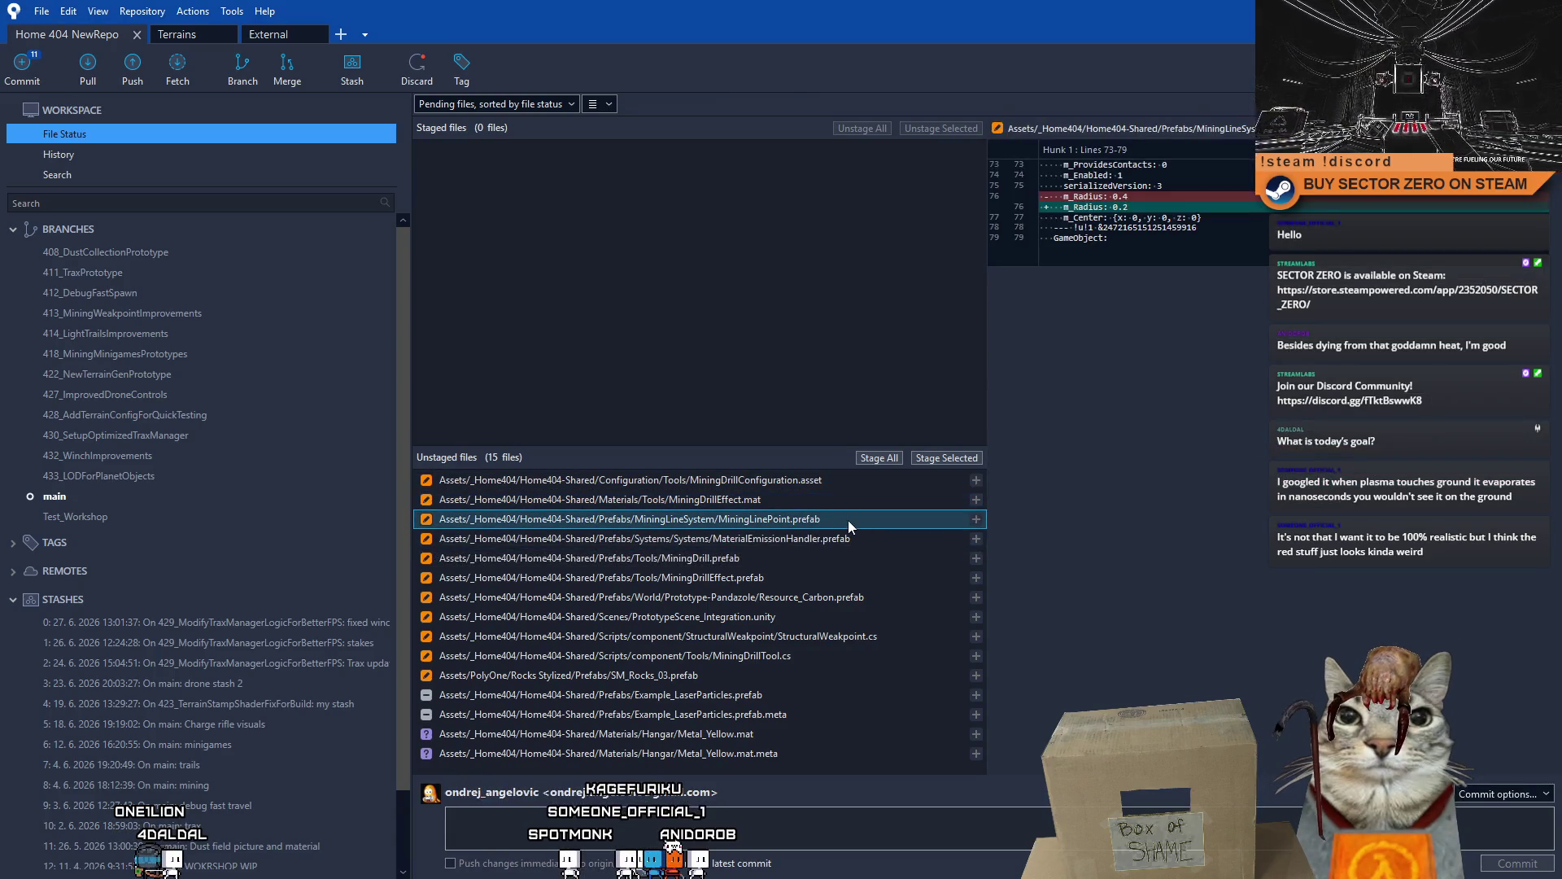
pyautogui.click(864, 538)
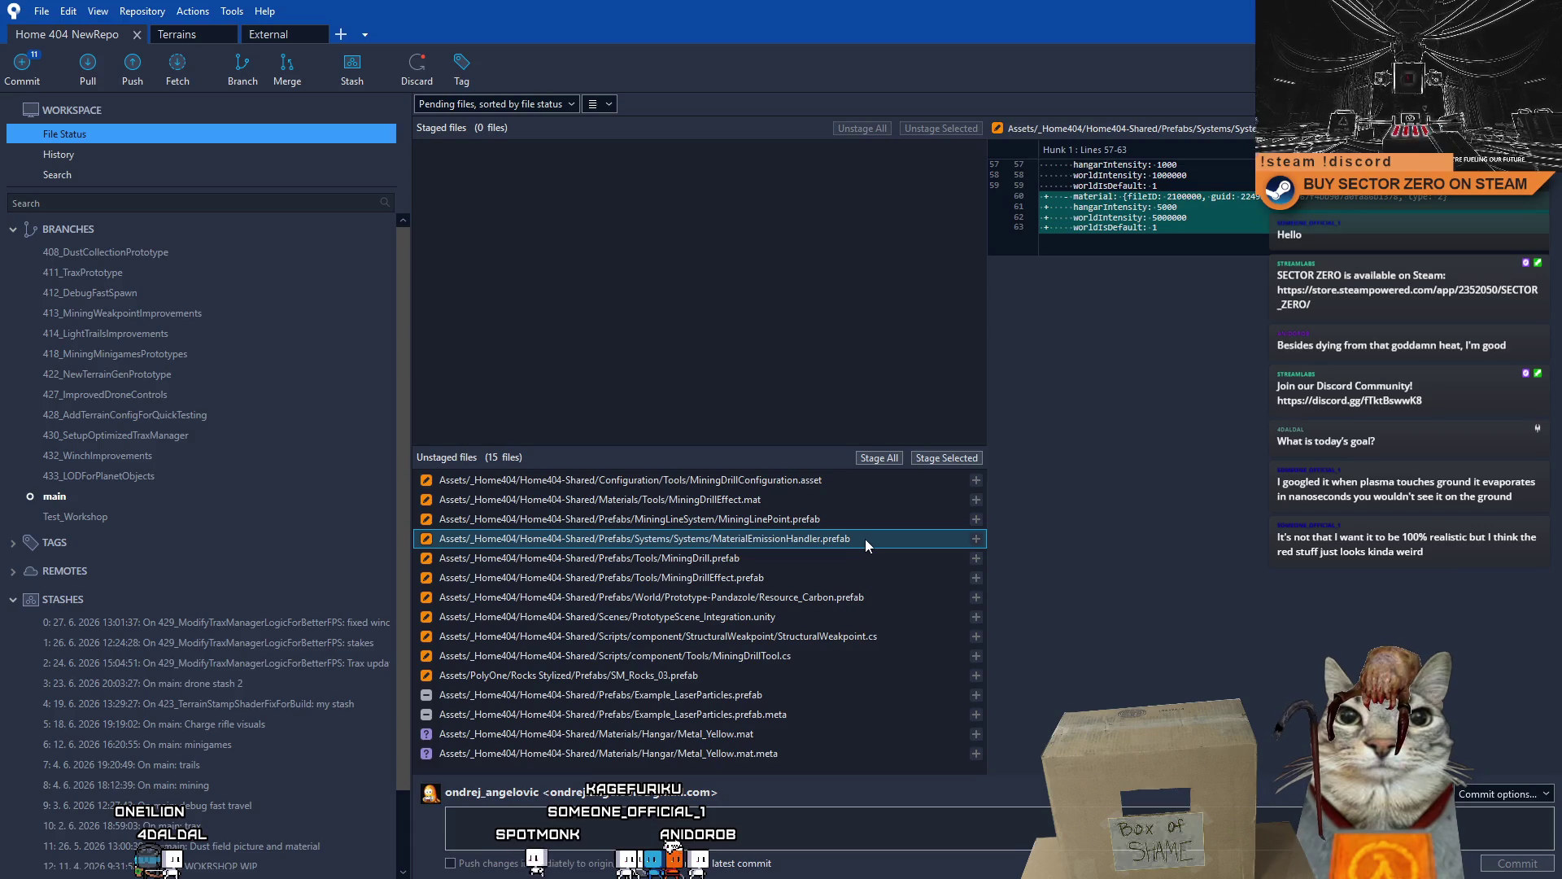
pyautogui.click(840, 559)
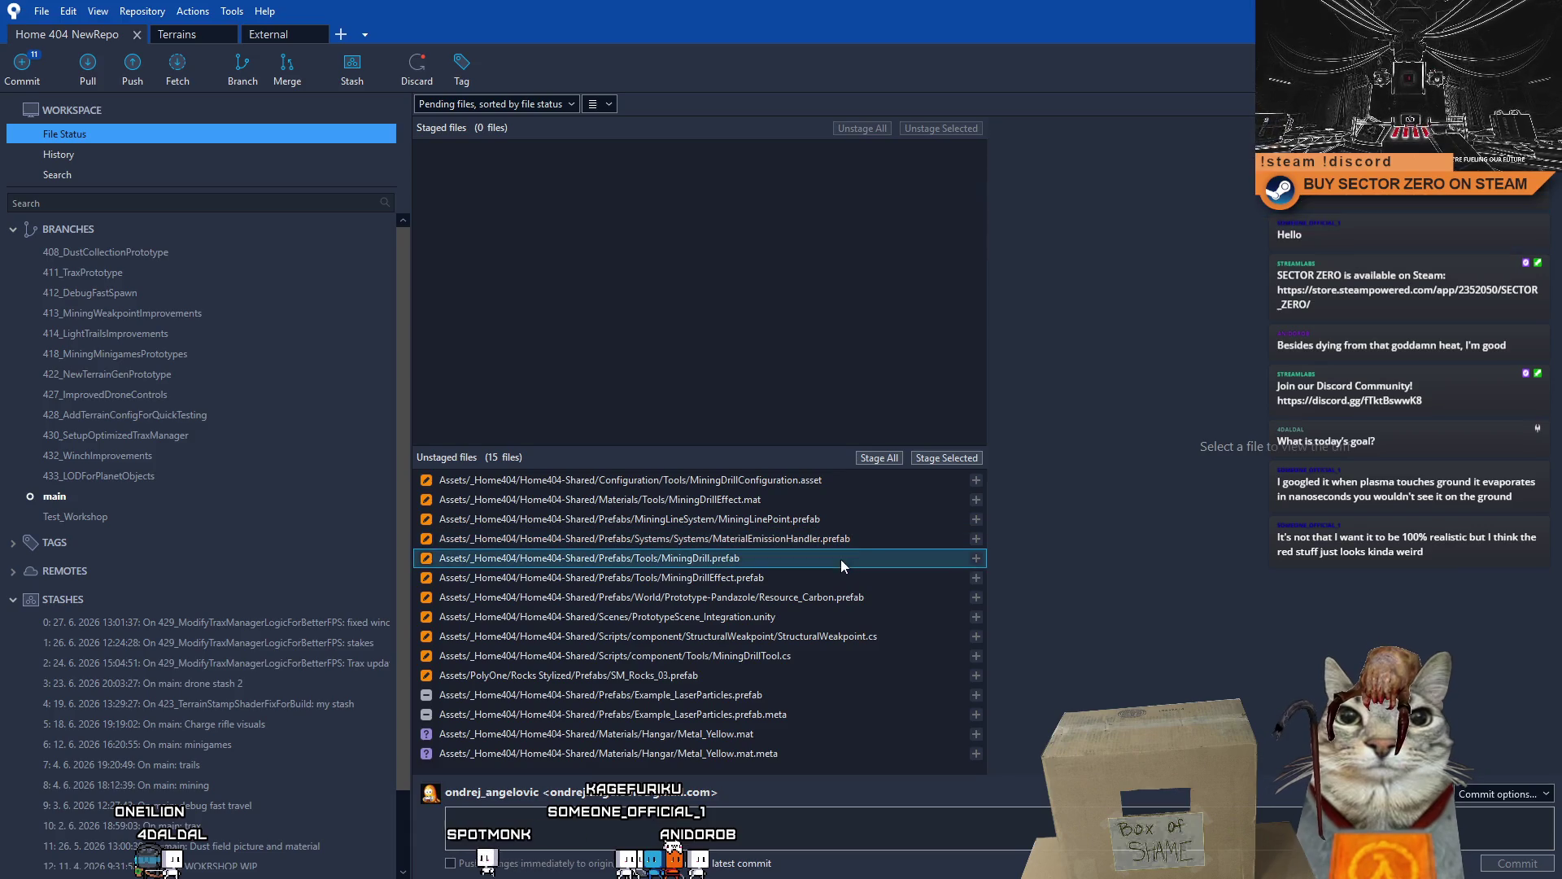
pyautogui.keyDown('shift'); pyautogui.click(805, 582); pyautogui.keyUp('shift')
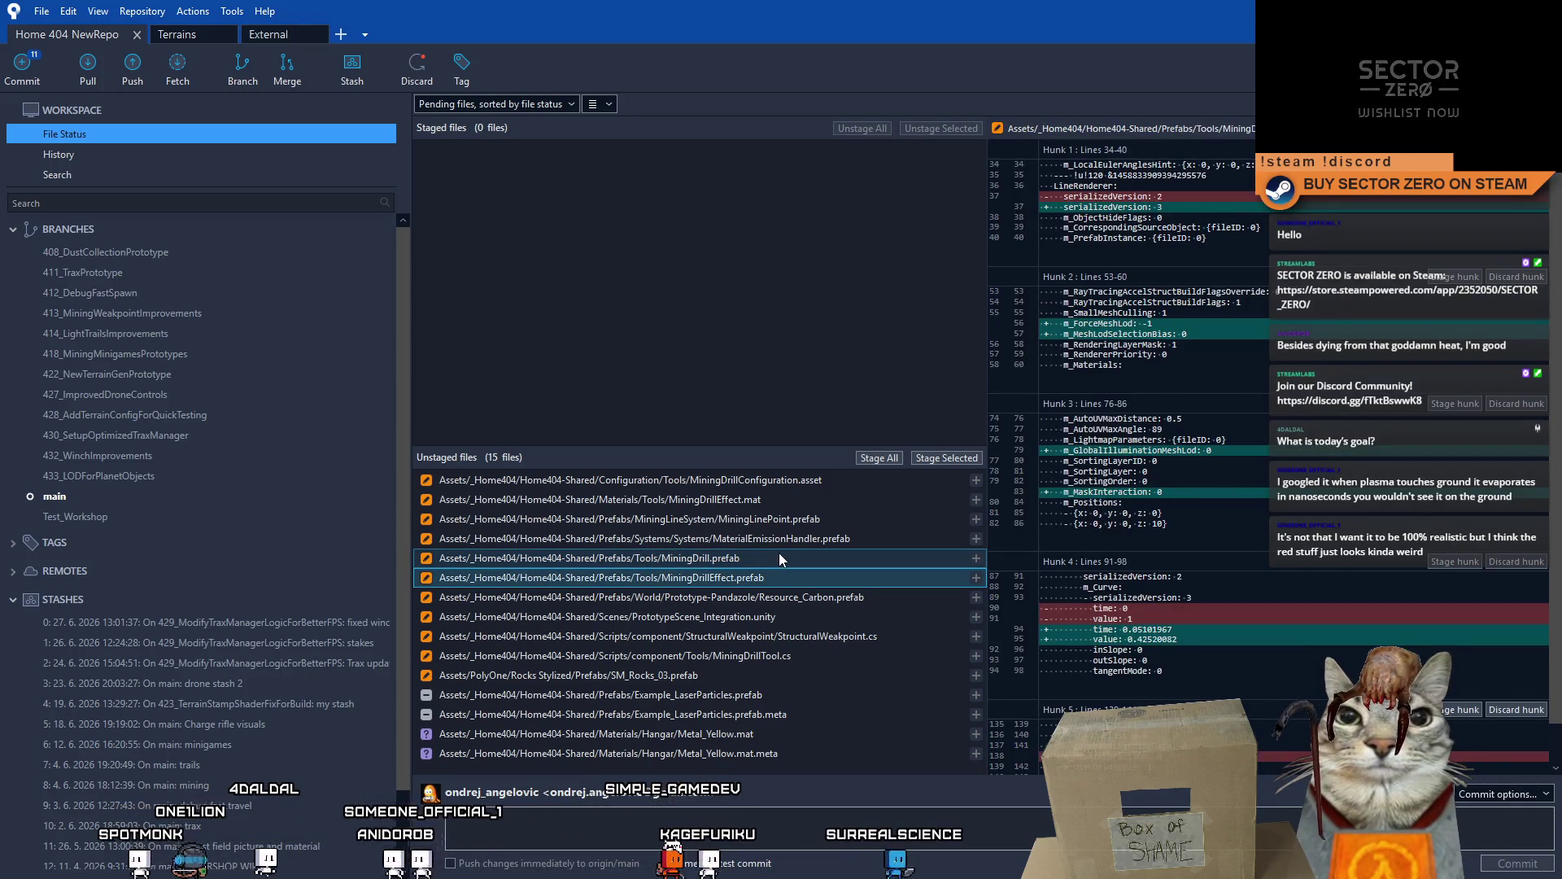
pyautogui.keyDown('ctrl'); pyautogui.click(780, 555); pyautogui.keyUp('ctrl')
pyautogui.scroll(-1, 1230, 606)
pyautogui.scroll(1, 1234, 606)
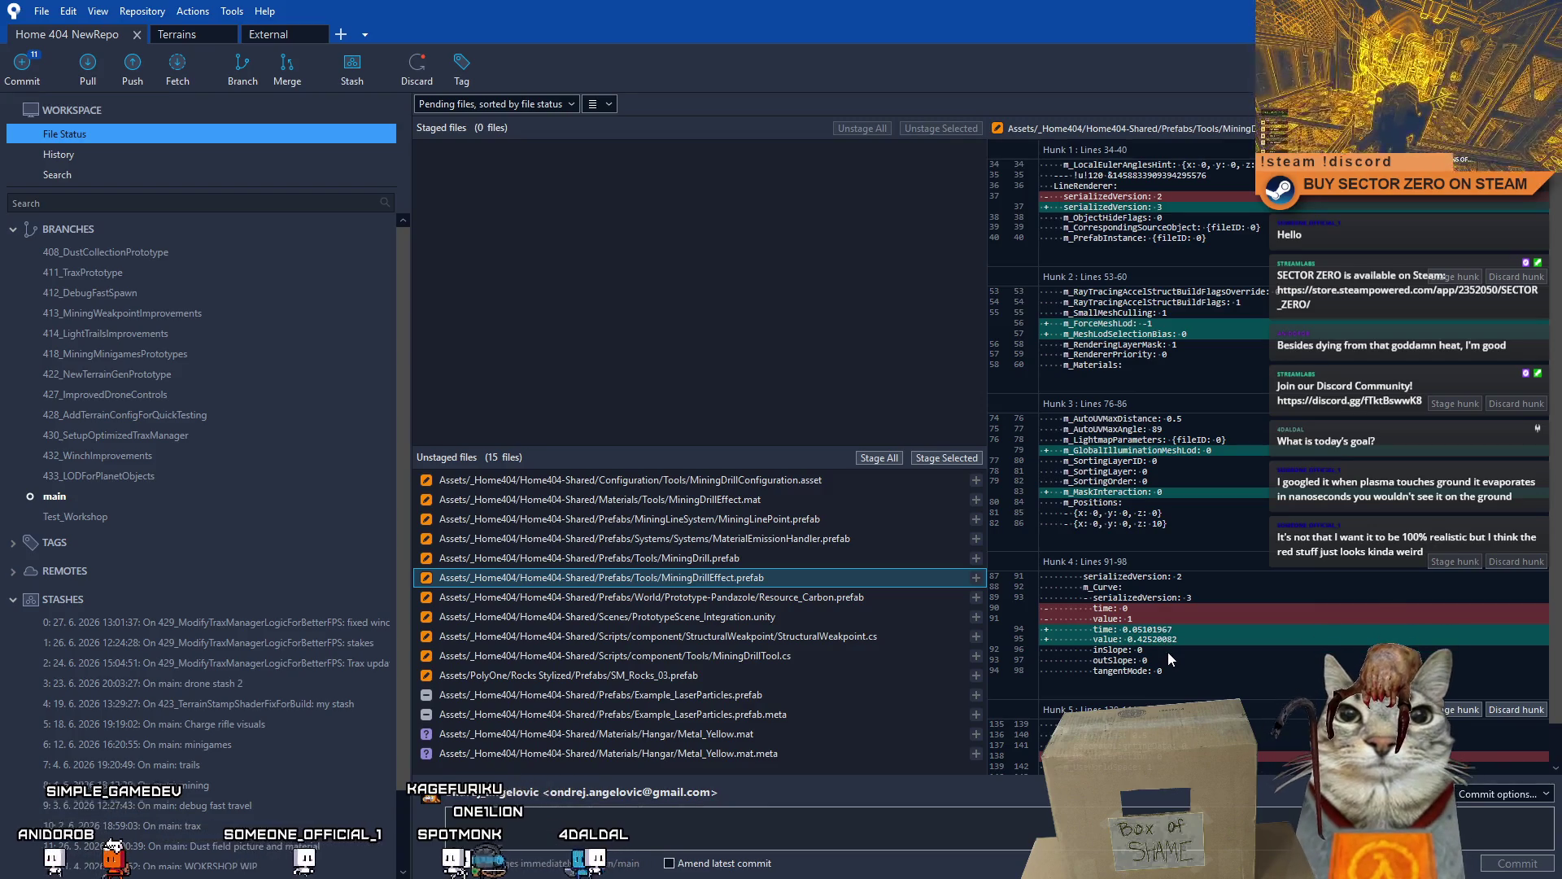
# - Discard the changes to Resource_Carbon.prefab and PrototypeScene_Integration.unity
pyautogui.click(827, 603)
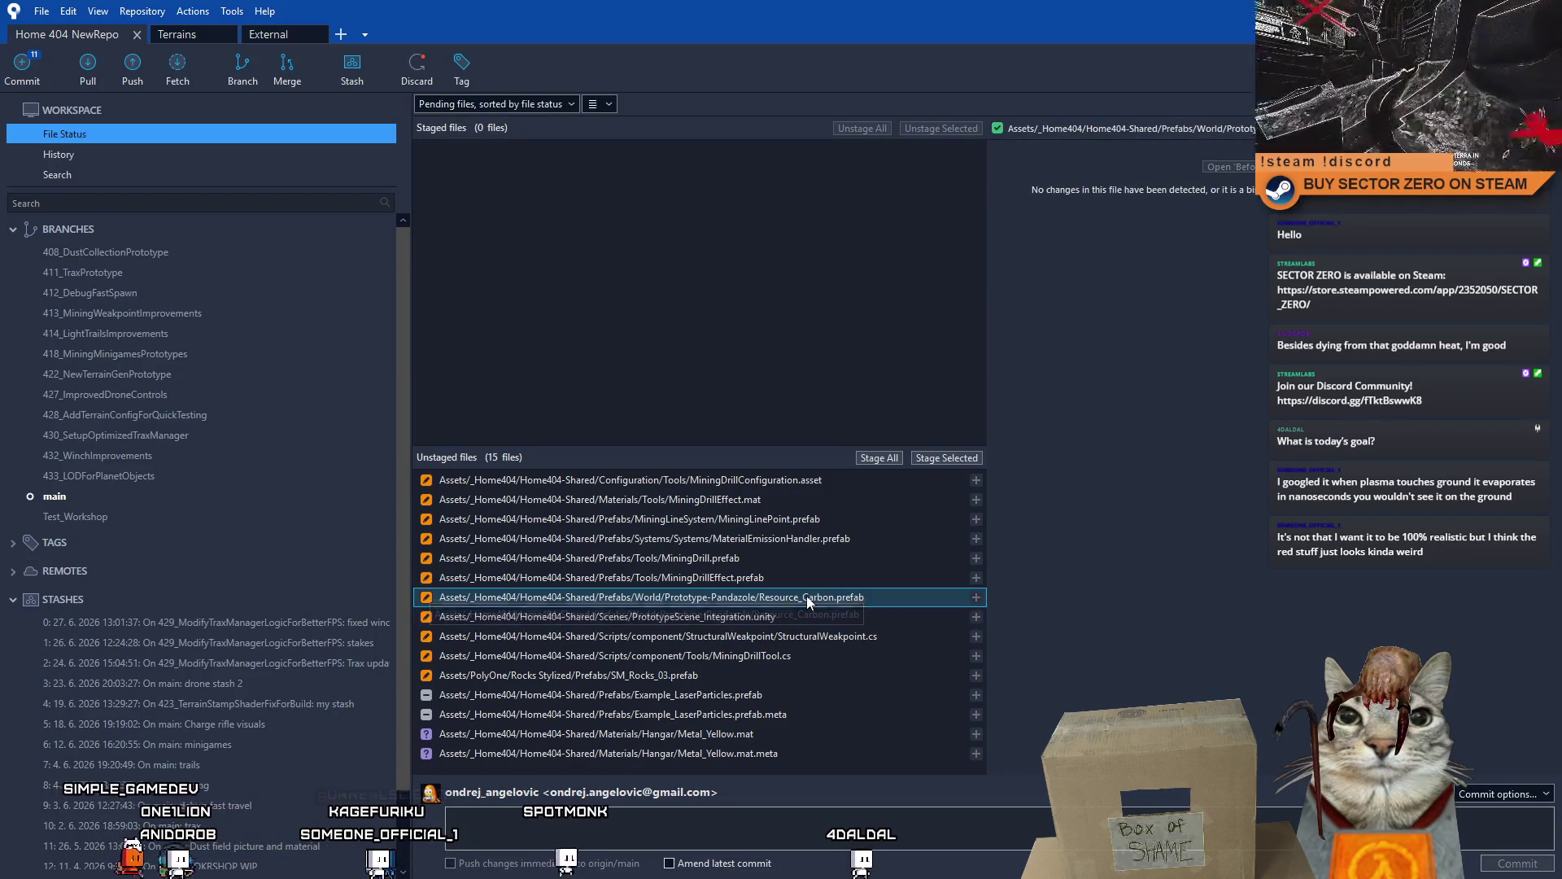
pyautogui.rightClick(807, 596)
pyautogui.click(655, 446)
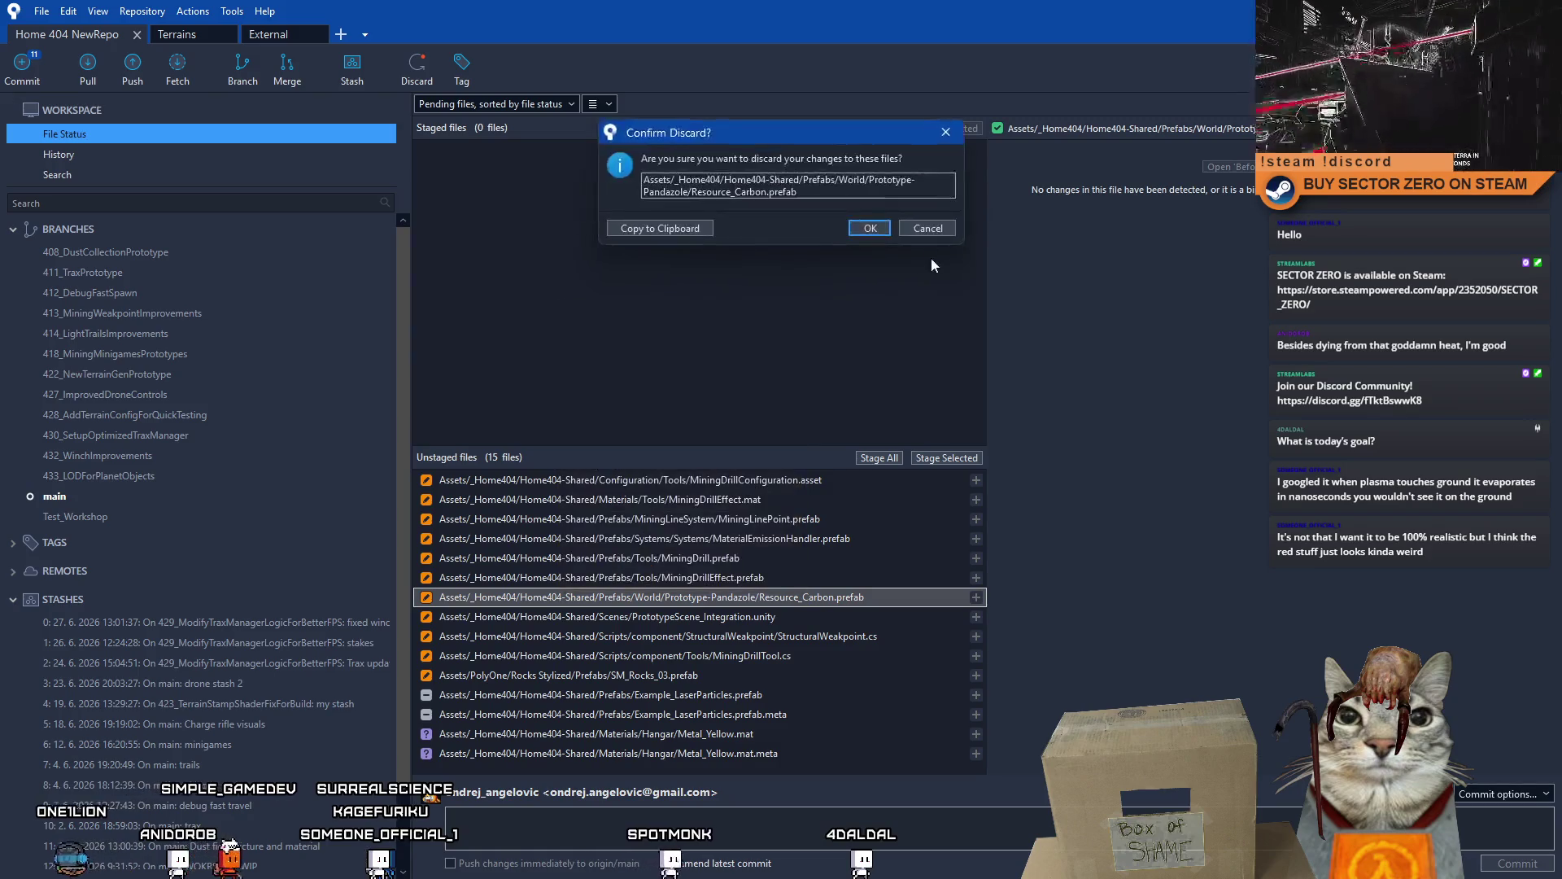
pyautogui.click(868, 230)
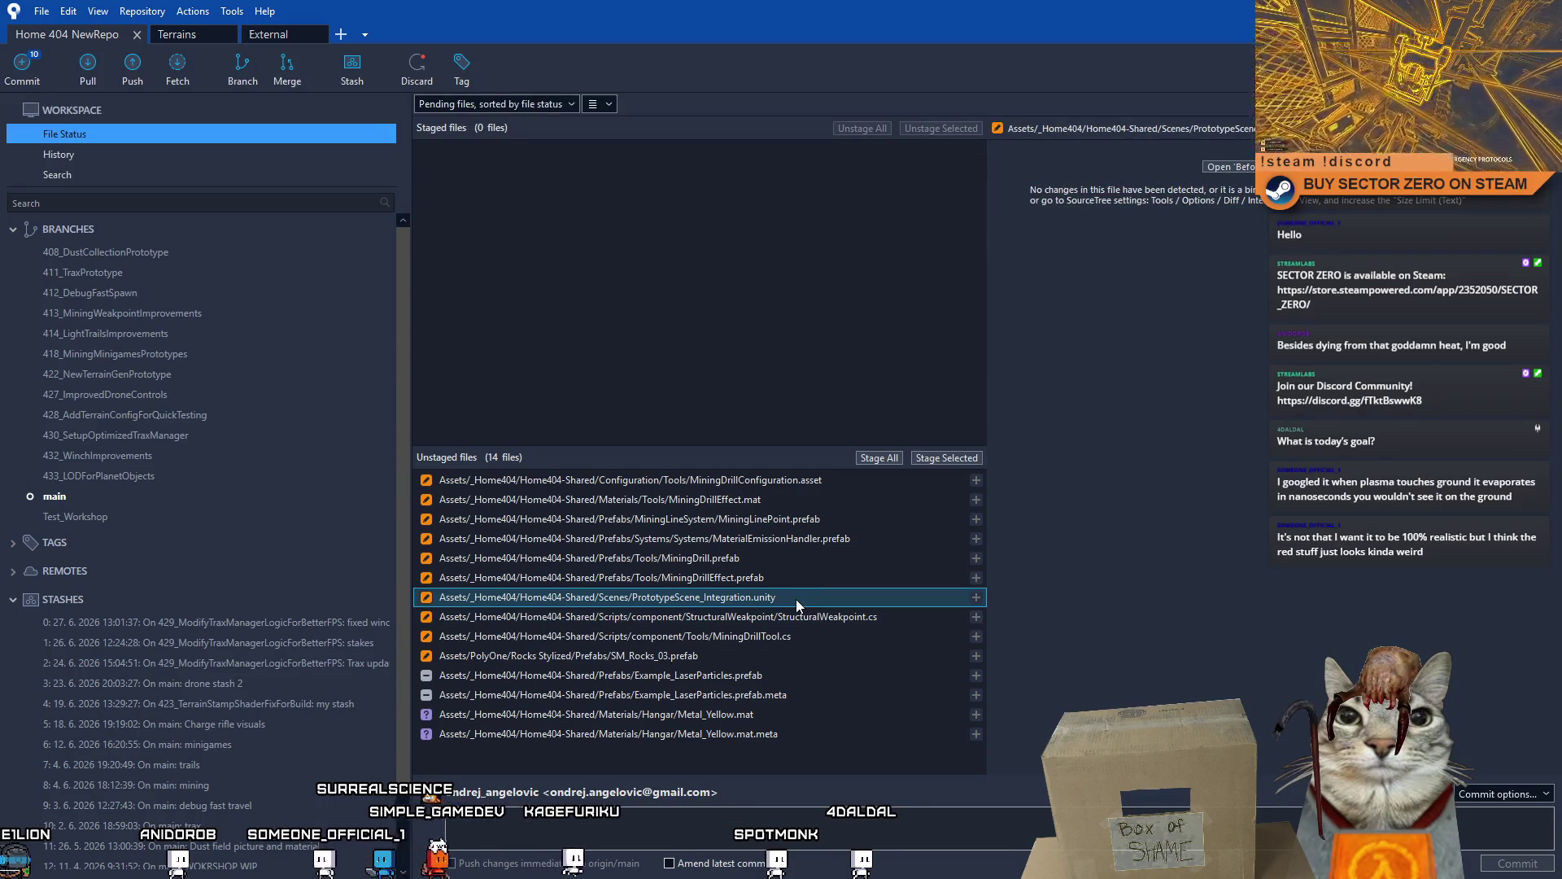
pyautogui.rightClick(797, 599)
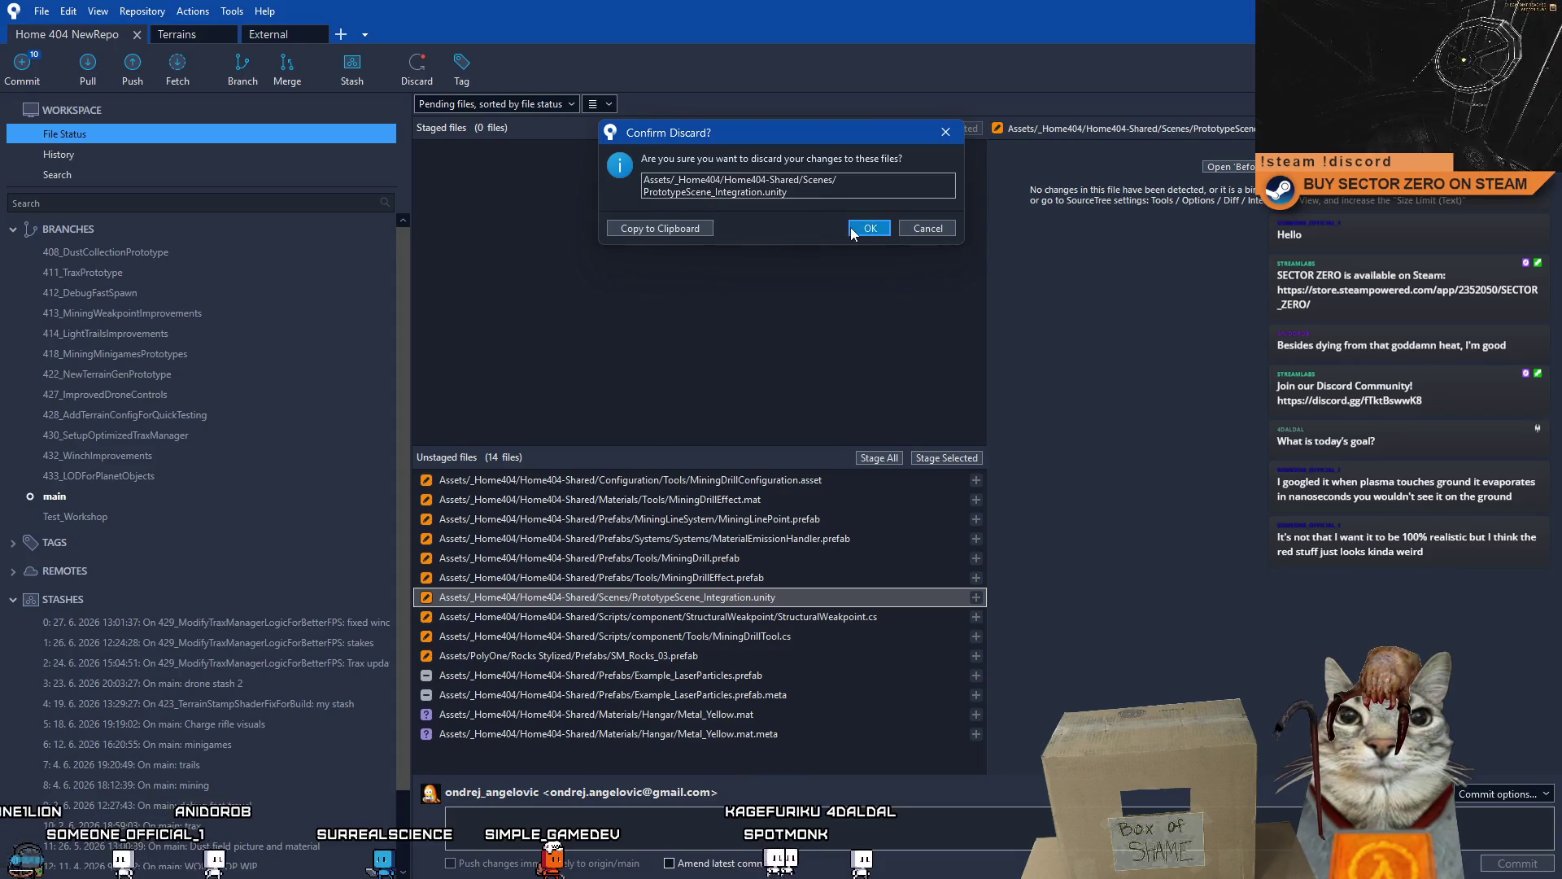
pyautogui.click(868, 230)
# - Review the StructuralWeakpoint.cs and MiningDrillTool.cs diffs and select SM_Rocks_03.prefab
pyautogui.click(799, 602)
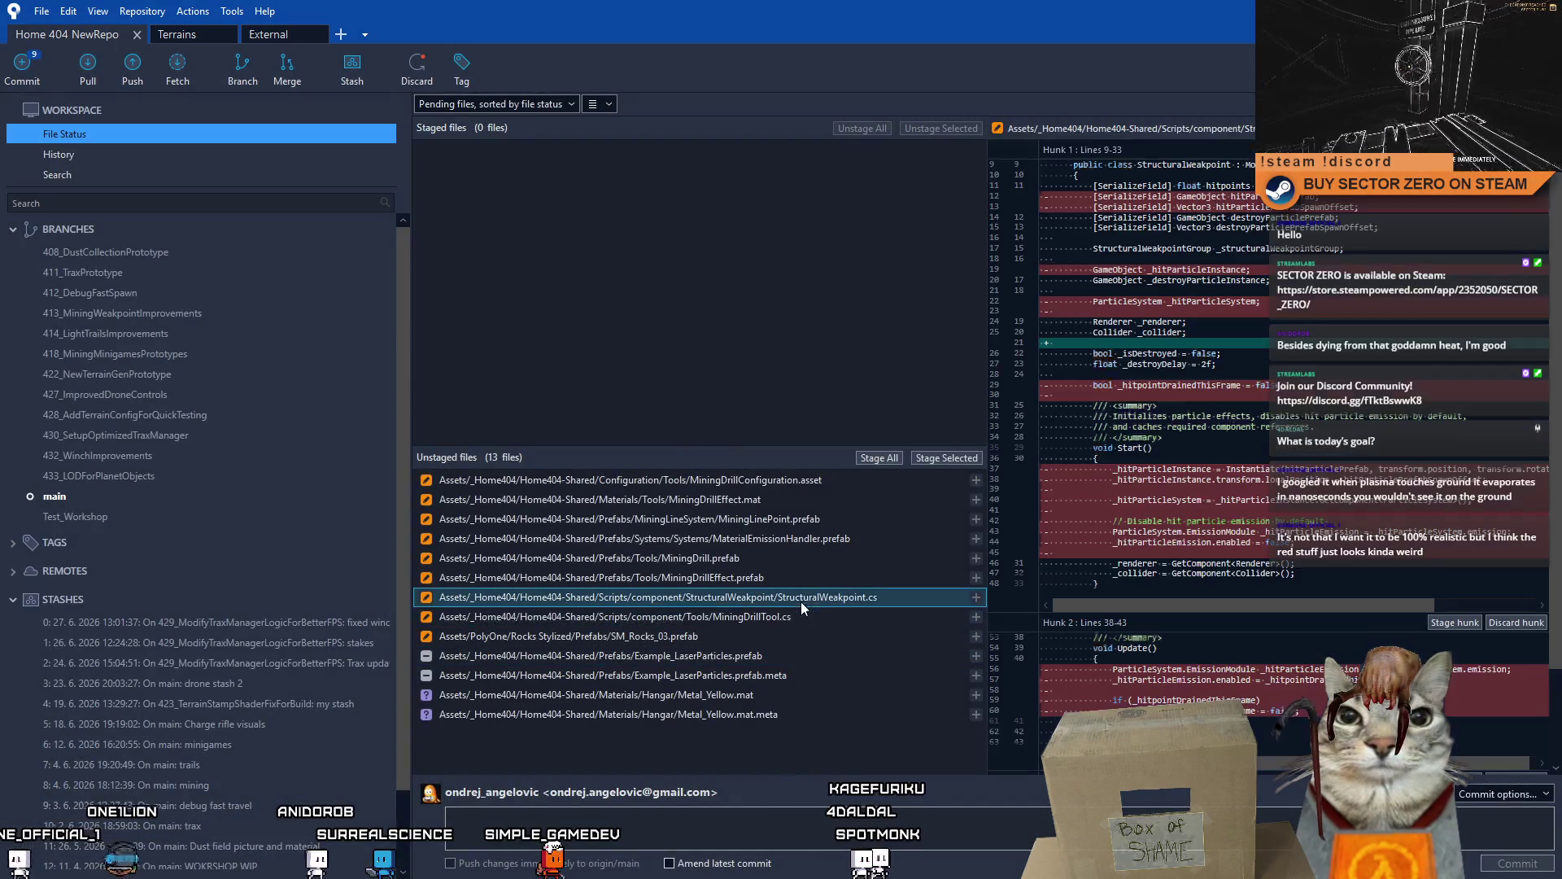
pyautogui.scroll(-3, 1343, 427)
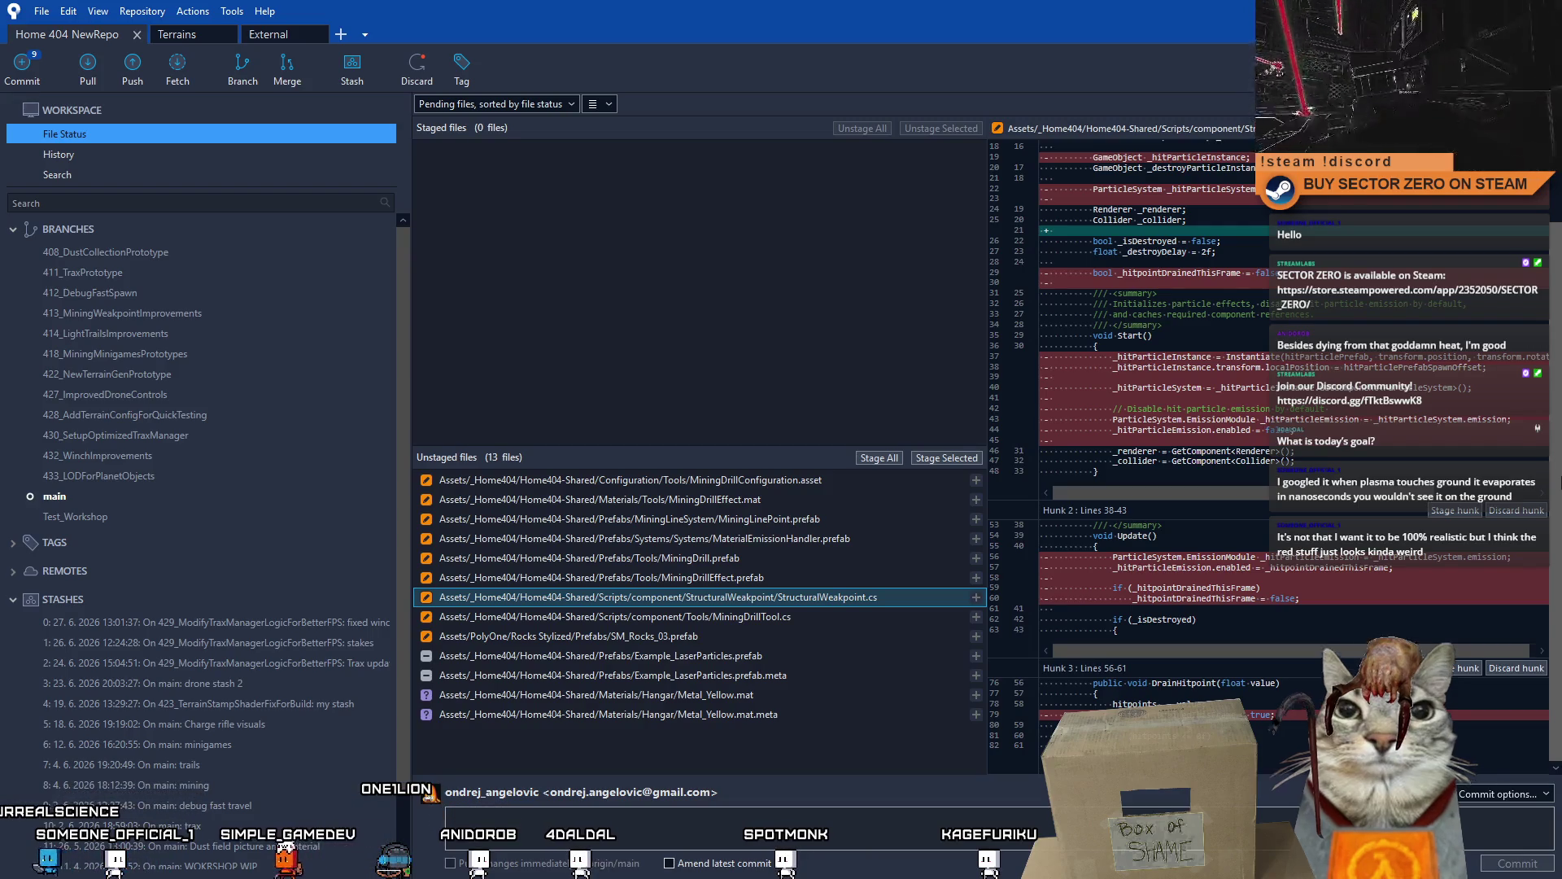
pyautogui.scroll(1, 1270, 451)
pyautogui.scroll(-1, 1544, 527)
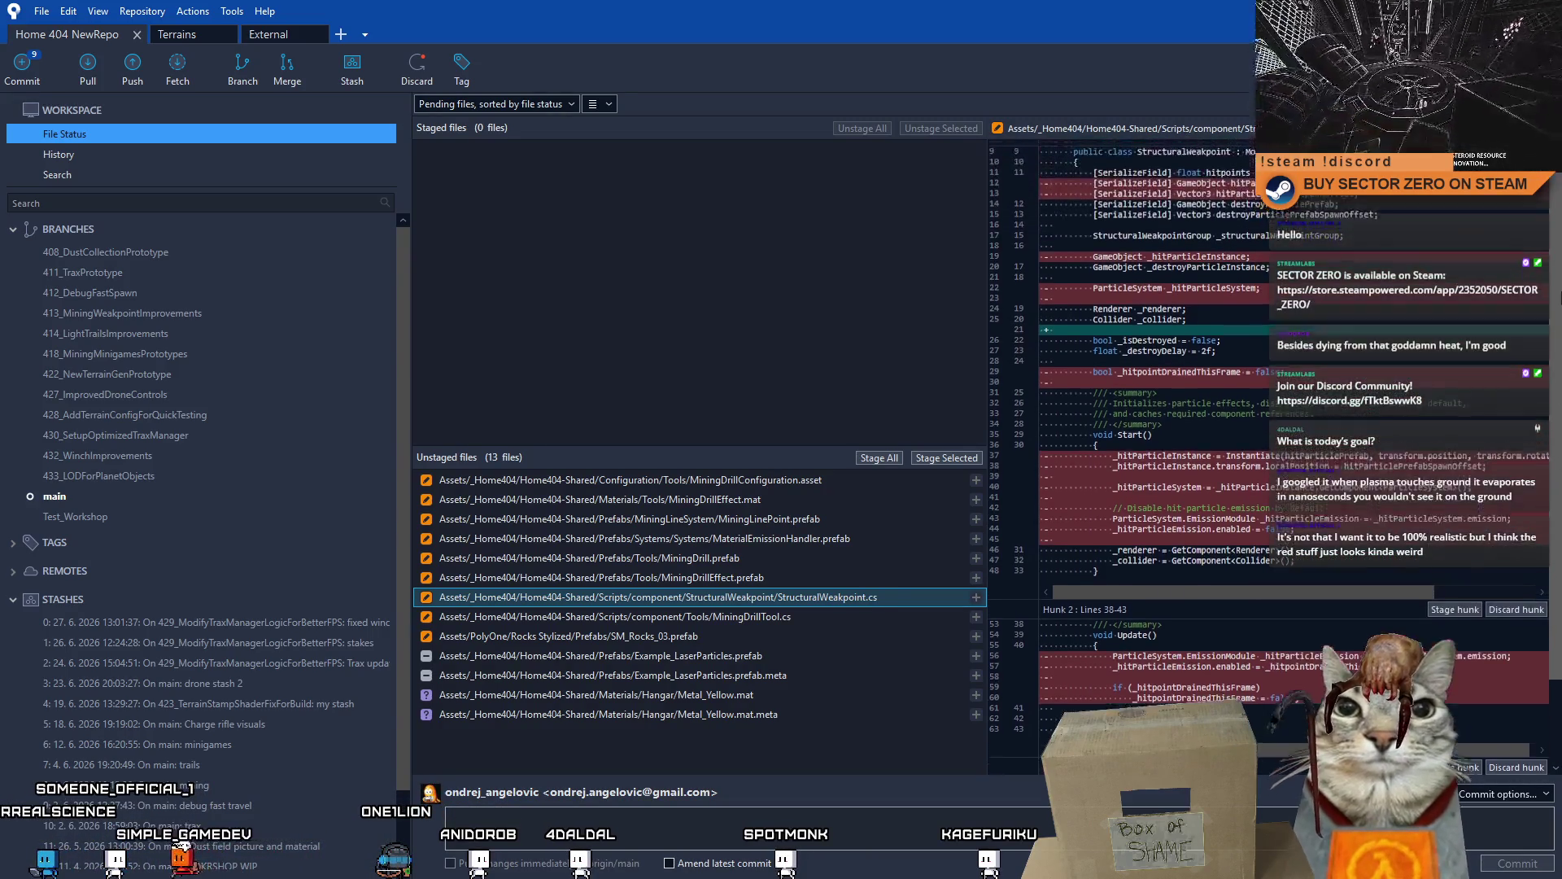
pyautogui.scroll(-1, 1545, 528)
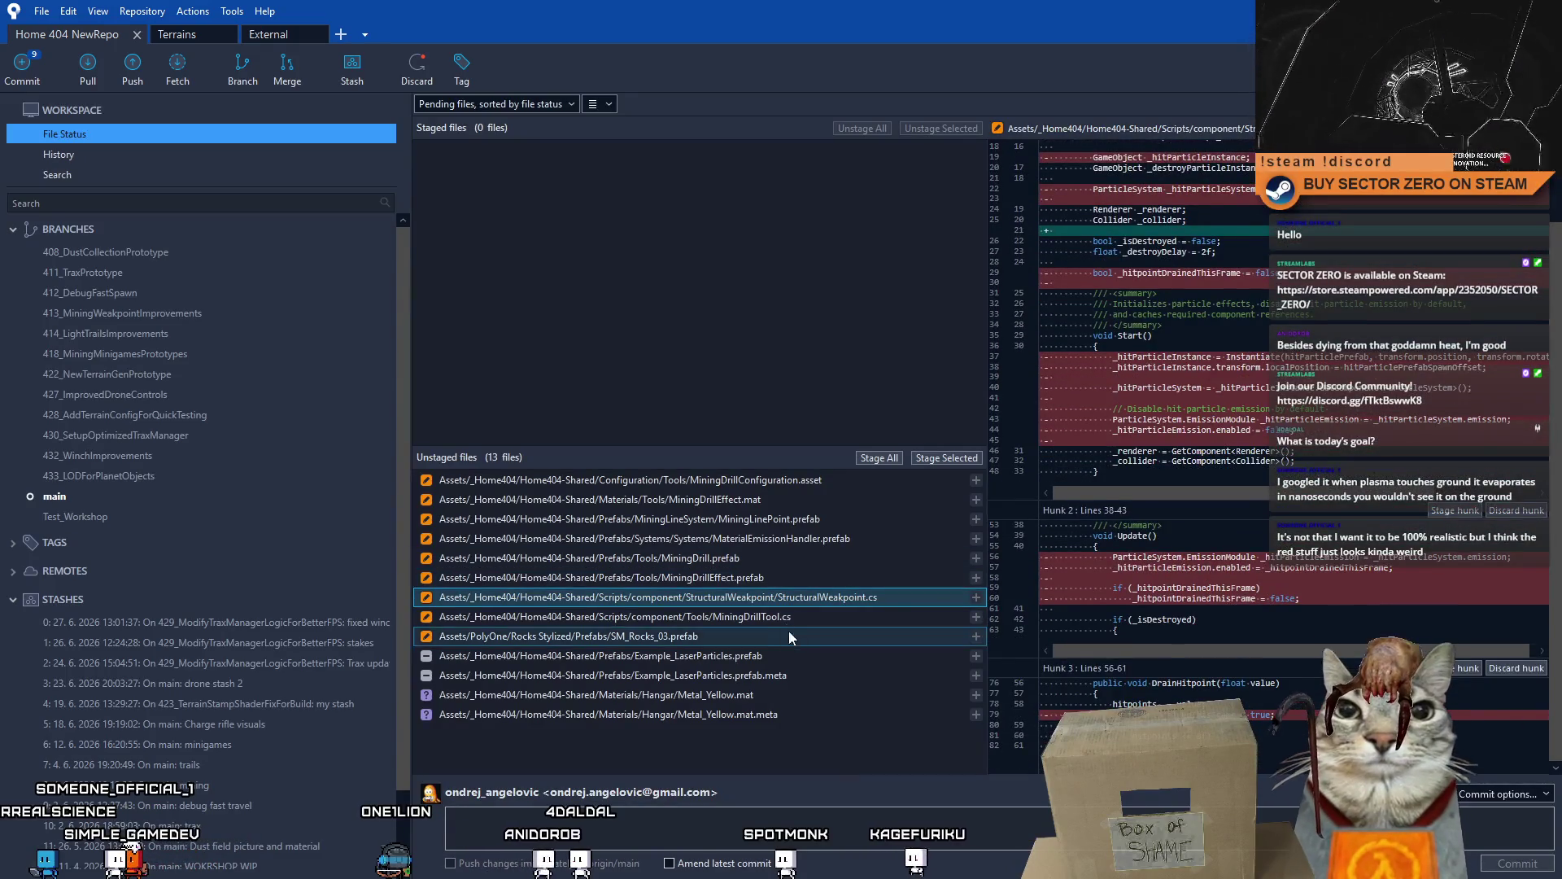
pyautogui.click(806, 617)
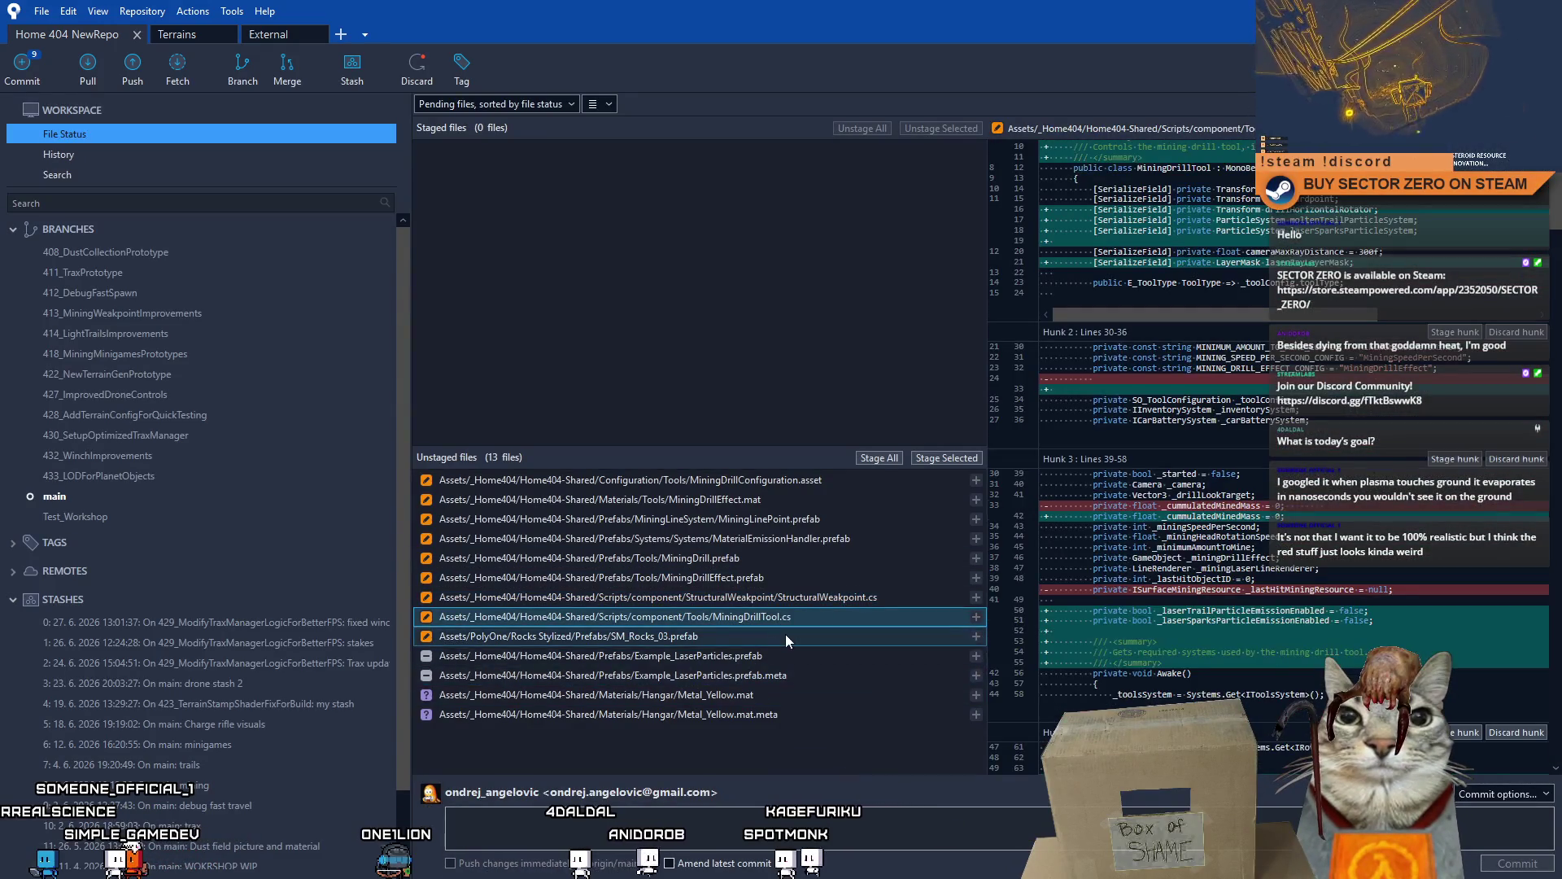
pyautogui.scroll(-2, 1172, 488)
pyautogui.moveTo(1558, 218); pyautogui.dragTo(1555, 635)
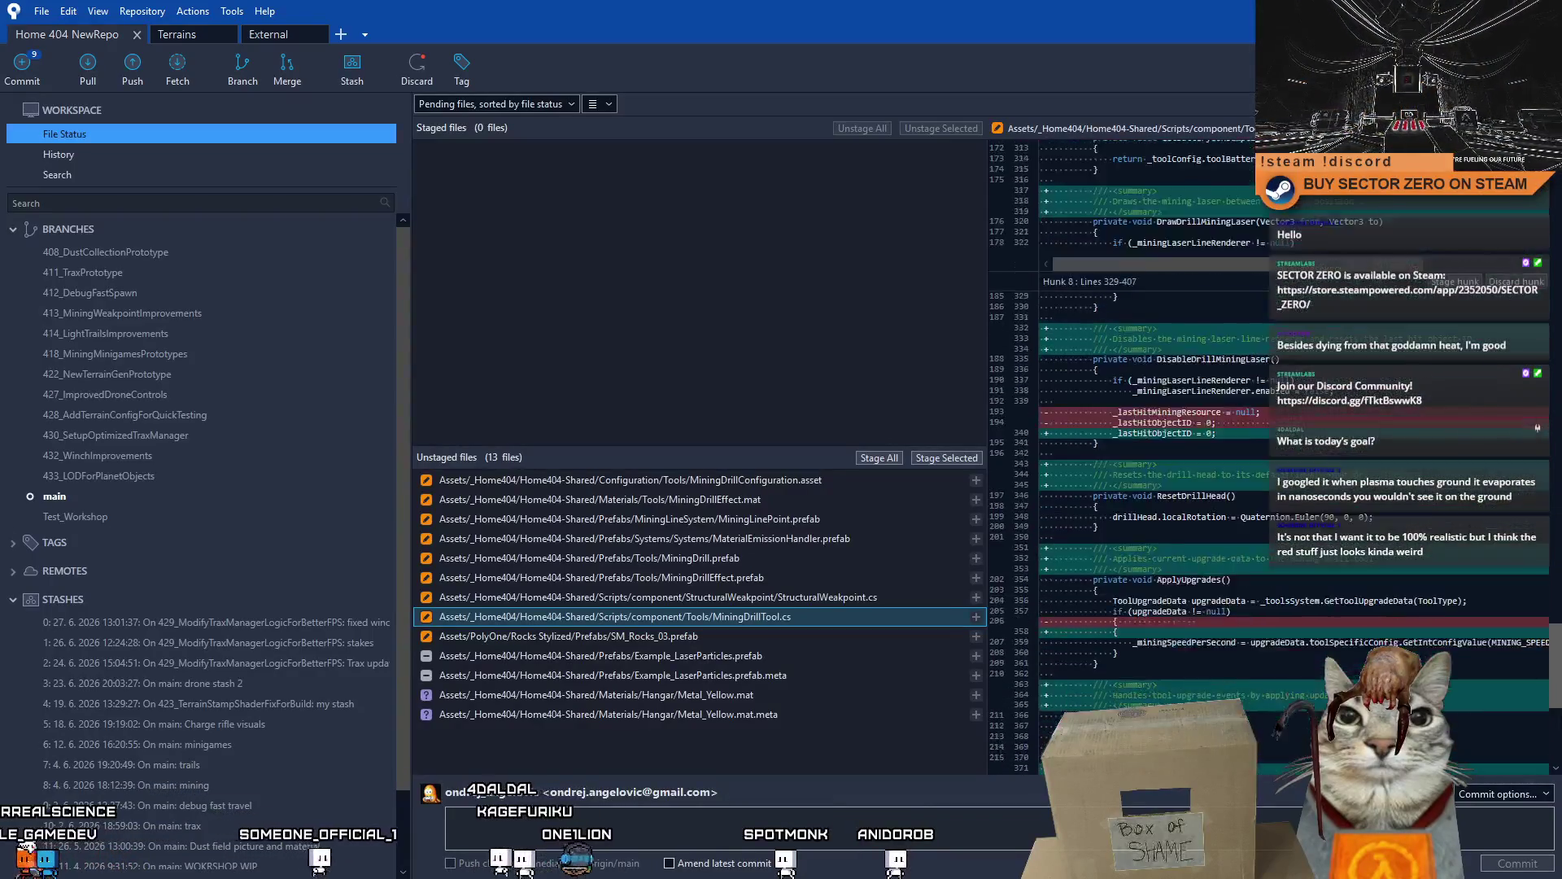
pyautogui.click(656, 634)
# - Discard the changes to SM_Rocks_03.prefab, leaving 12 unstaged files
pyautogui.rightClick(708, 638)
pyautogui.click(558, 490)
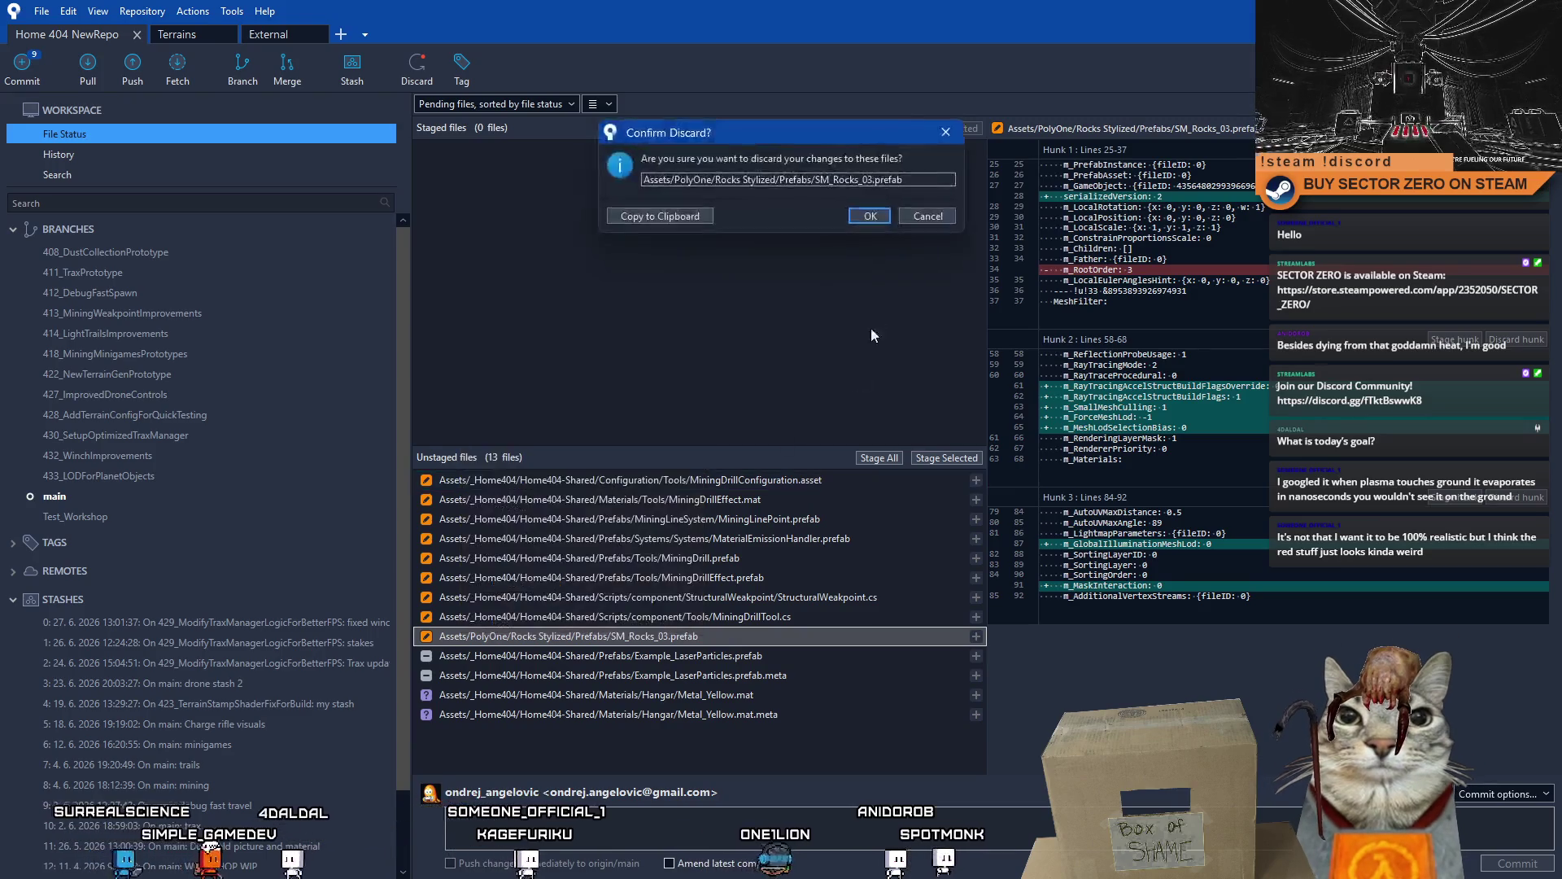
pyautogui.click(869, 215)
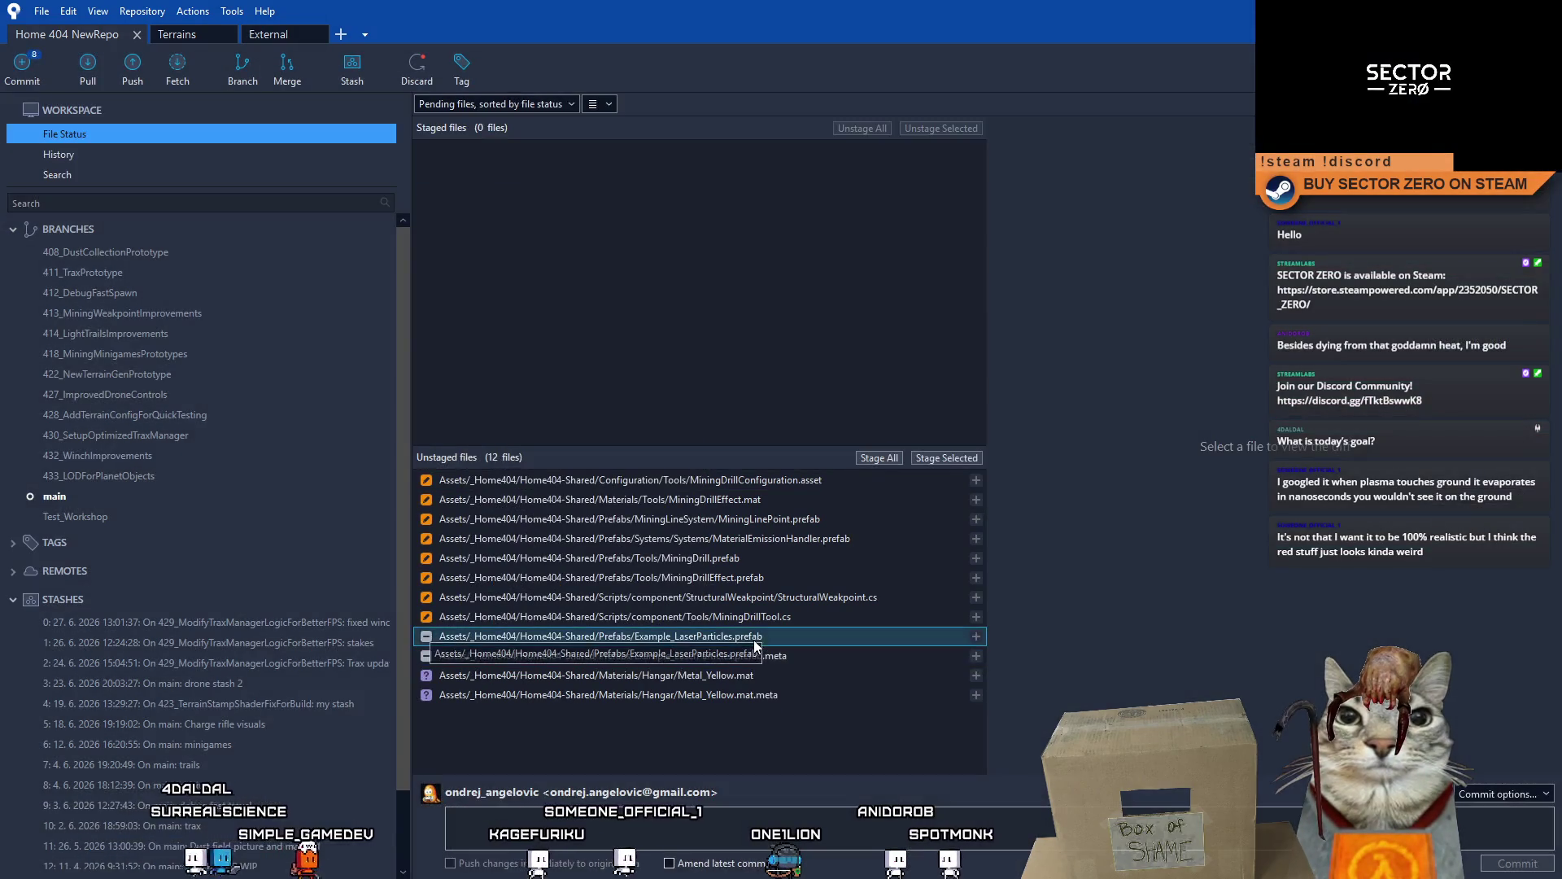
# - Review the deleted Example_LaserParticles.prefab and its meta file
pyautogui.click(754, 637)
pyautogui.click(780, 657)
pyautogui.click(773, 639)
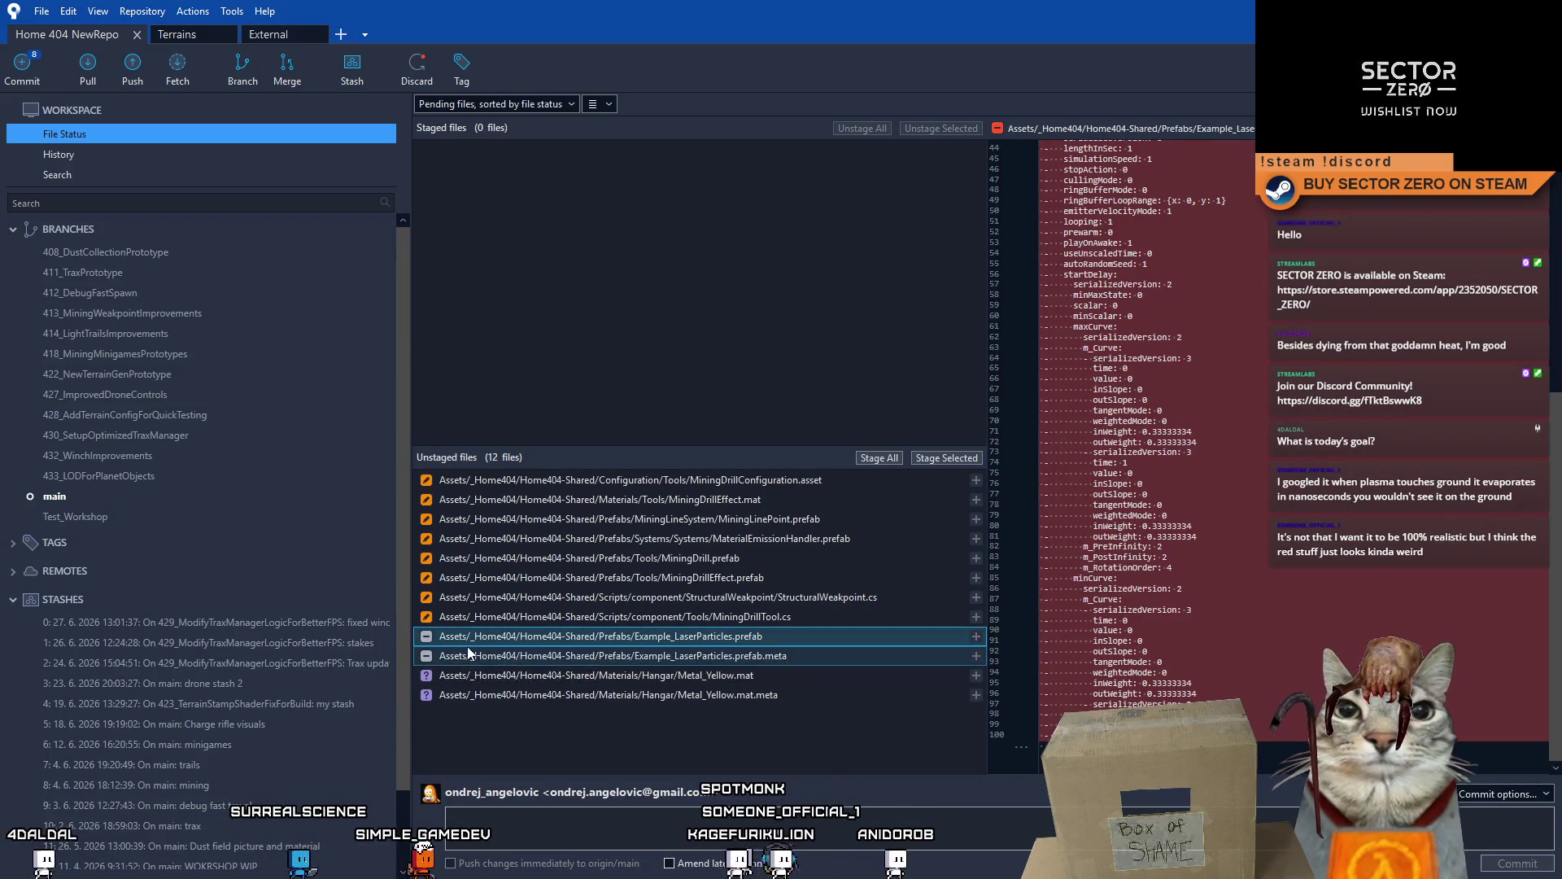
pyautogui.click(473, 655)
pyautogui.keyDown('shift'); pyautogui.click(560, 641); pyautogui.keyUp('shift')
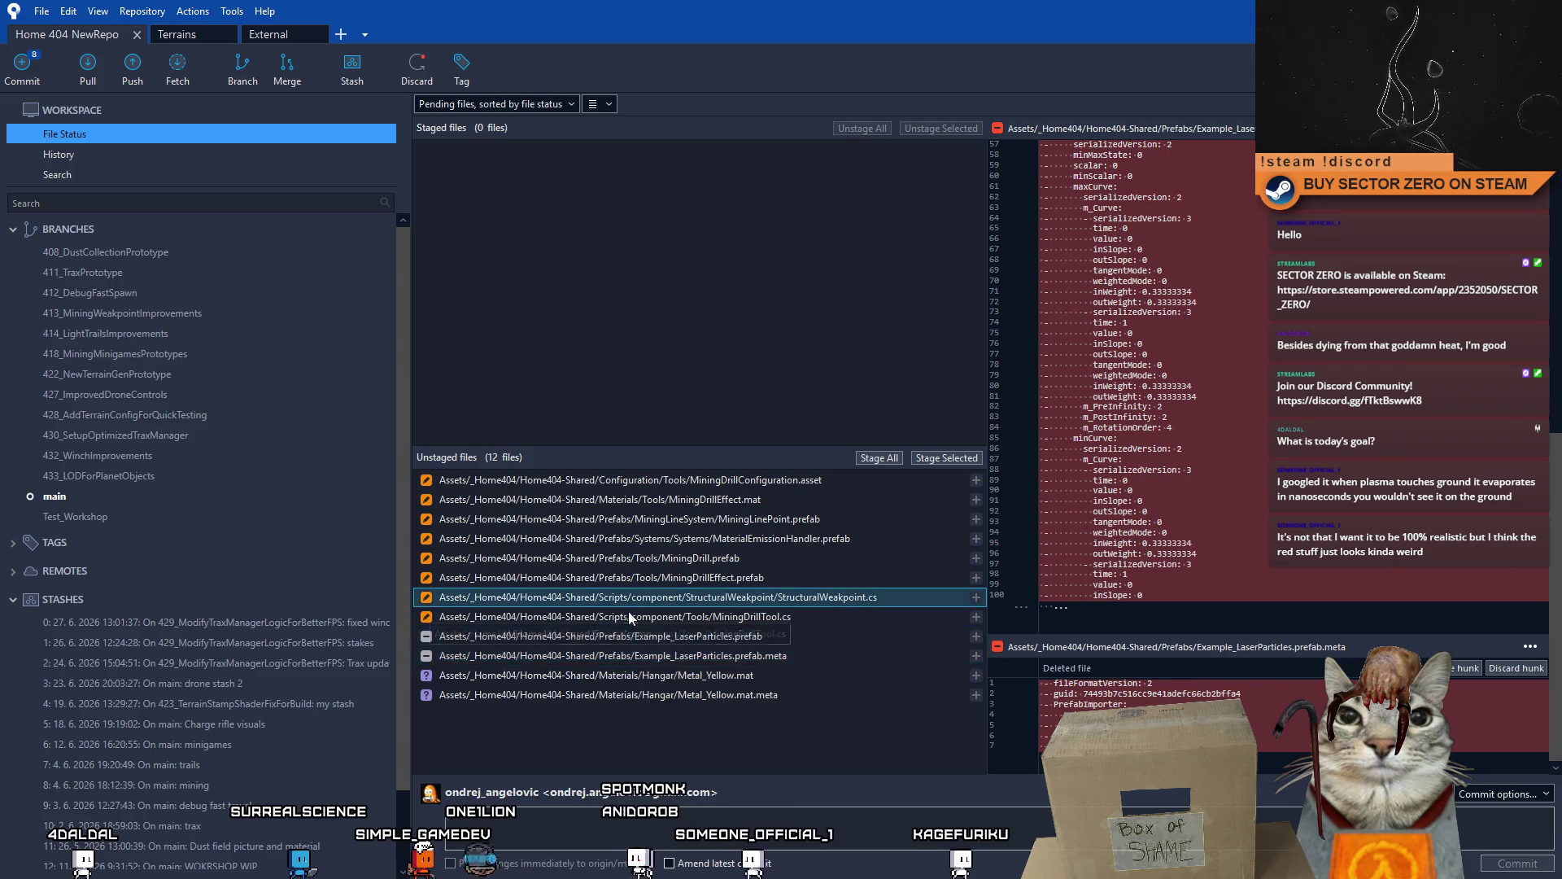
pyautogui.click(559, 654)
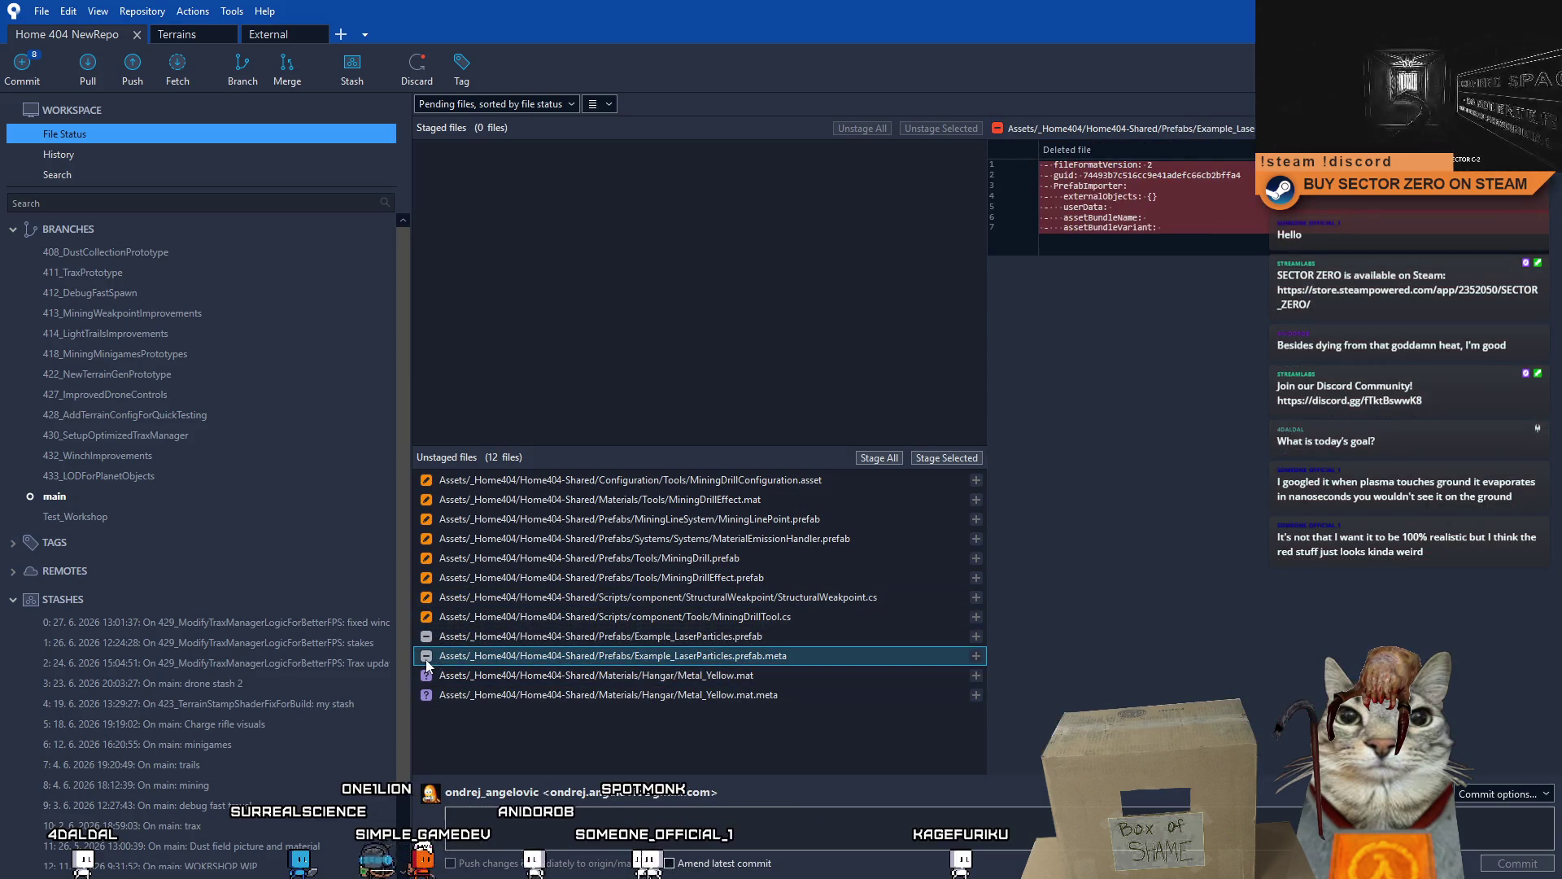
pyautogui.click(506, 636)
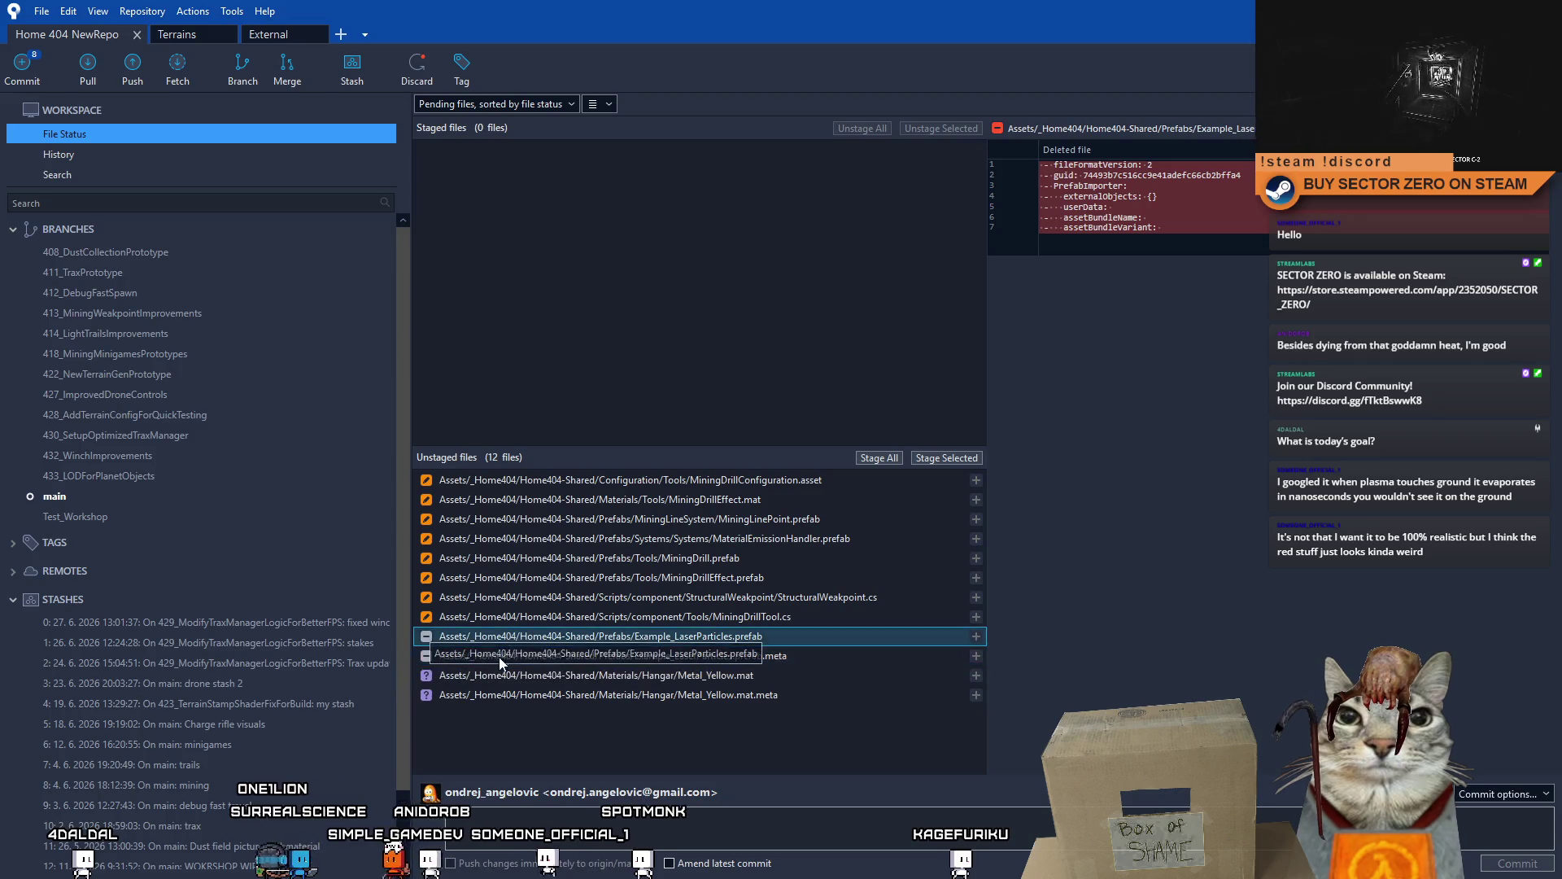
# - Review the new Metal_Yellow.mat and Metal_Yellow.mat.meta contents
pyautogui.click(750, 676)
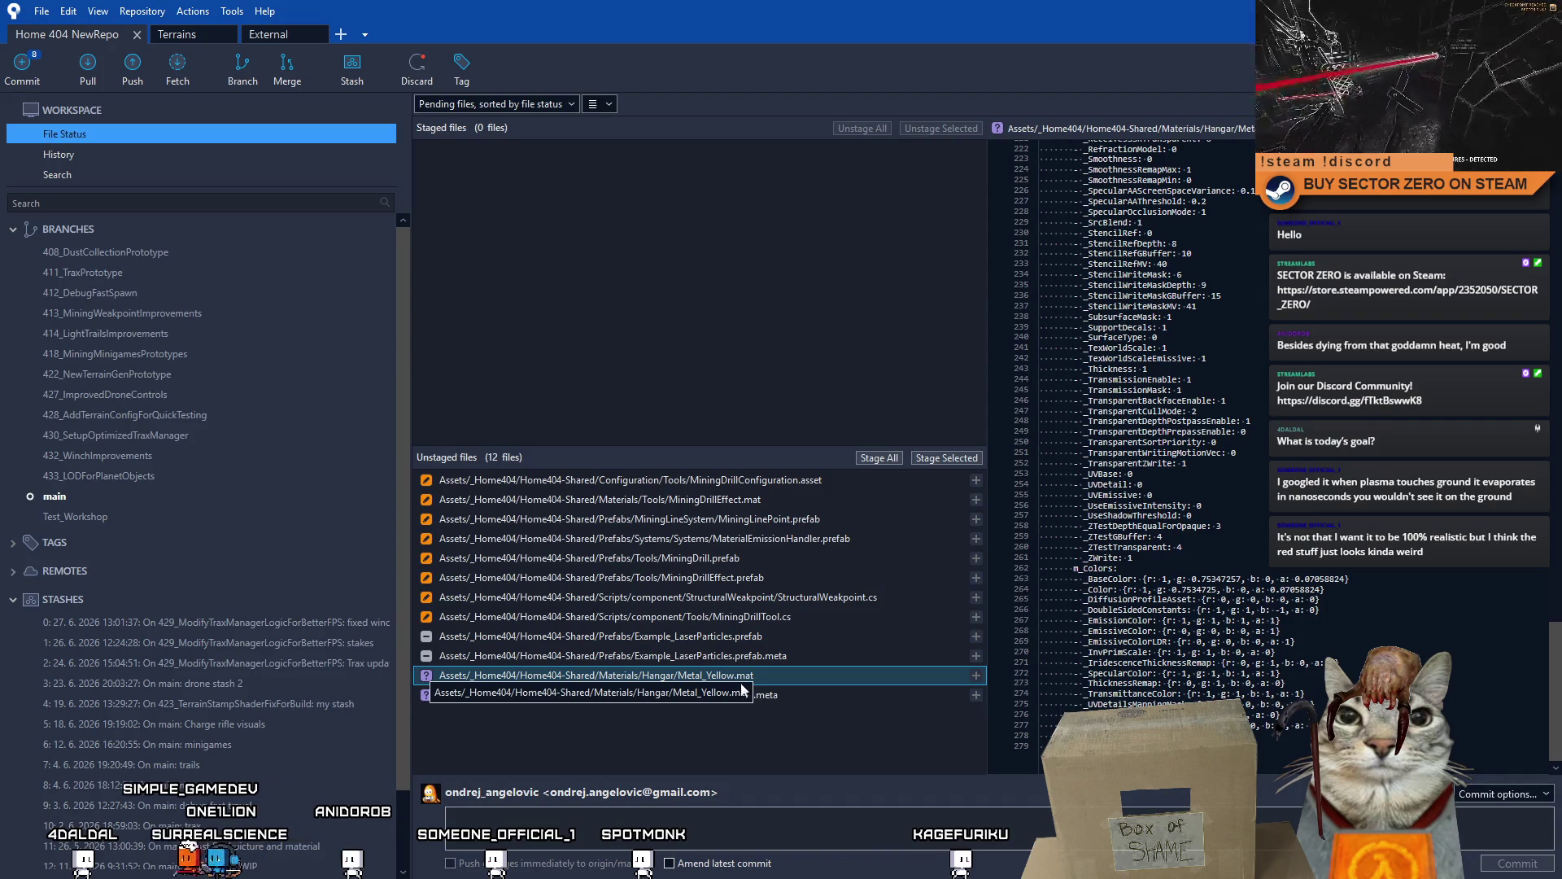
pyautogui.click(765, 697)
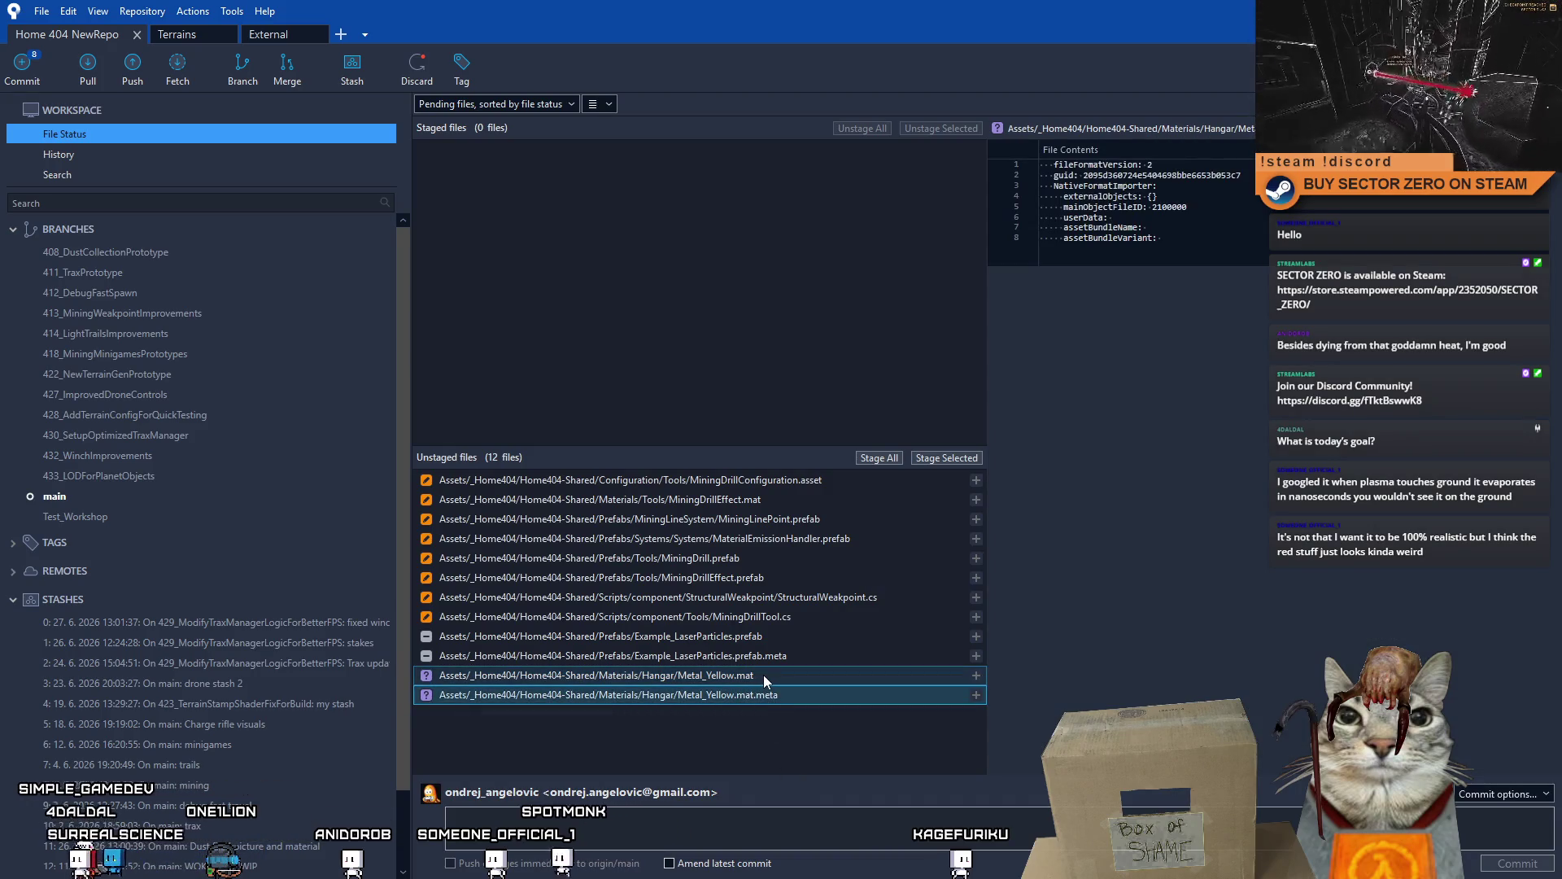
pyautogui.click(762, 675)
pyautogui.click(753, 698)
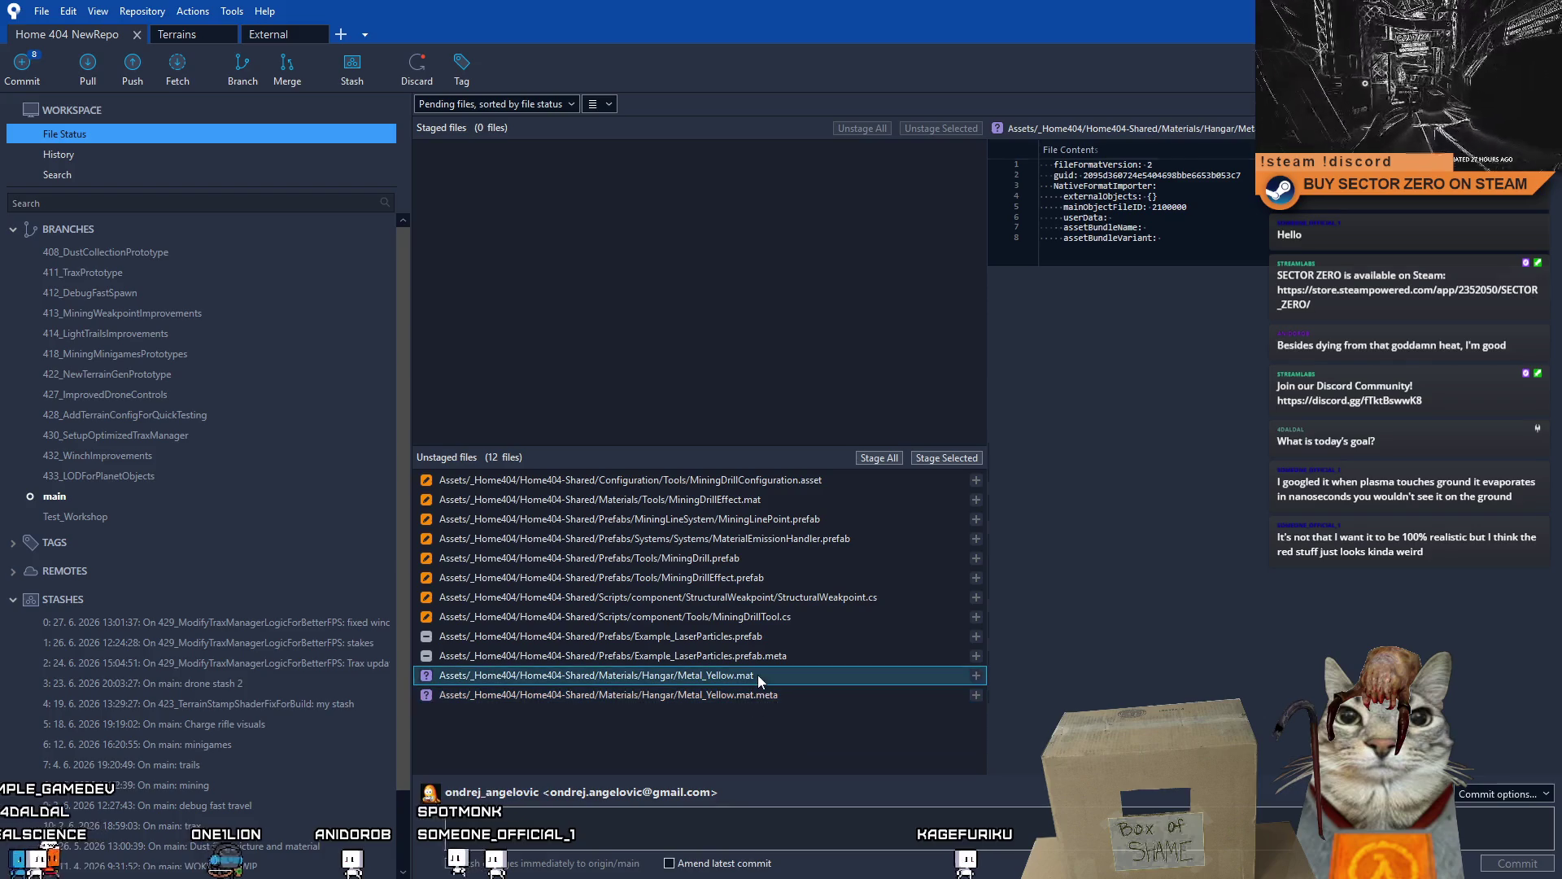
pyautogui.click(751, 695)
pyautogui.keyDown('shift'); pyautogui.click(734, 678); pyautogui.keyUp('shift')
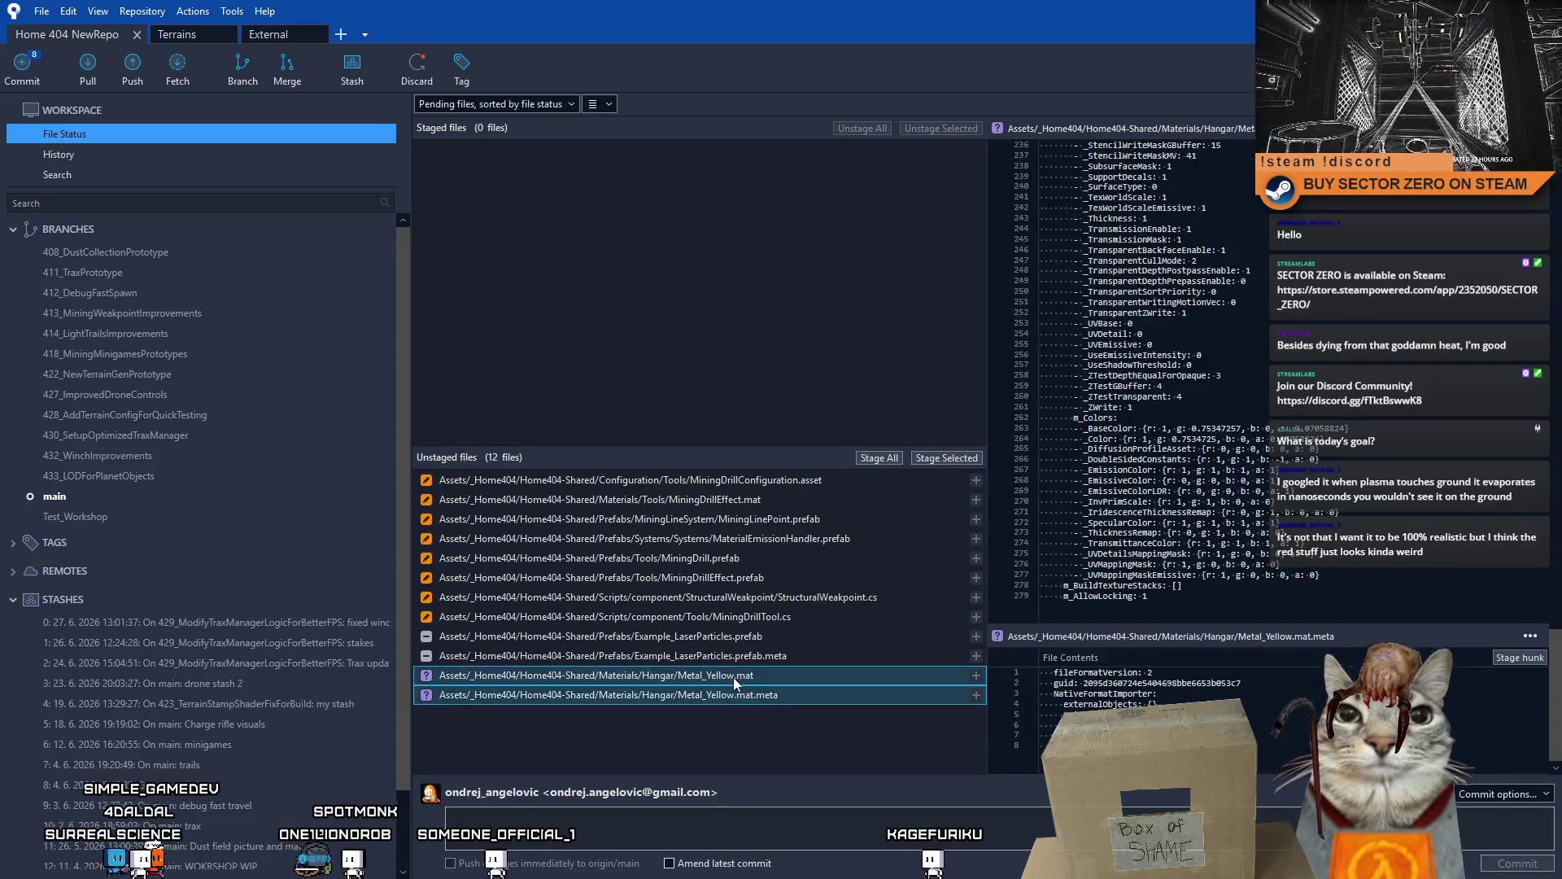
# - Remove the two untracked Metal_Yellow material files from the working copy
pyautogui.rightClick(733, 677)
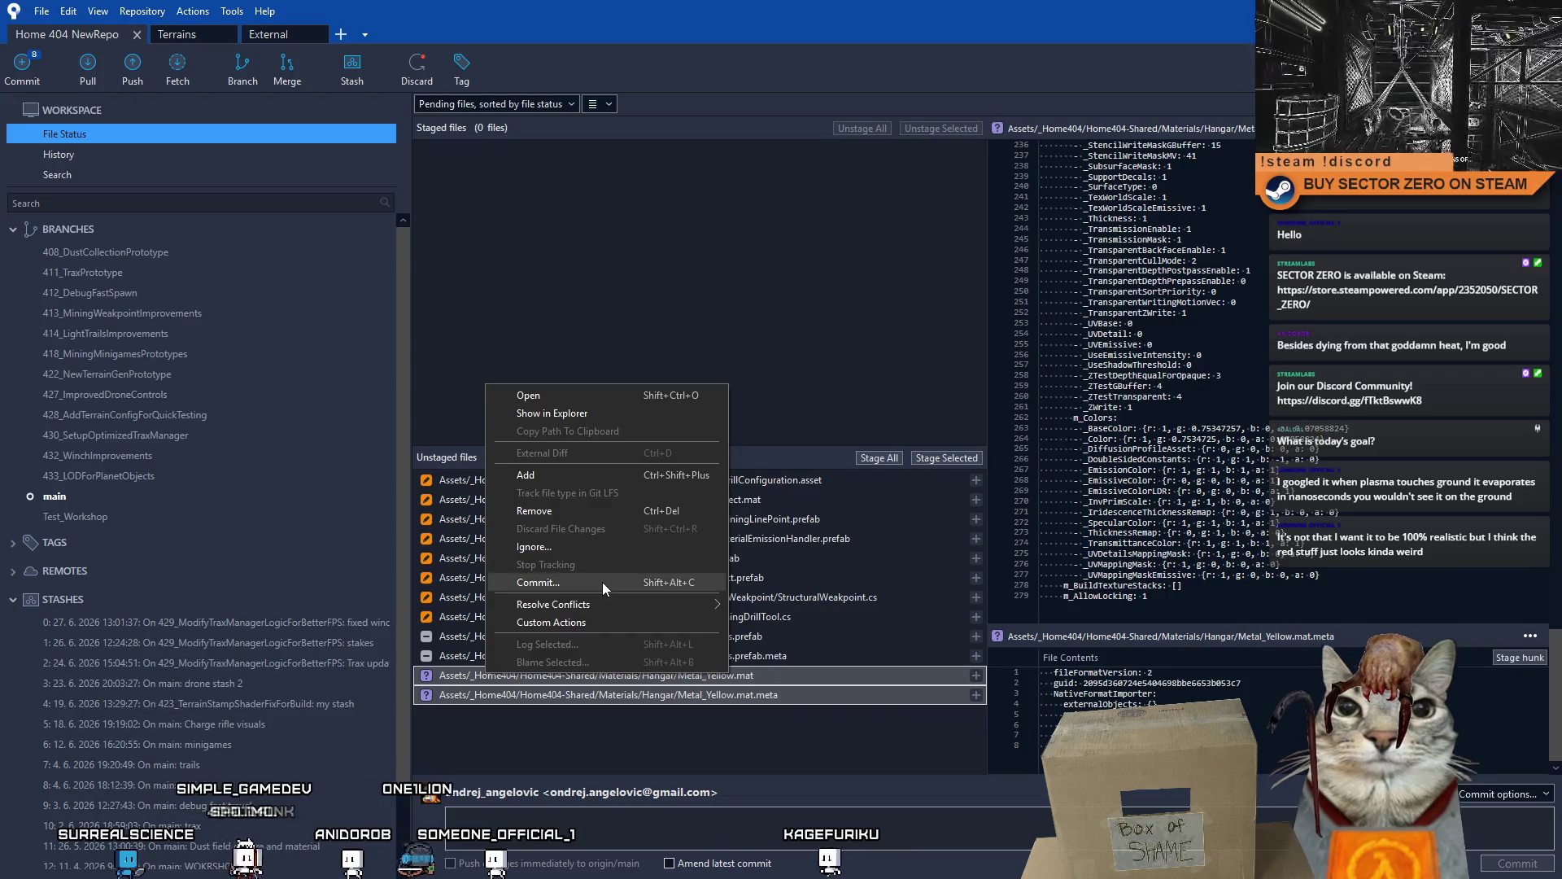
pyautogui.click(580, 510)
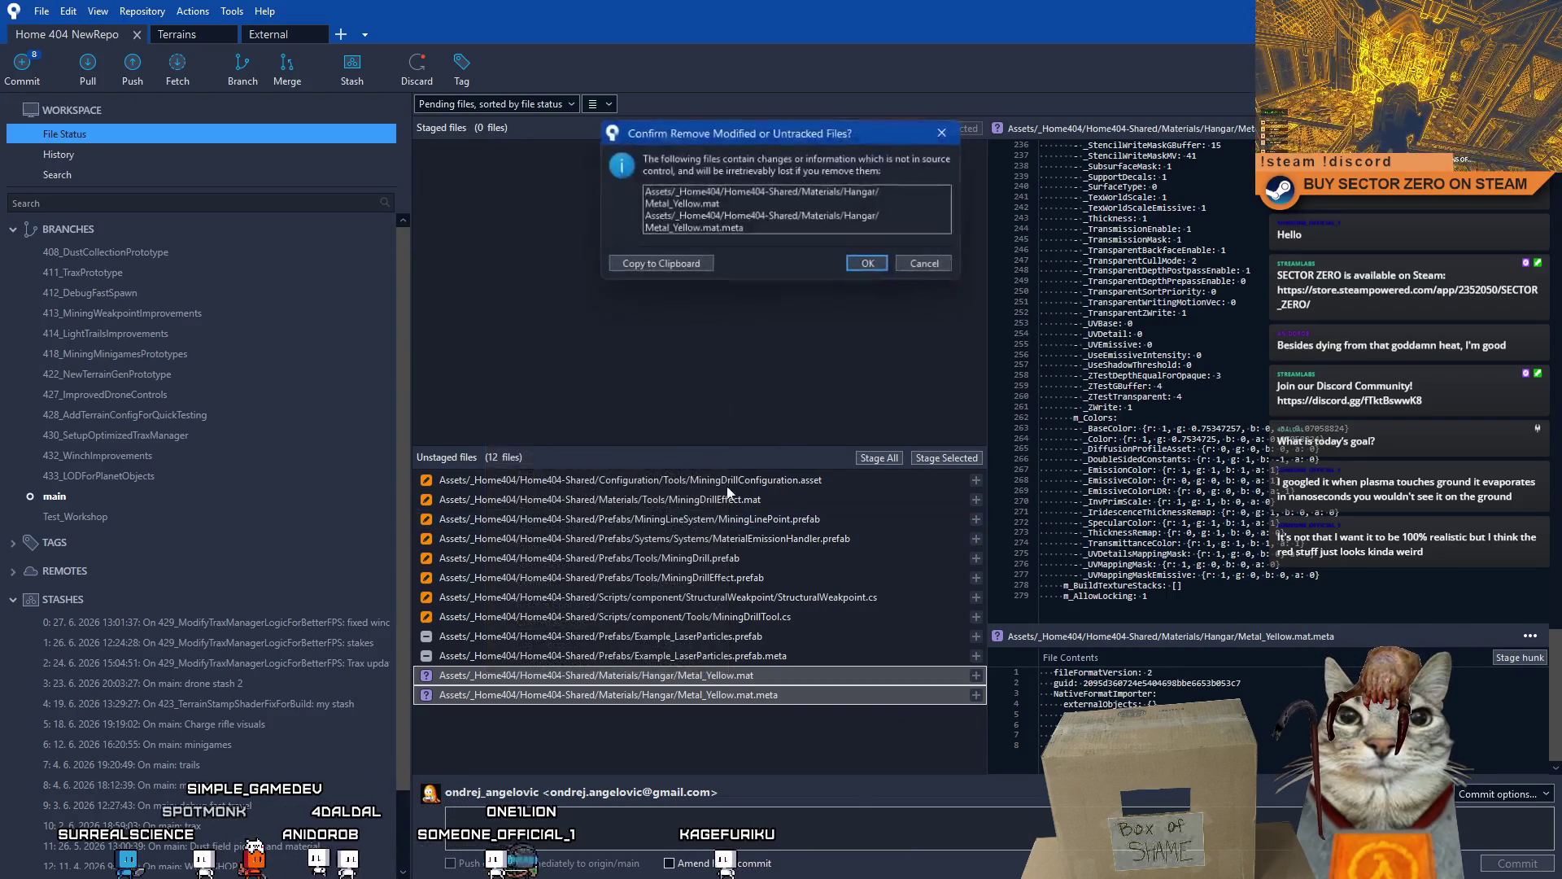
pyautogui.click(866, 262)
# - Stage the deleted Example_LaserParticles prefab and its meta file
pyautogui.click(672, 656)
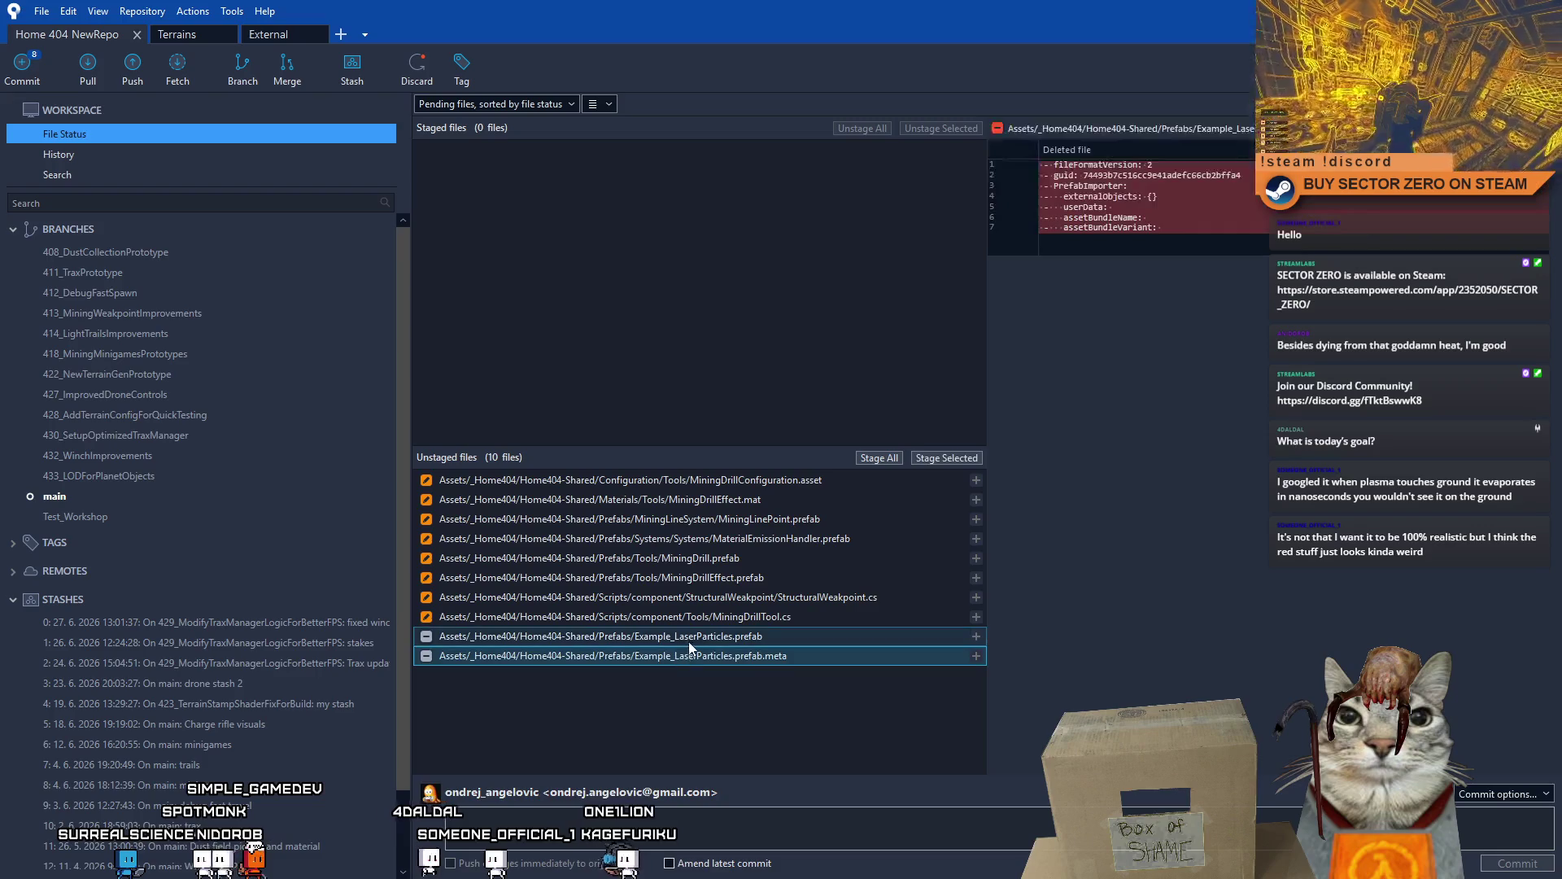
pyautogui.click(689, 640)
pyautogui.keyDown('ctrl'); pyautogui.click(702, 664); pyautogui.keyUp('ctrl')
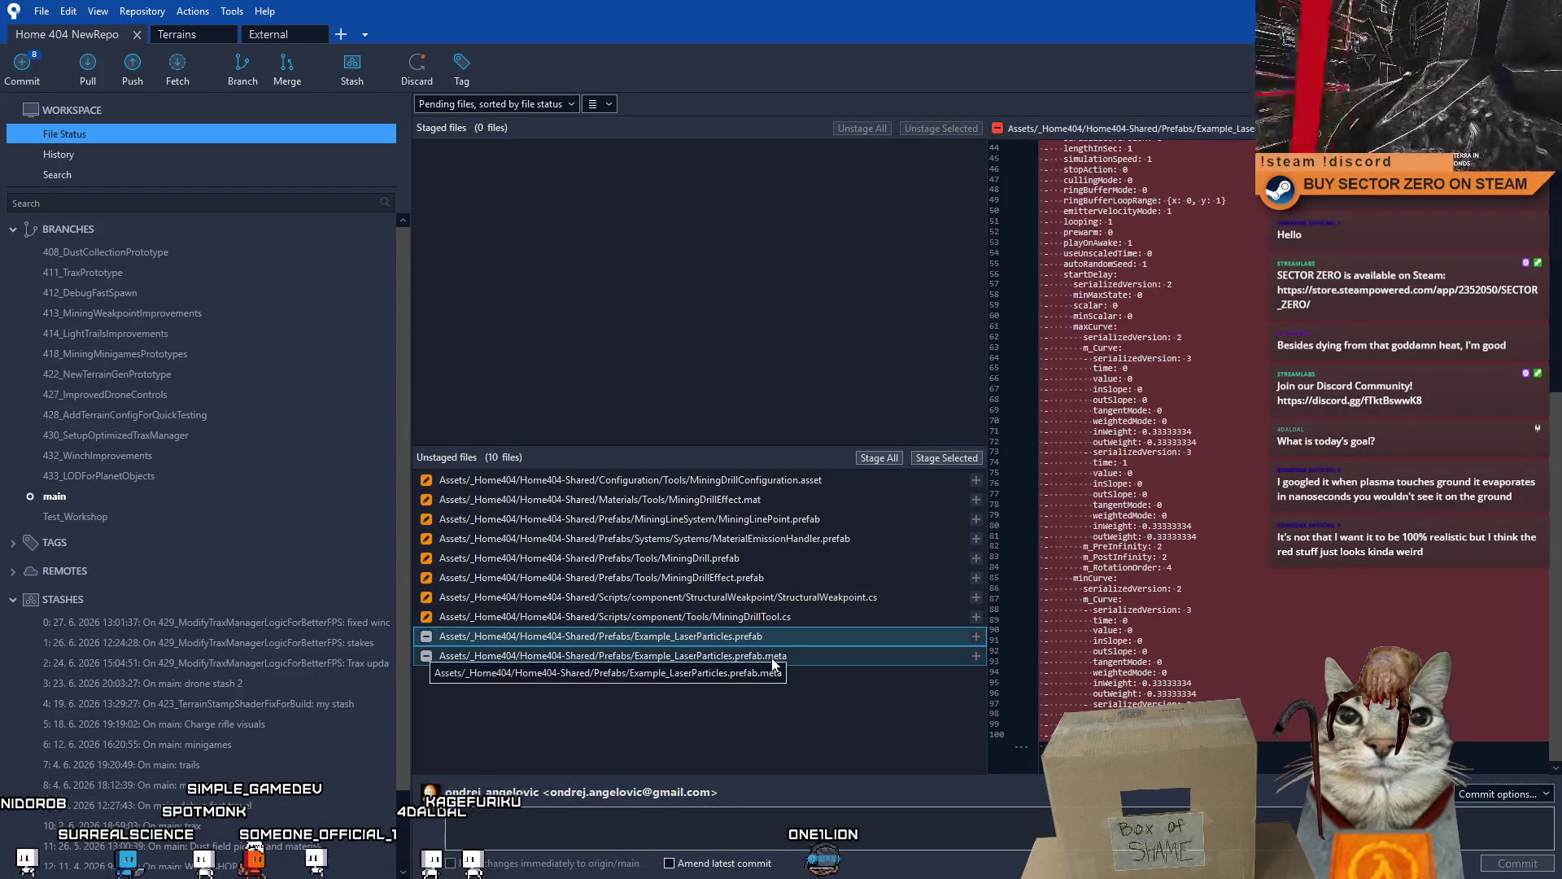
pyautogui.keyDown('ctrl'); pyautogui.click(730, 658); pyautogui.keyUp('ctrl')
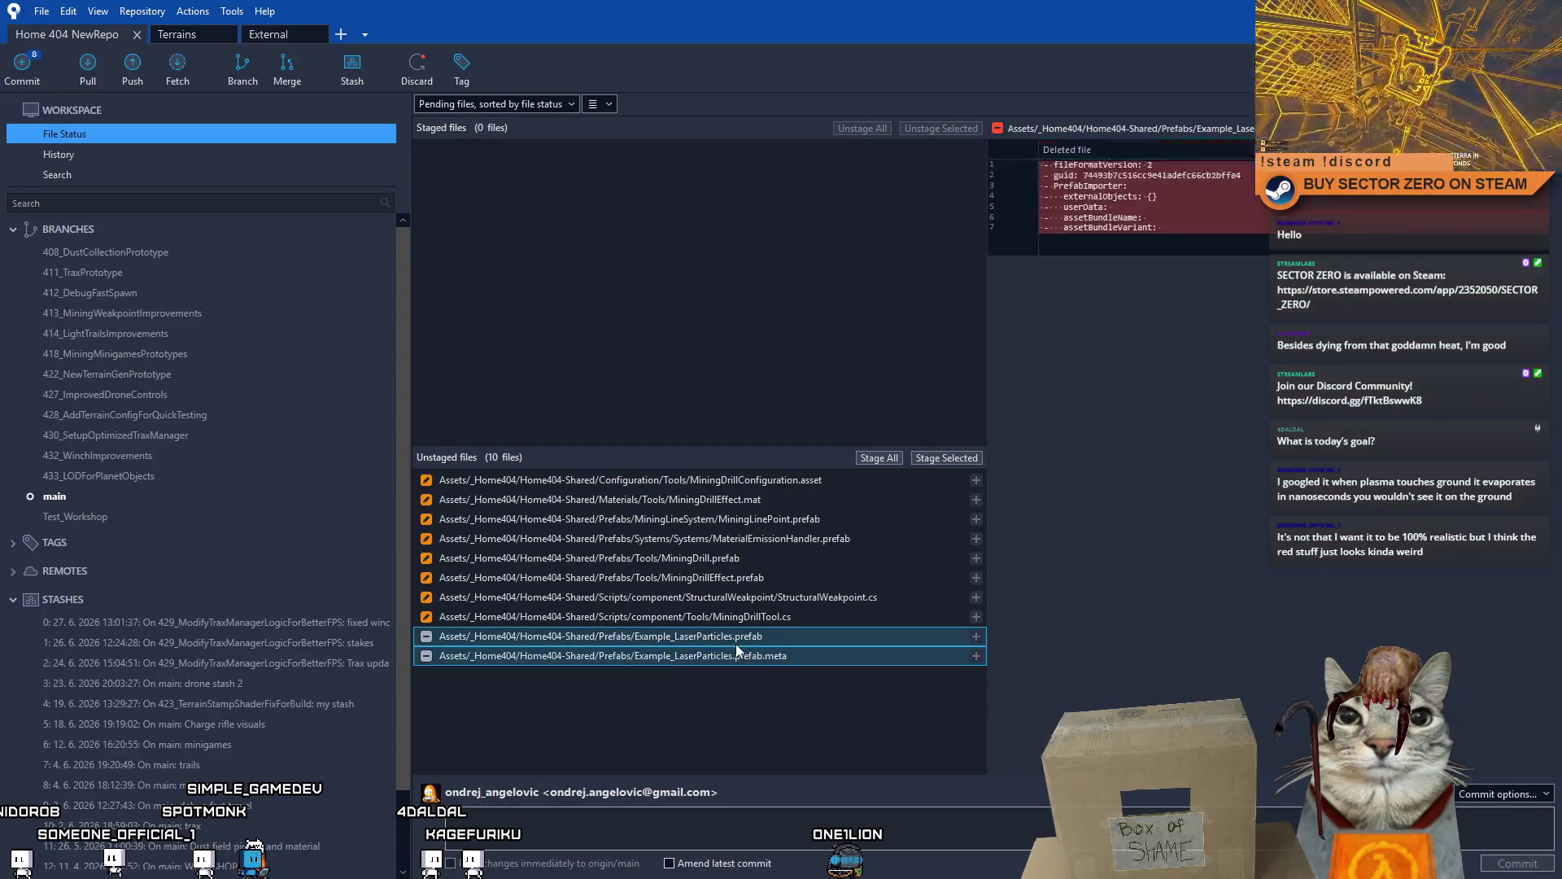
pyautogui.click(928, 457)
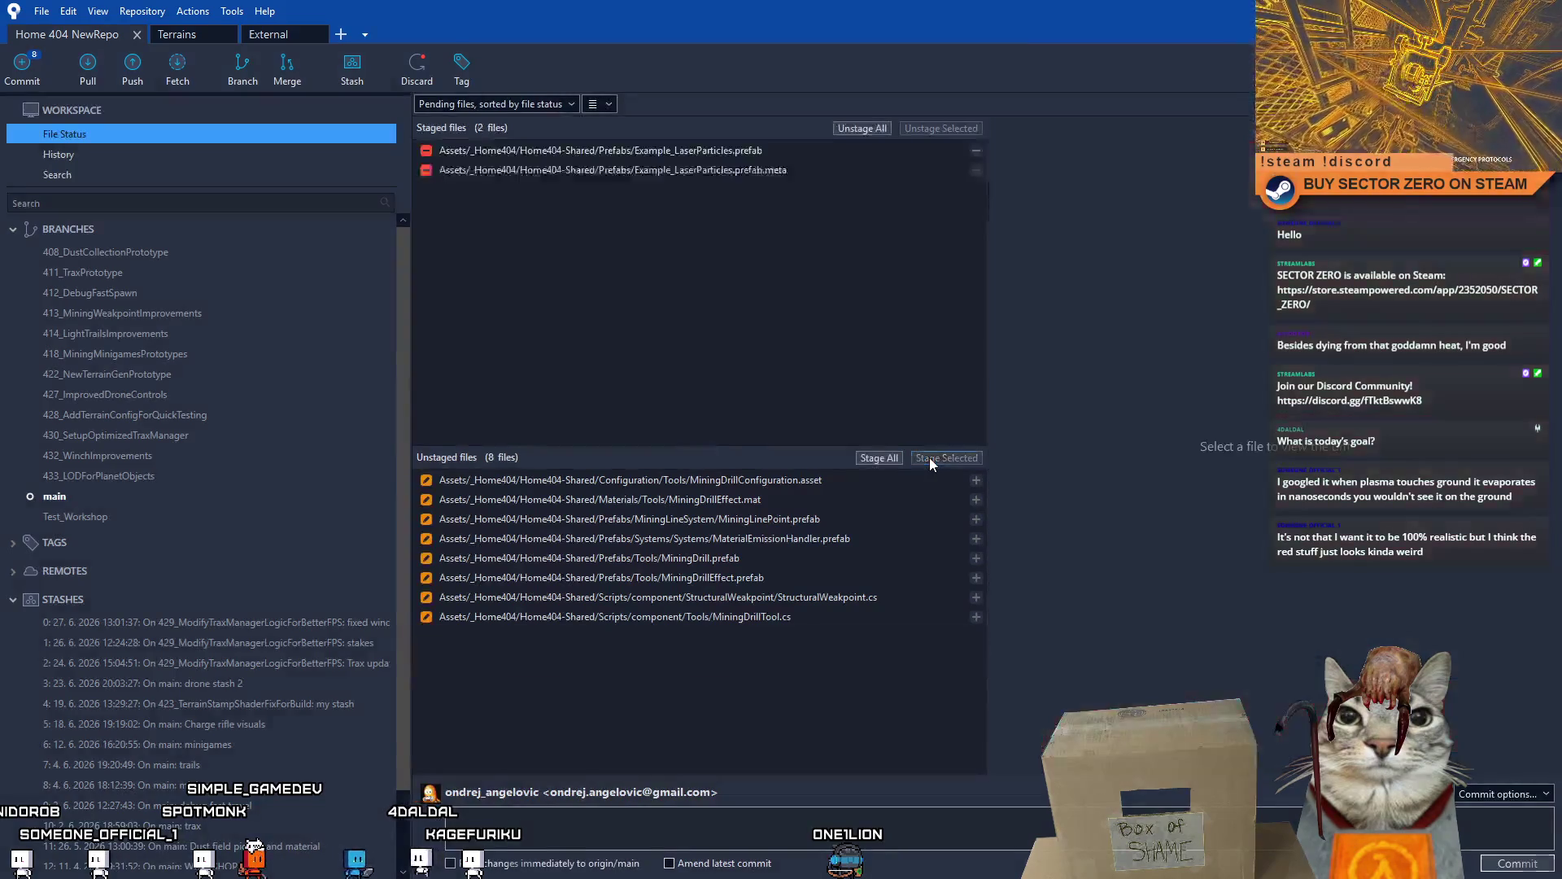
# - Review the two staged Example_LaserParticles deletions and unstage them both
pyautogui.click(690, 152)
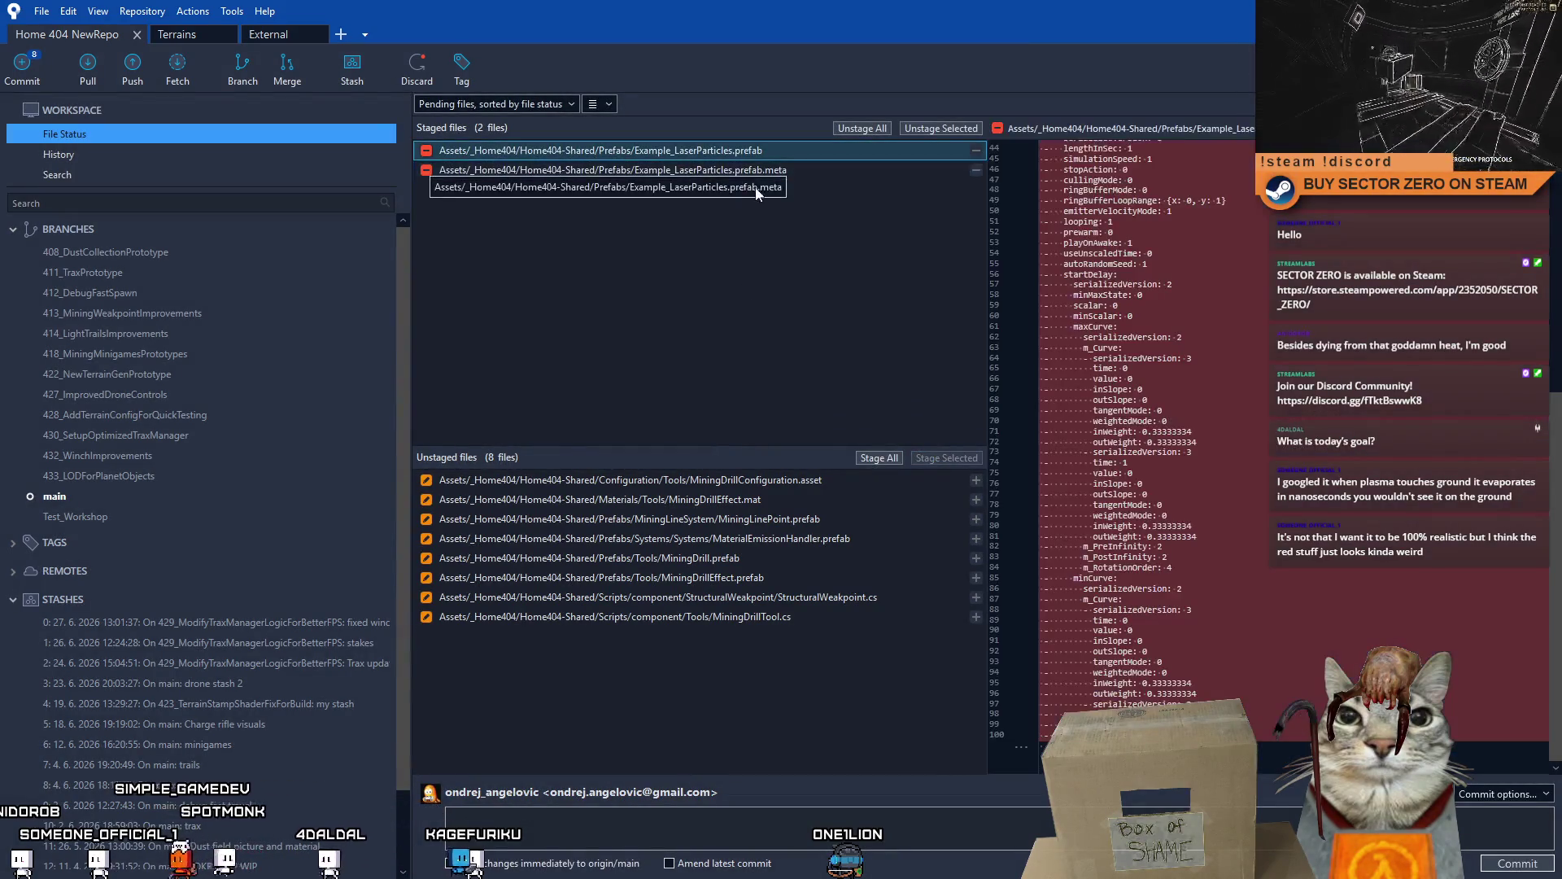
pyautogui.click(758, 166)
pyautogui.click(751, 173)
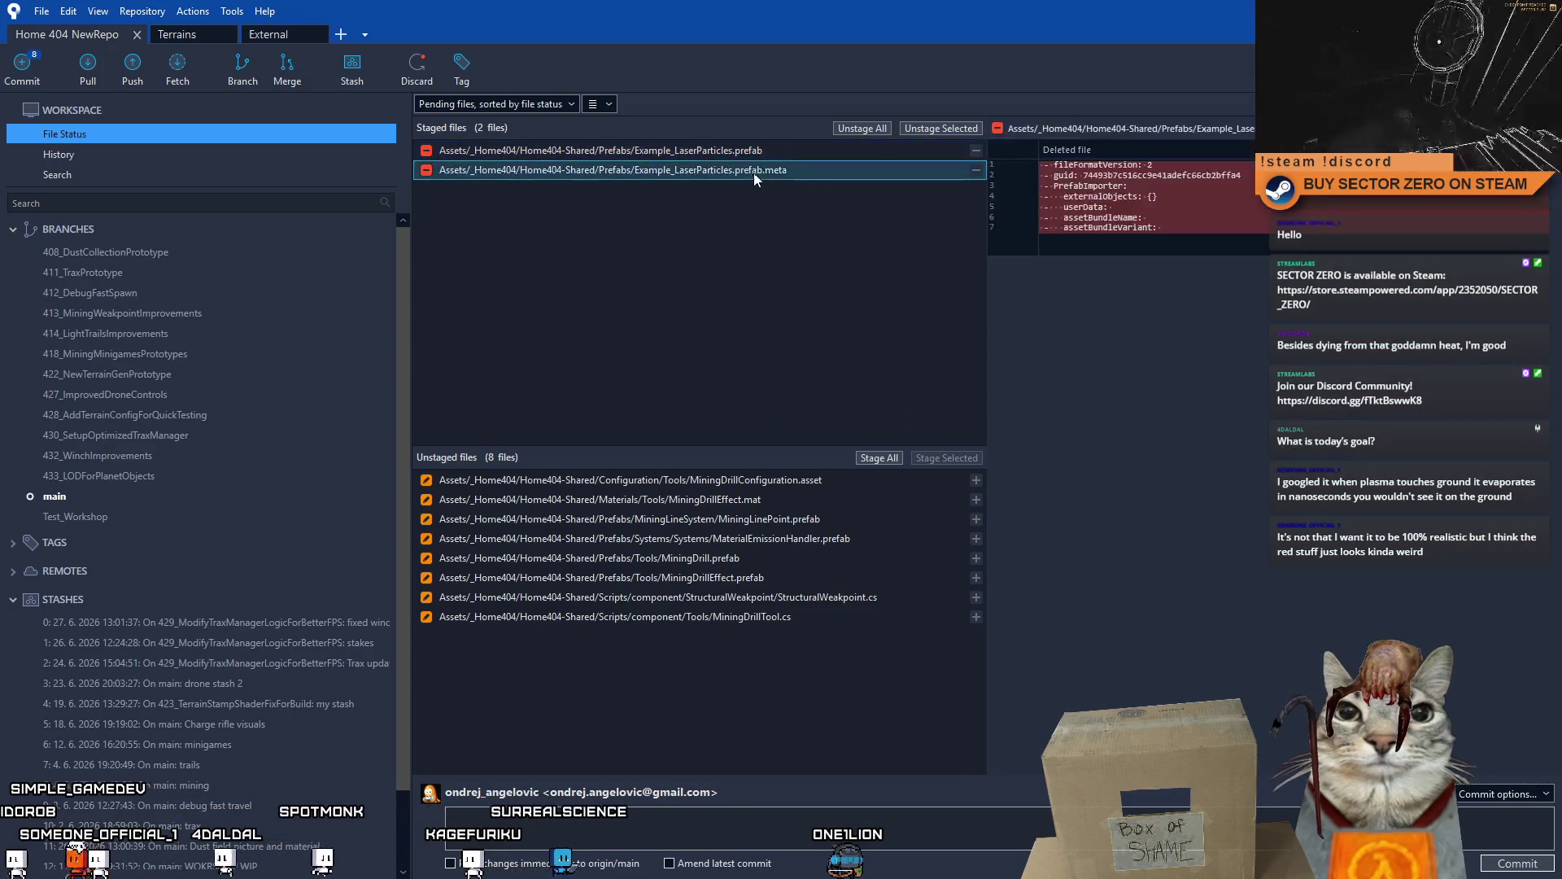
pyautogui.click(758, 173)
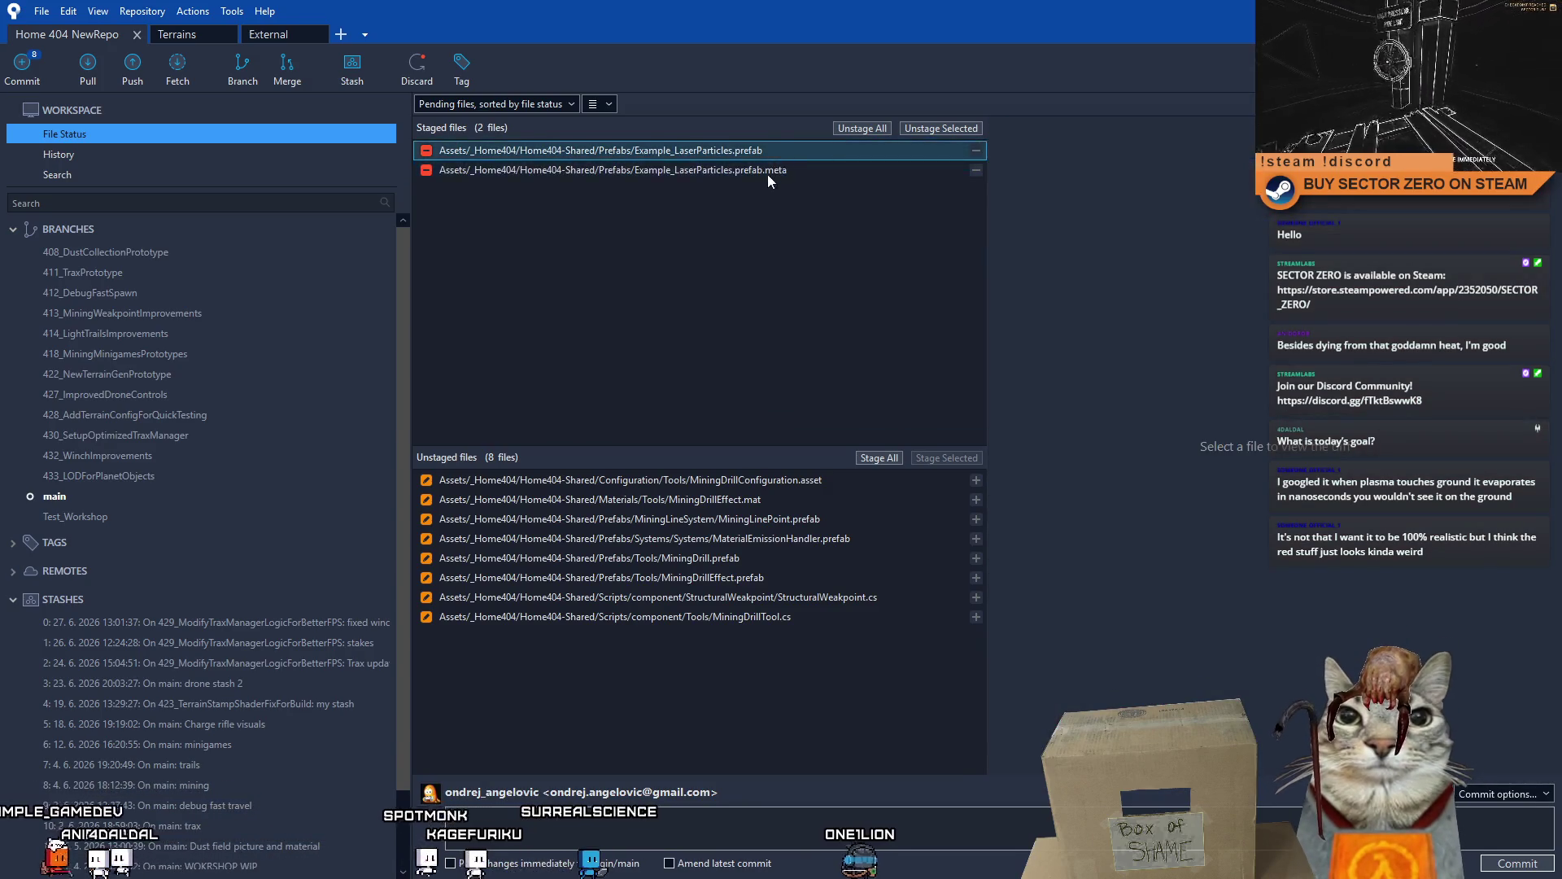
pyautogui.click(767, 174)
pyautogui.click(679, 149)
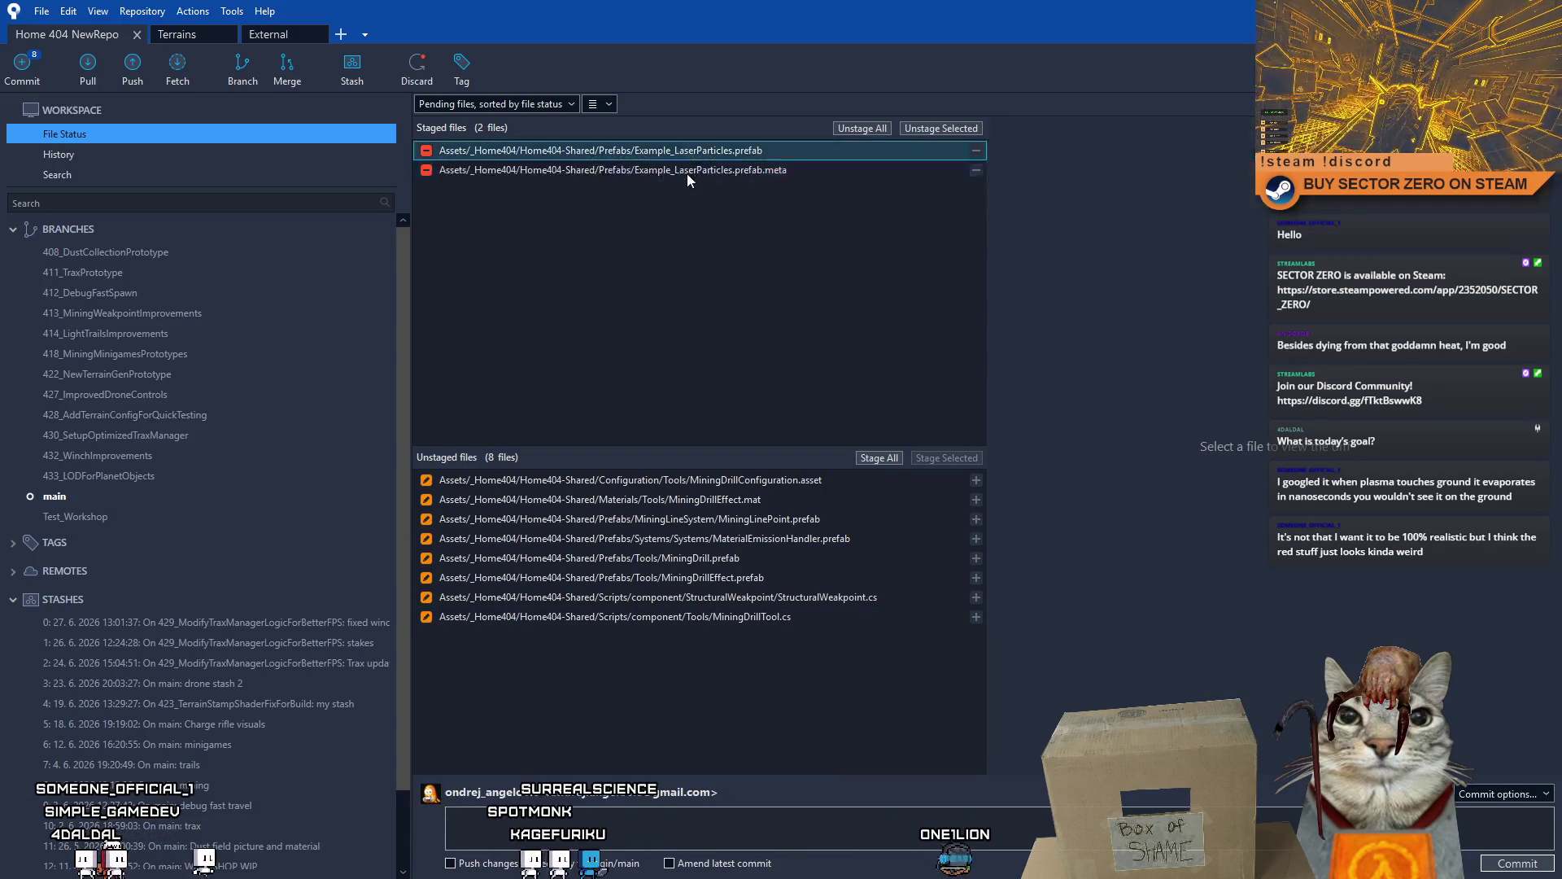
pyautogui.keyDown('shift'); pyautogui.click(689, 174); pyautogui.keyUp('shift')
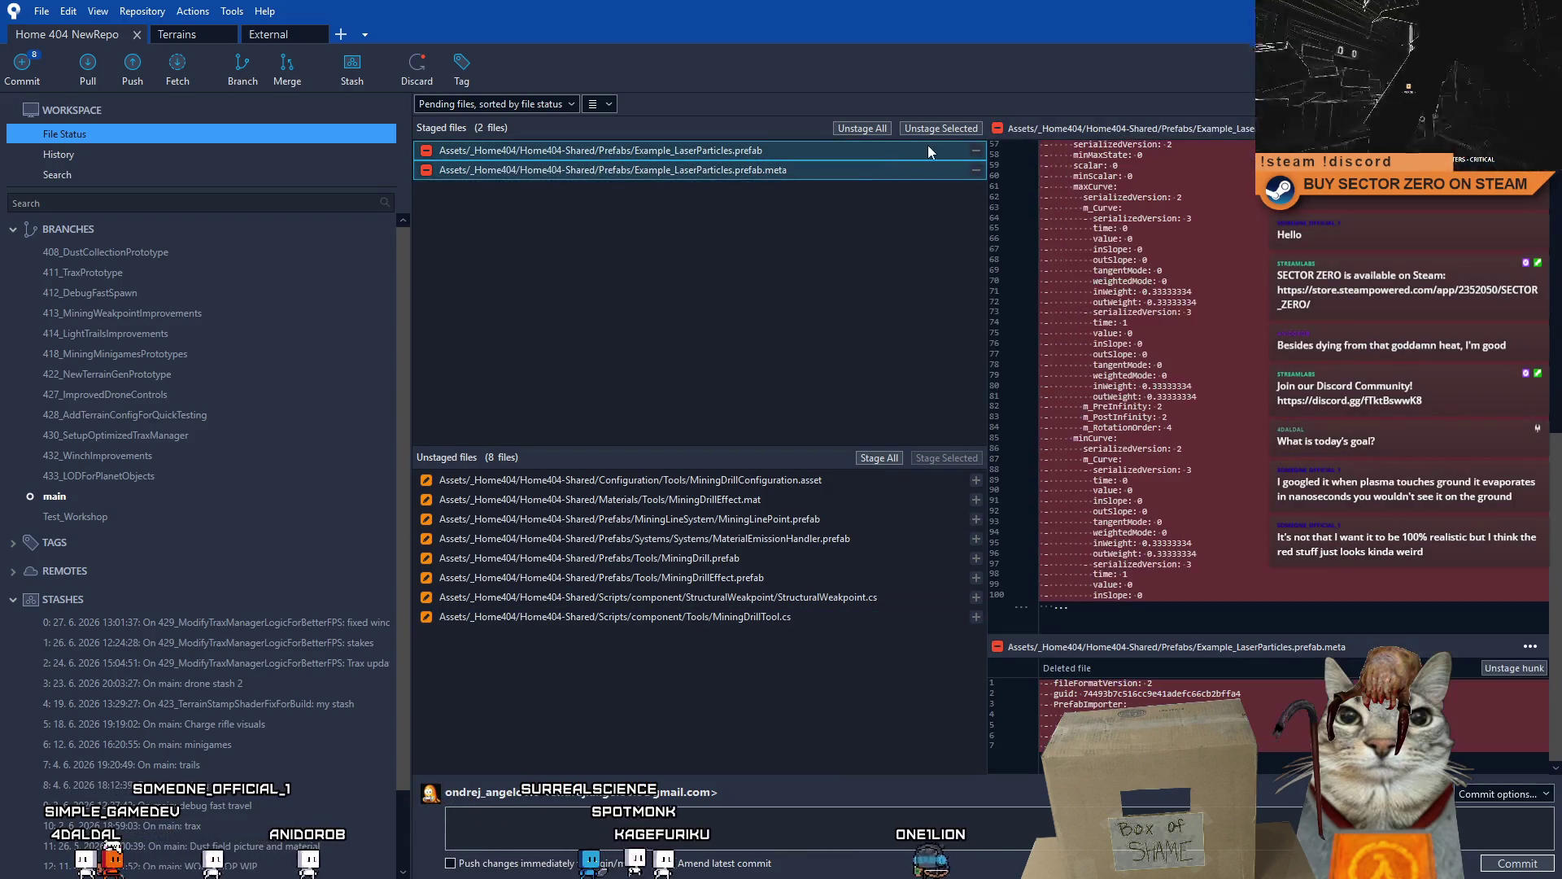
pyautogui.click(887, 133)
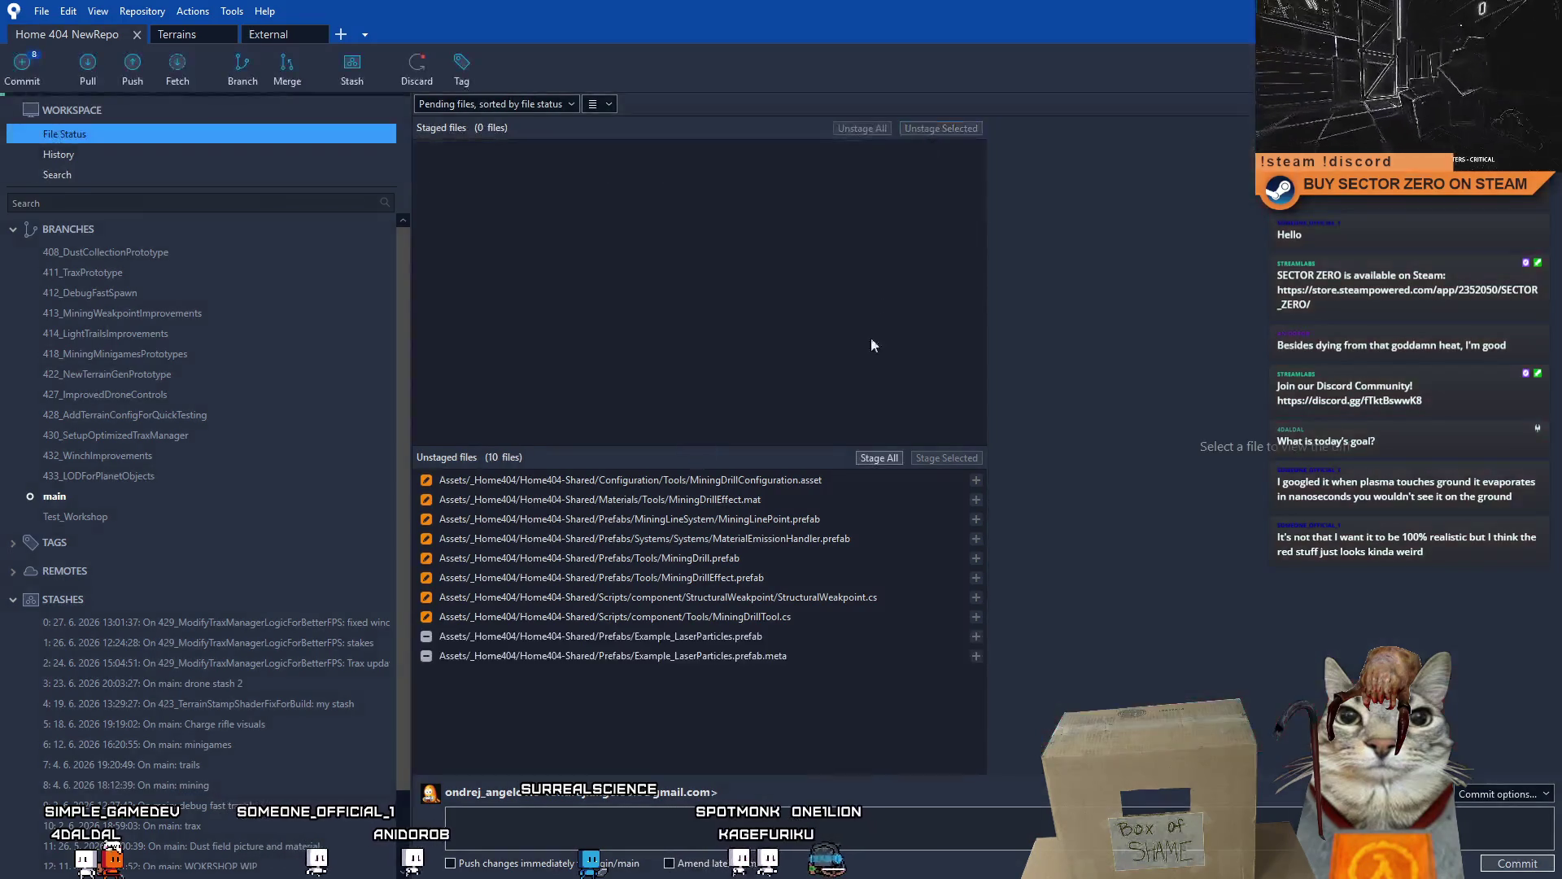
# - Select all ten unstaged changes and start a stash
pyautogui.click(688, 658)
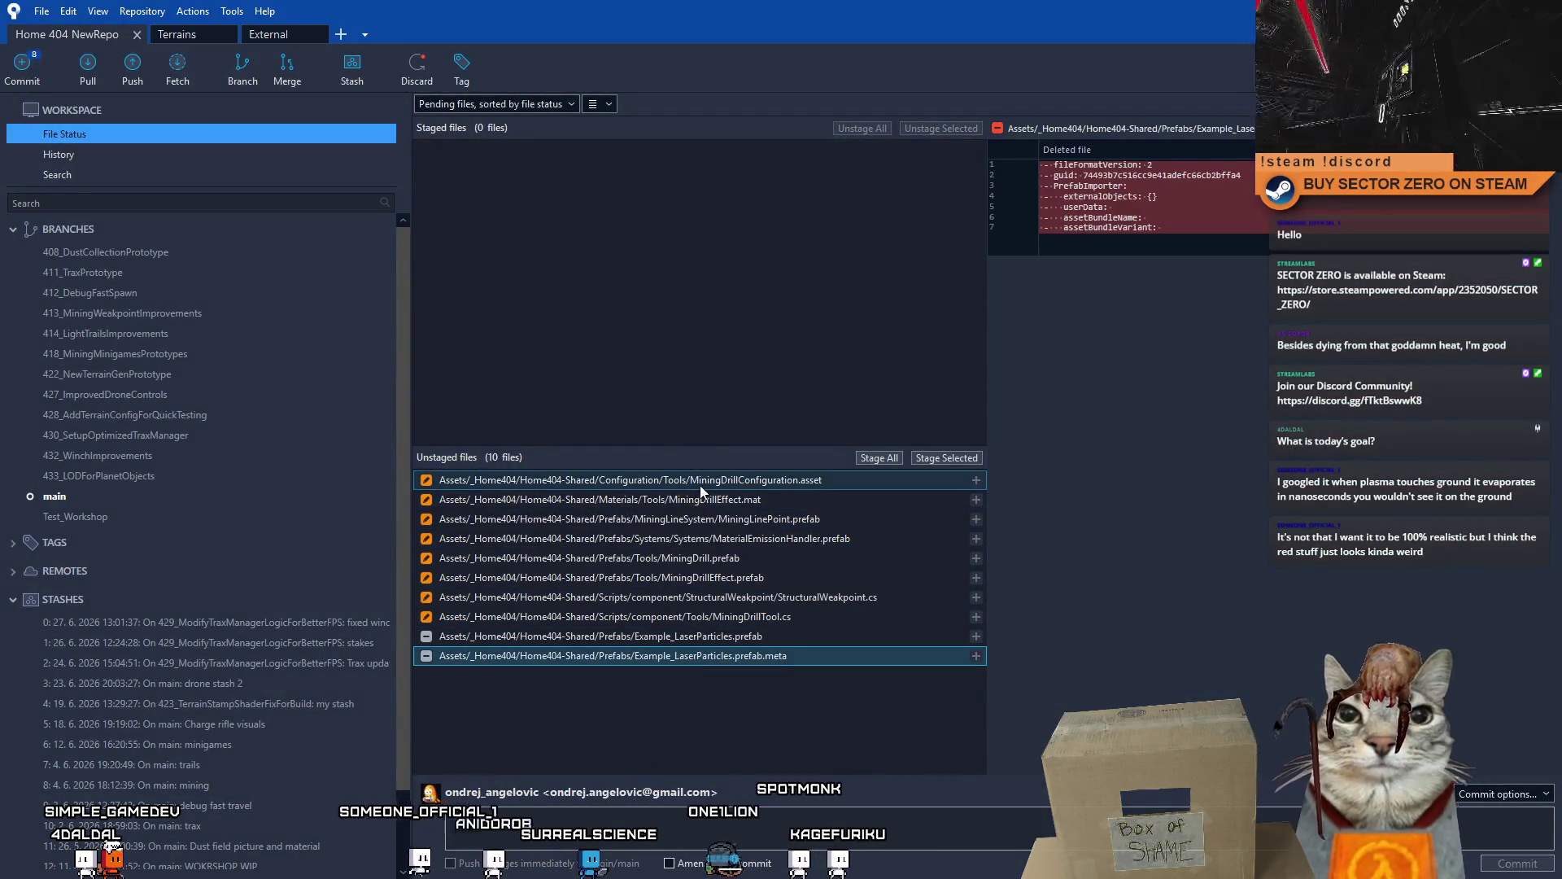
pyautogui.keyDown('shift'); pyautogui.click(854, 480); pyautogui.keyUp('shift')
pyautogui.moveTo(855, 480); pyautogui.dragTo(914, 477)
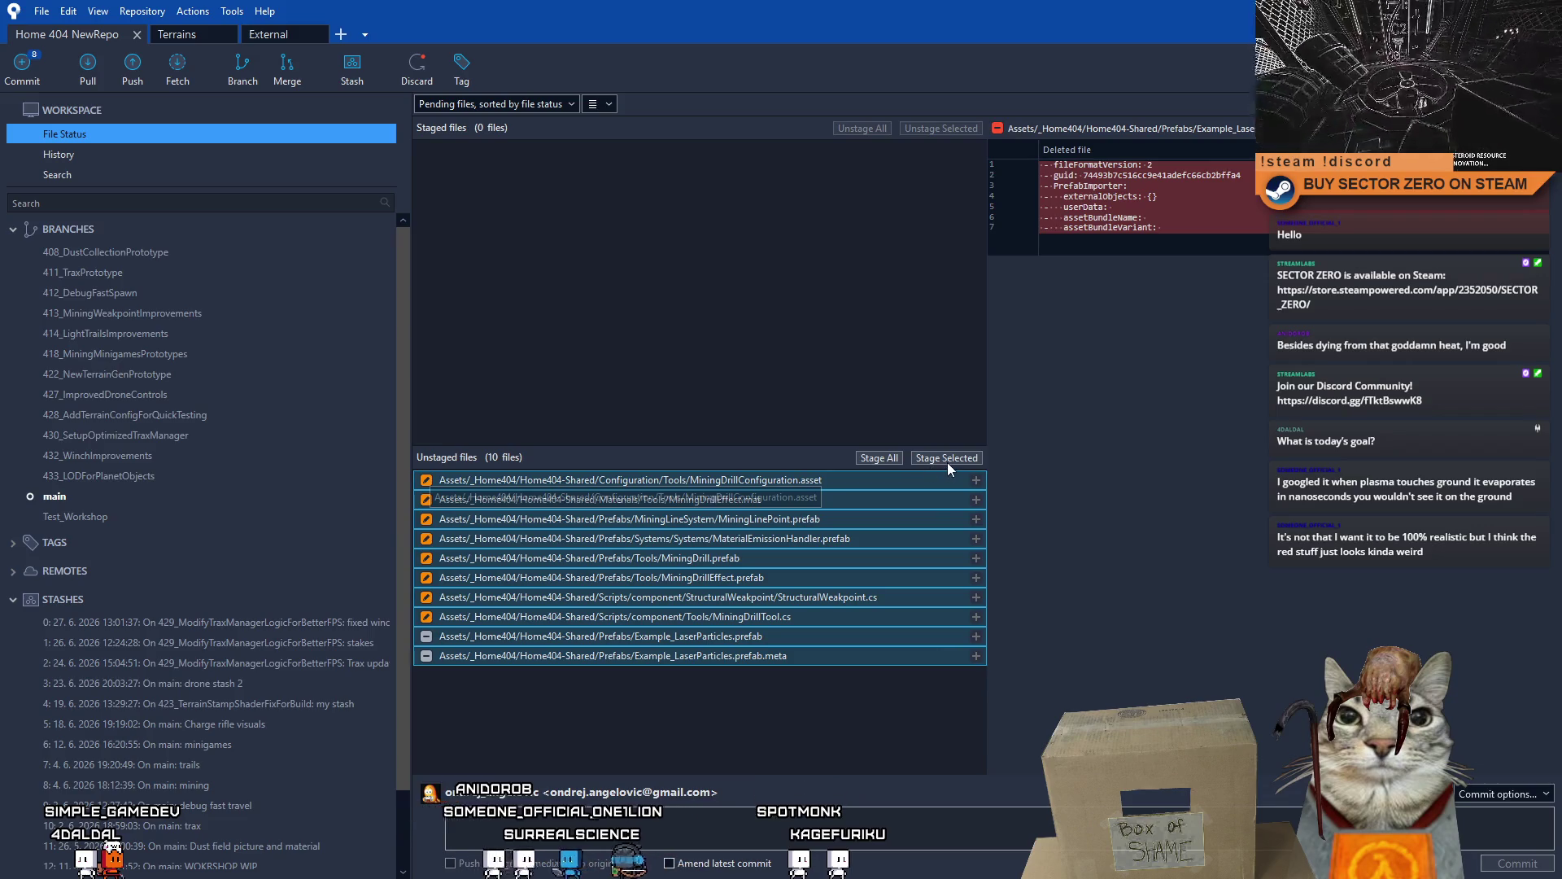
pyautogui.click(353, 72)
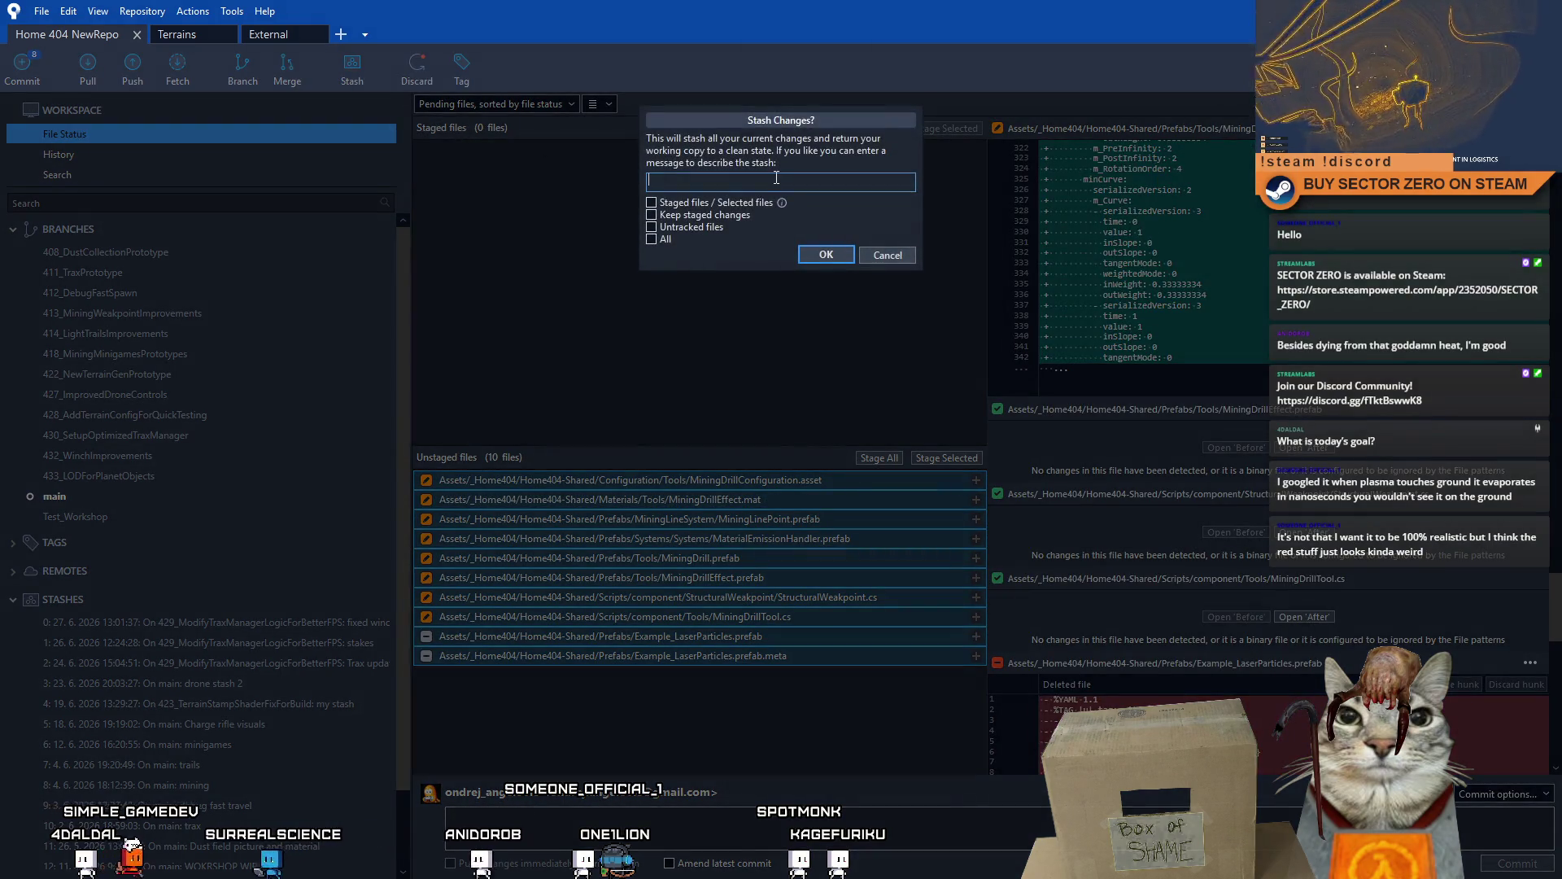
pyautogui.write('laser tool')
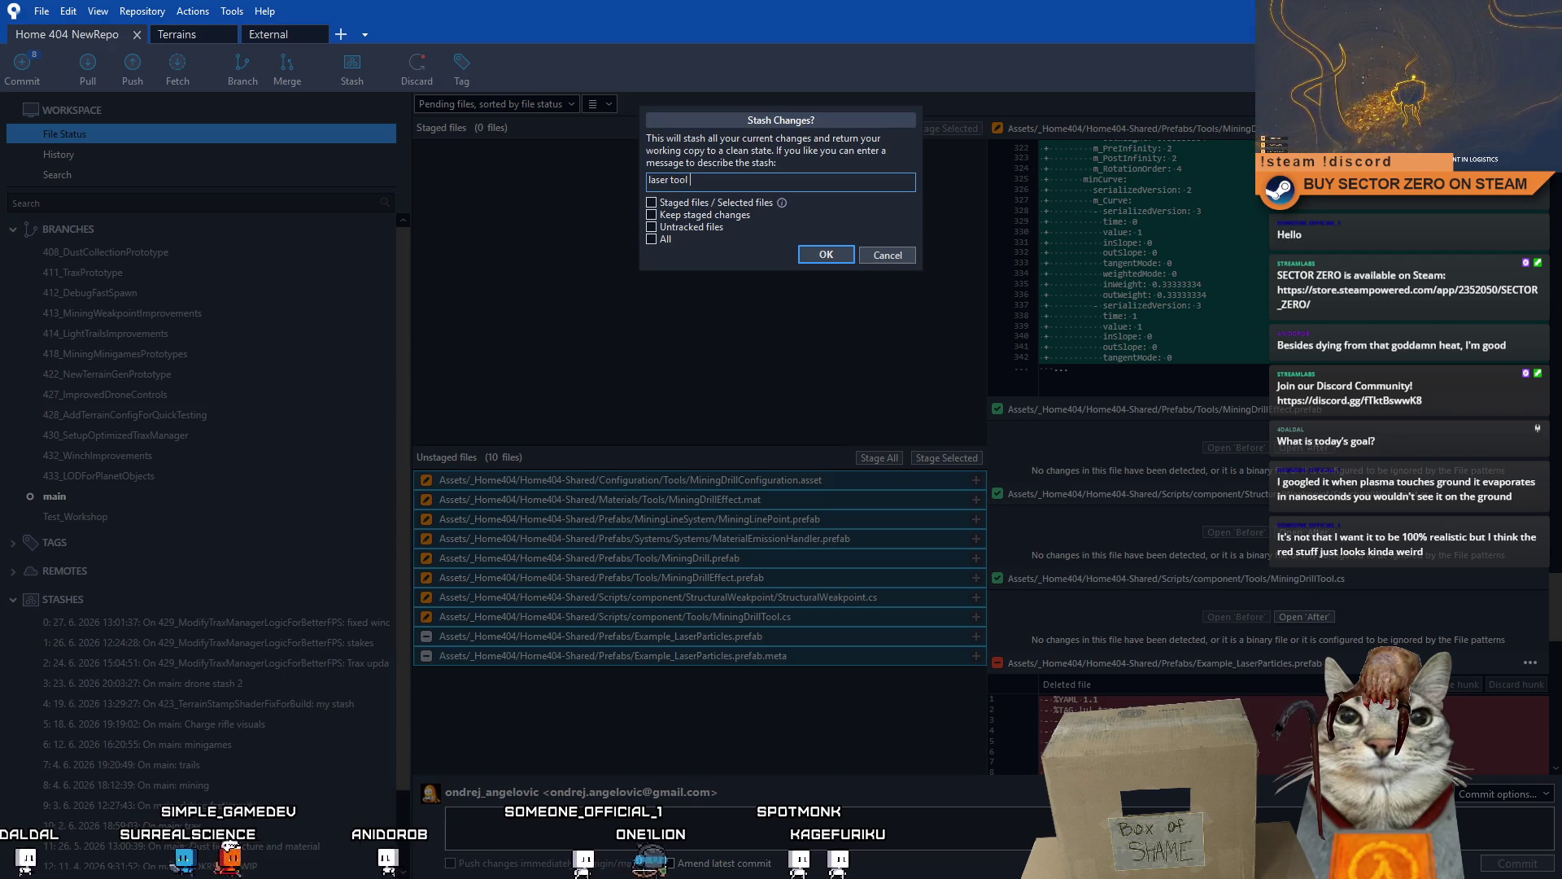
pyautogui.write(' stash')
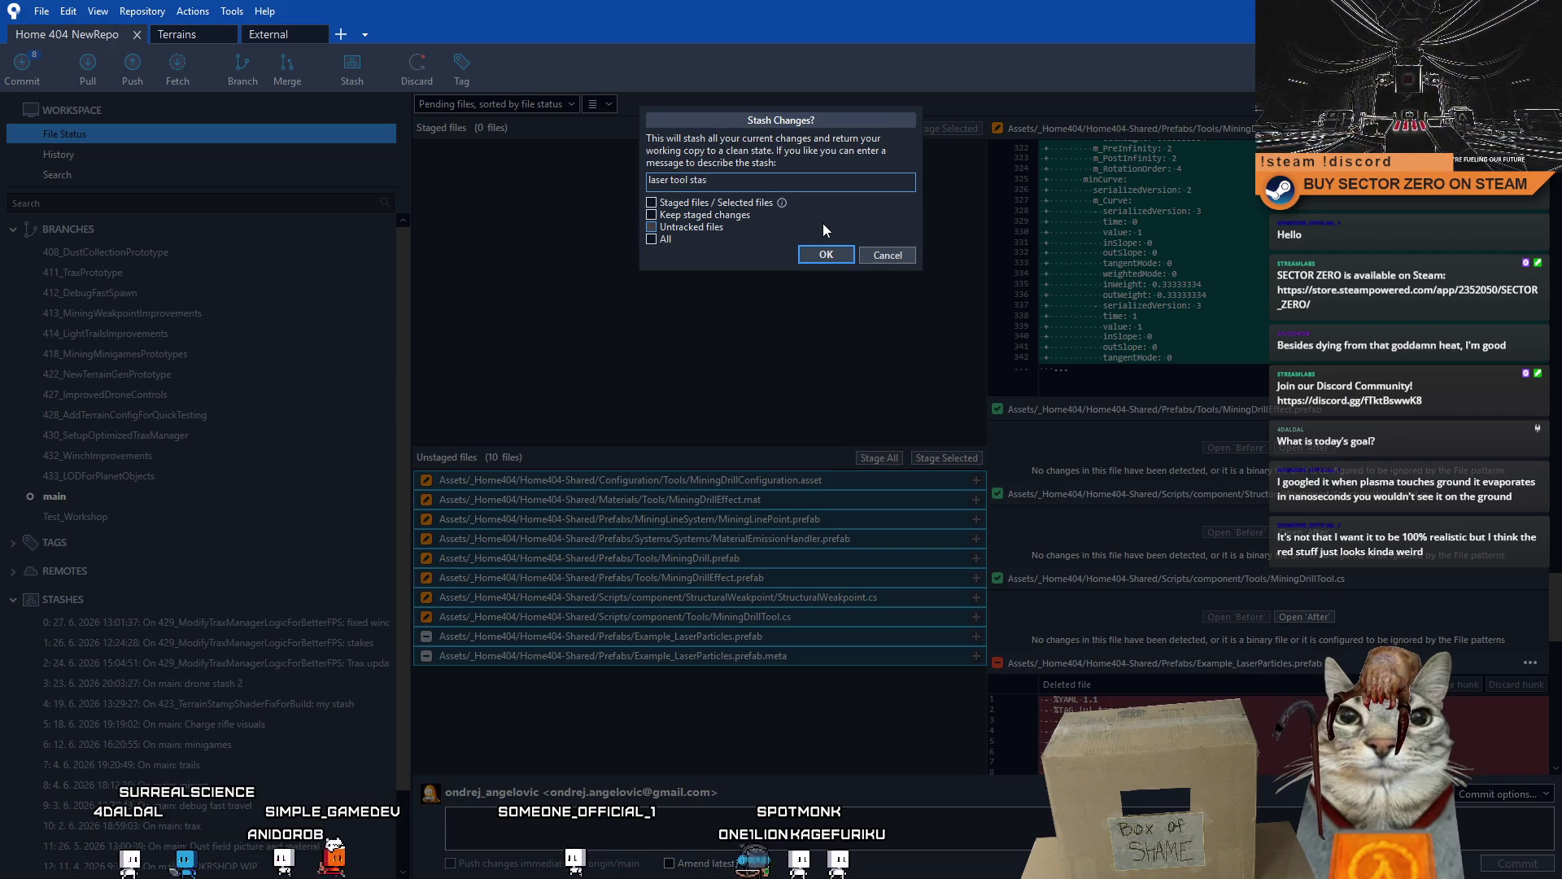
# - Confirm the 'laser tool stash' and return to the commit history view
pyautogui.click(825, 255)
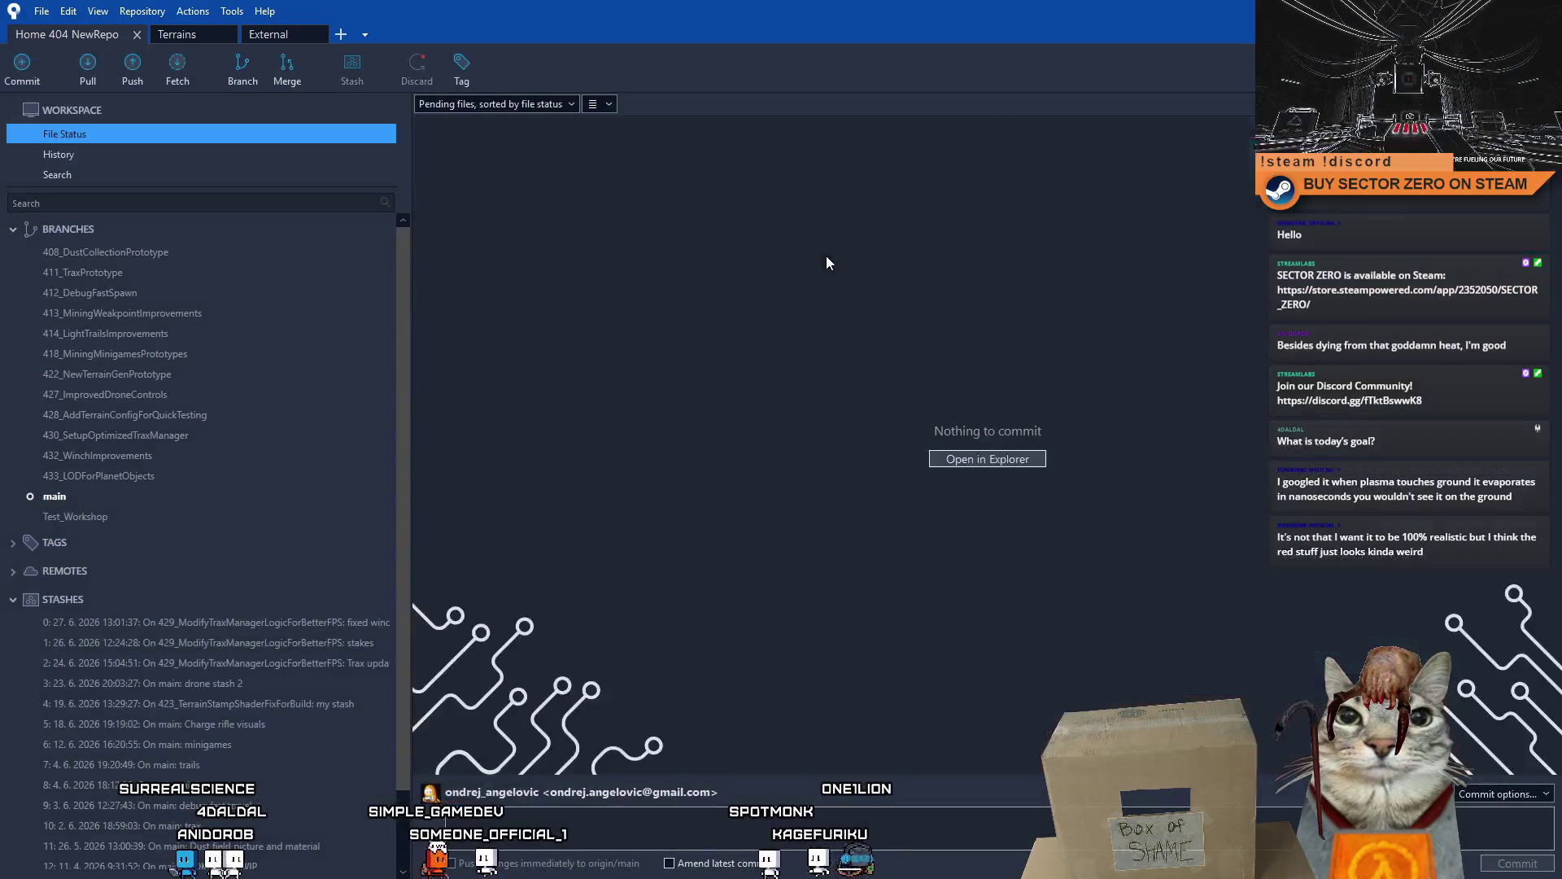
pyautogui.doubleClick(174, 496)
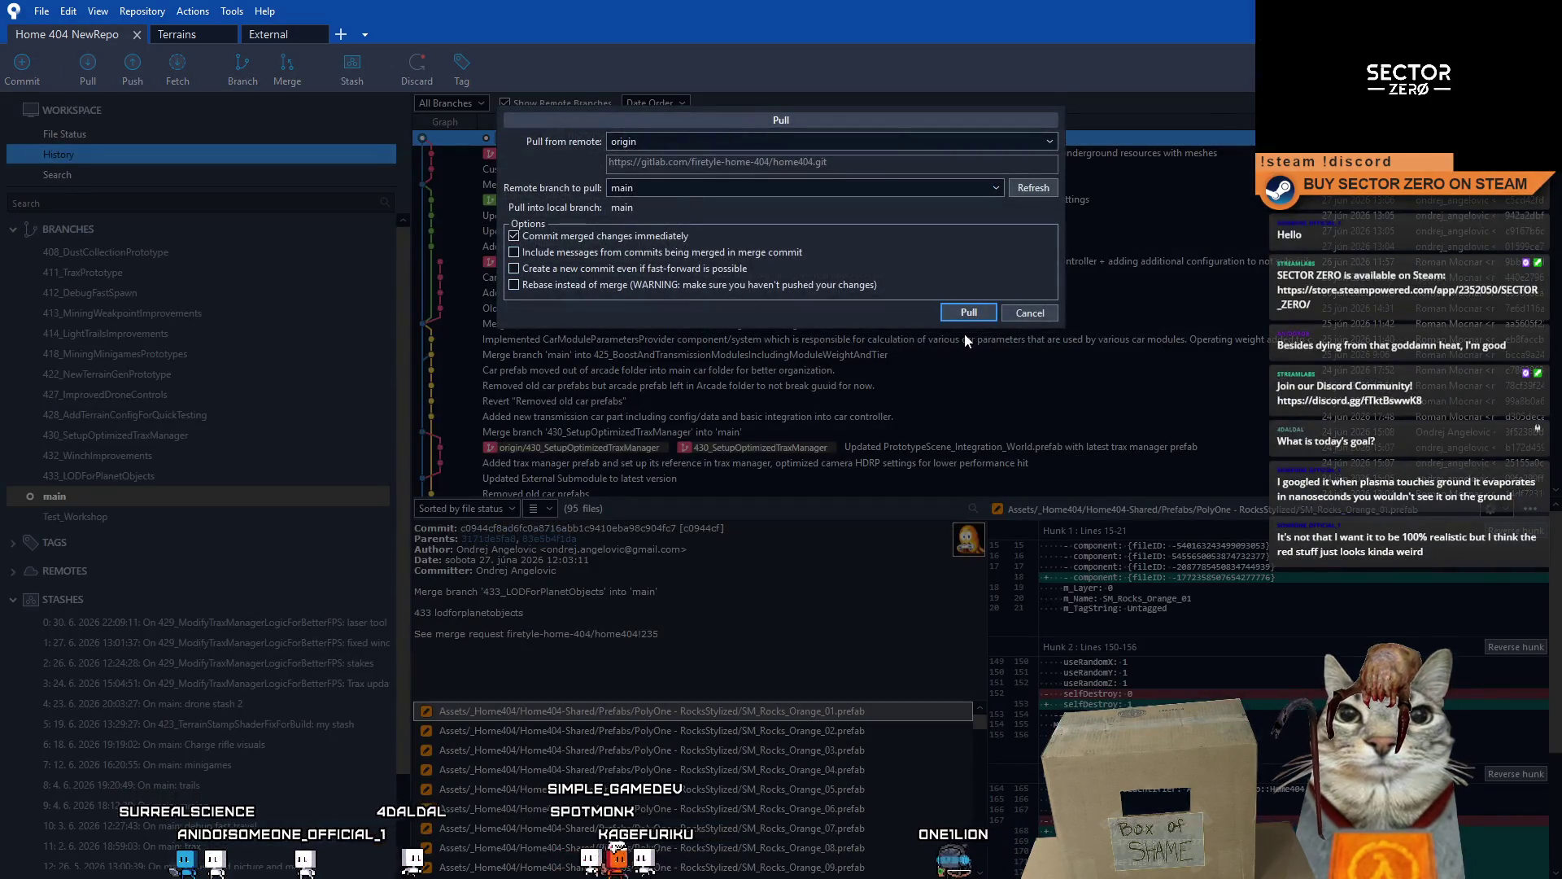
# - Pull the latest remote changes into main, then start creating a new branch
pyautogui.click(965, 315)
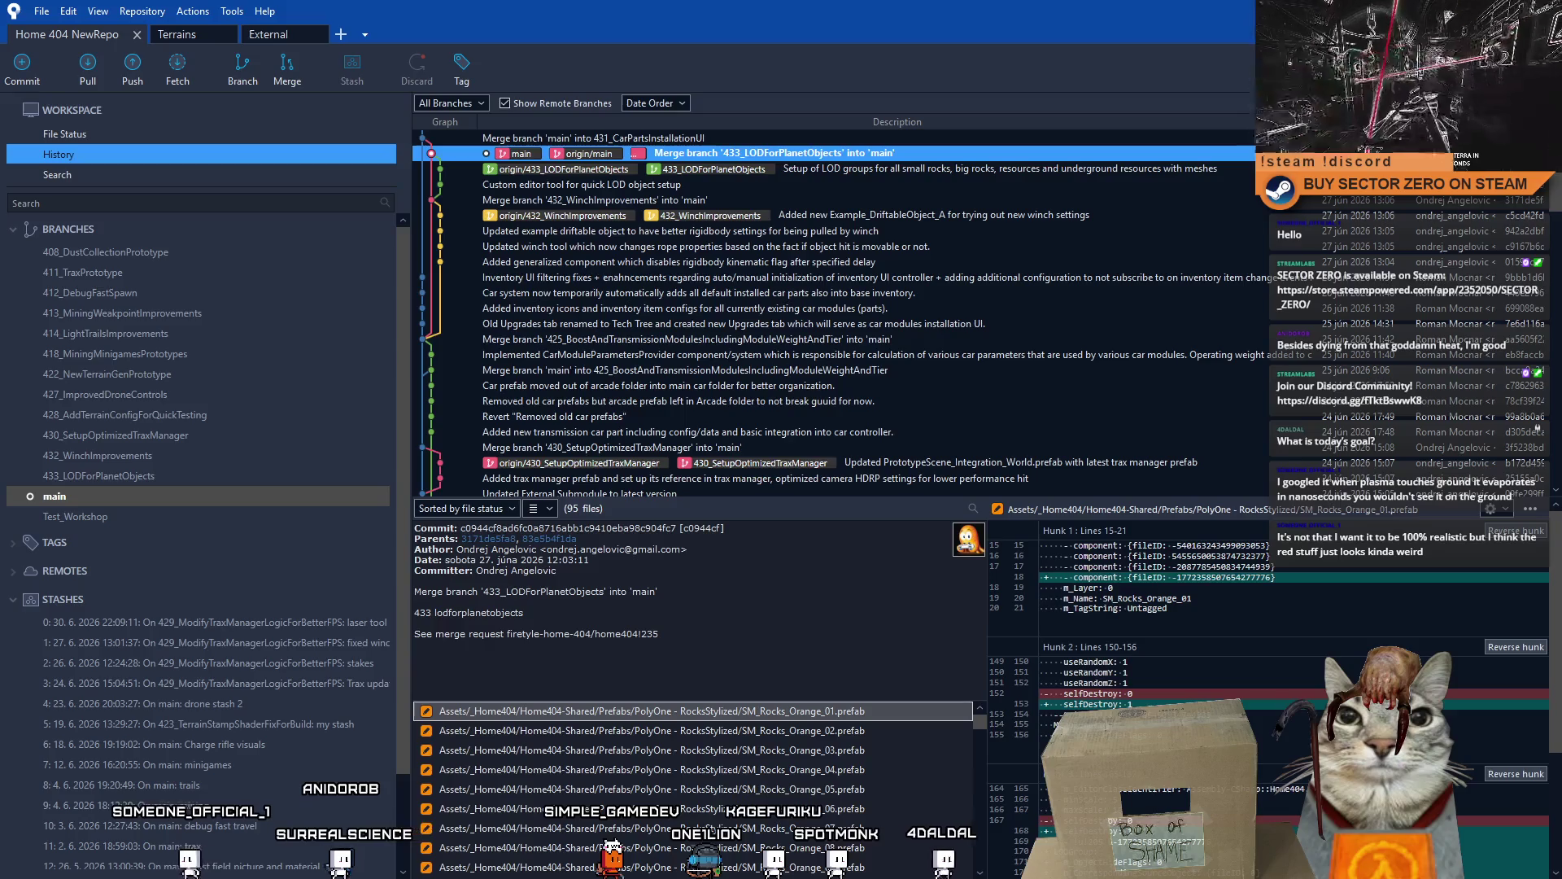
pyautogui.click(261, 73)
pyautogui.write('434')
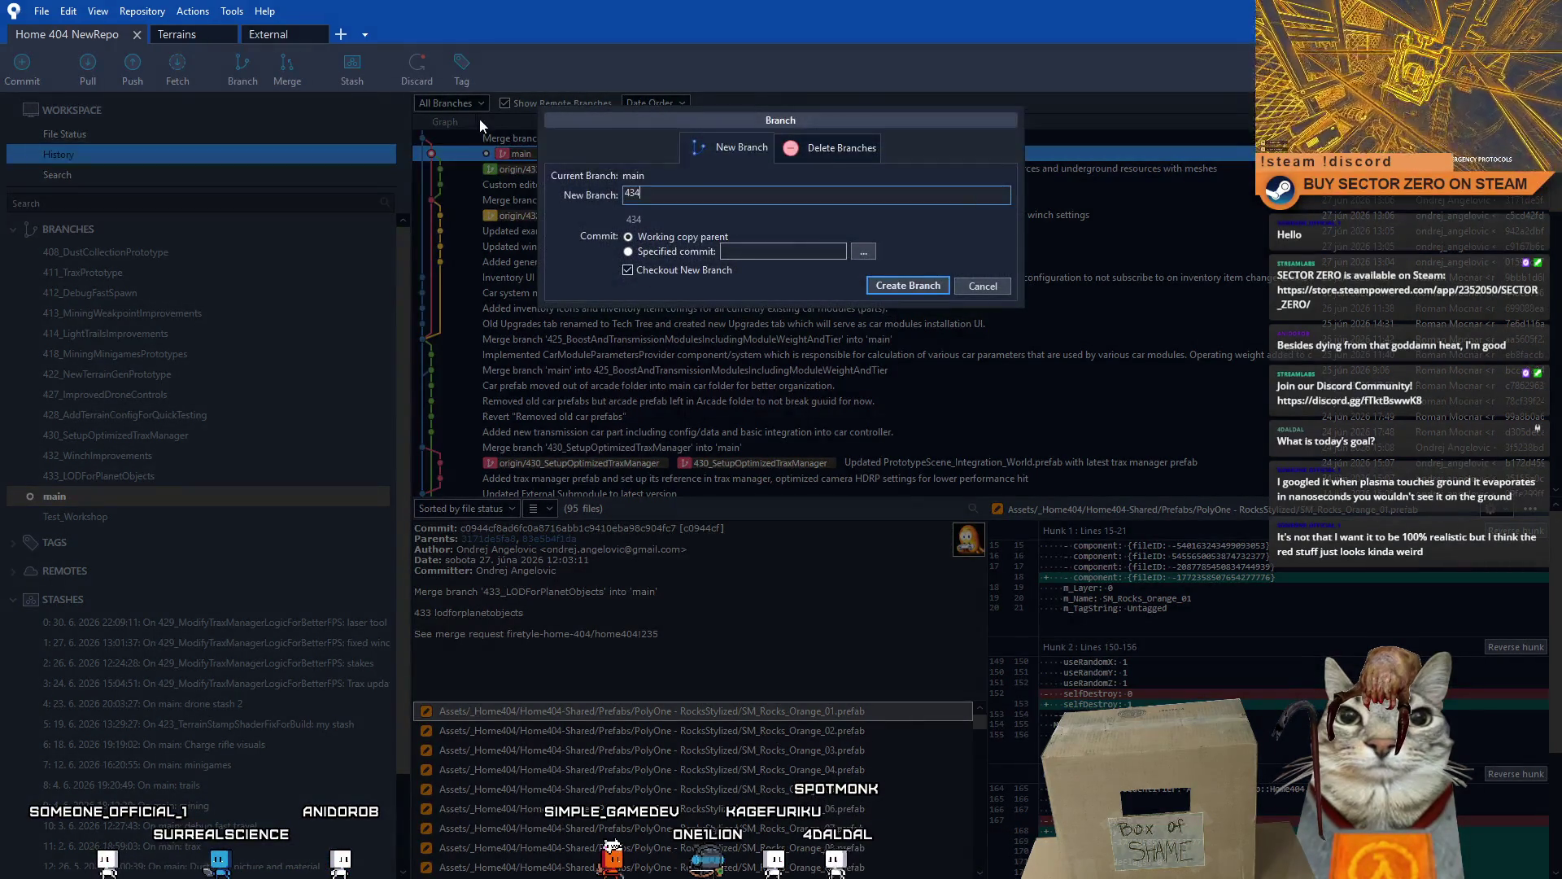
pyautogui.write('_L')
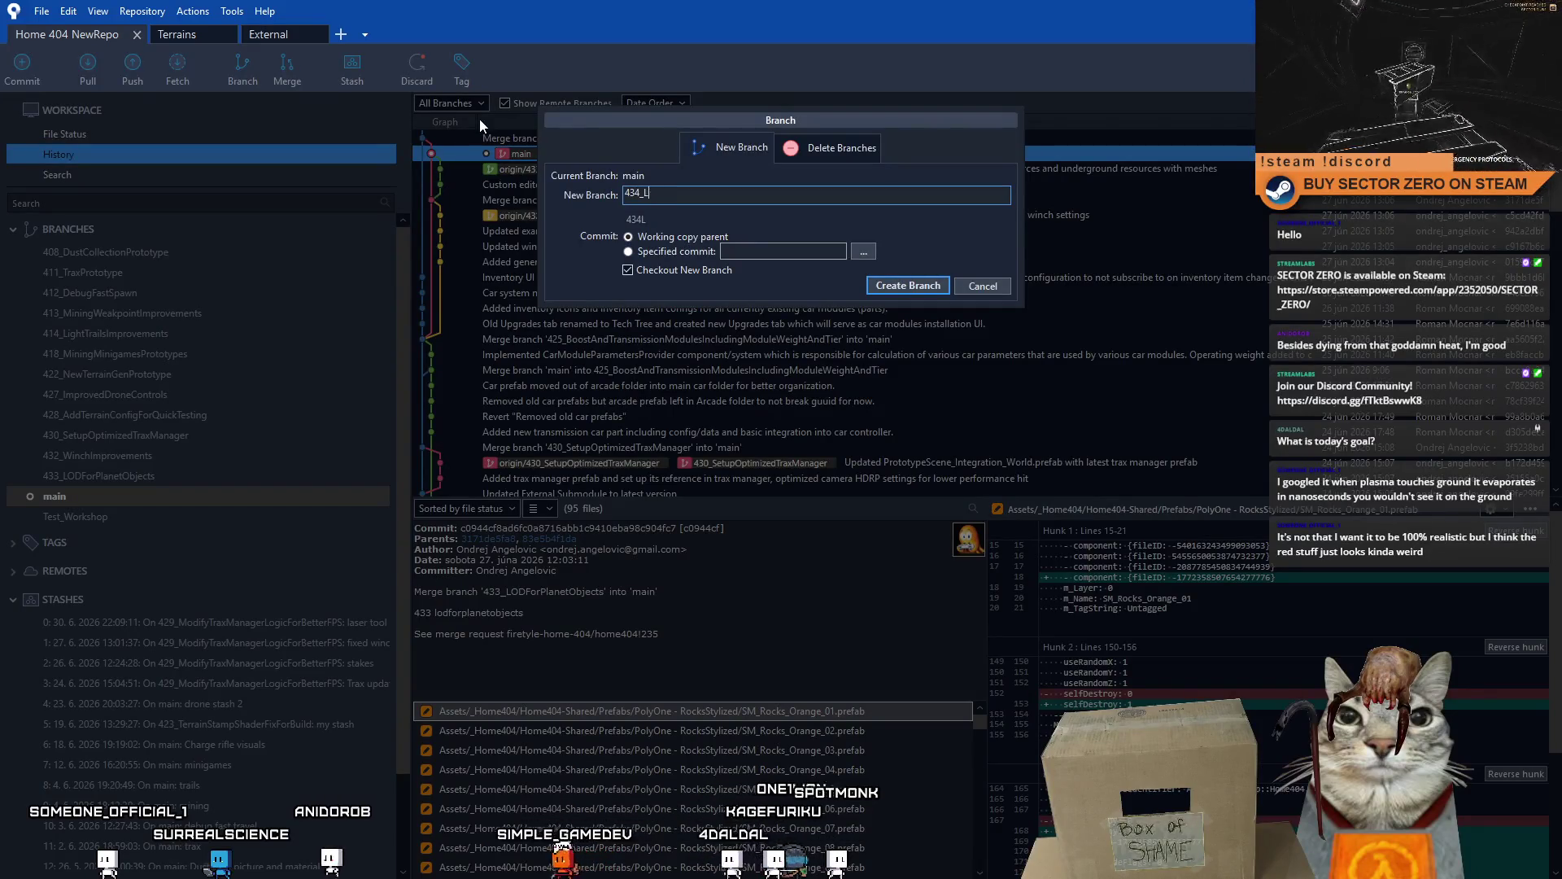
pyautogui.write('aserToolImprovements')
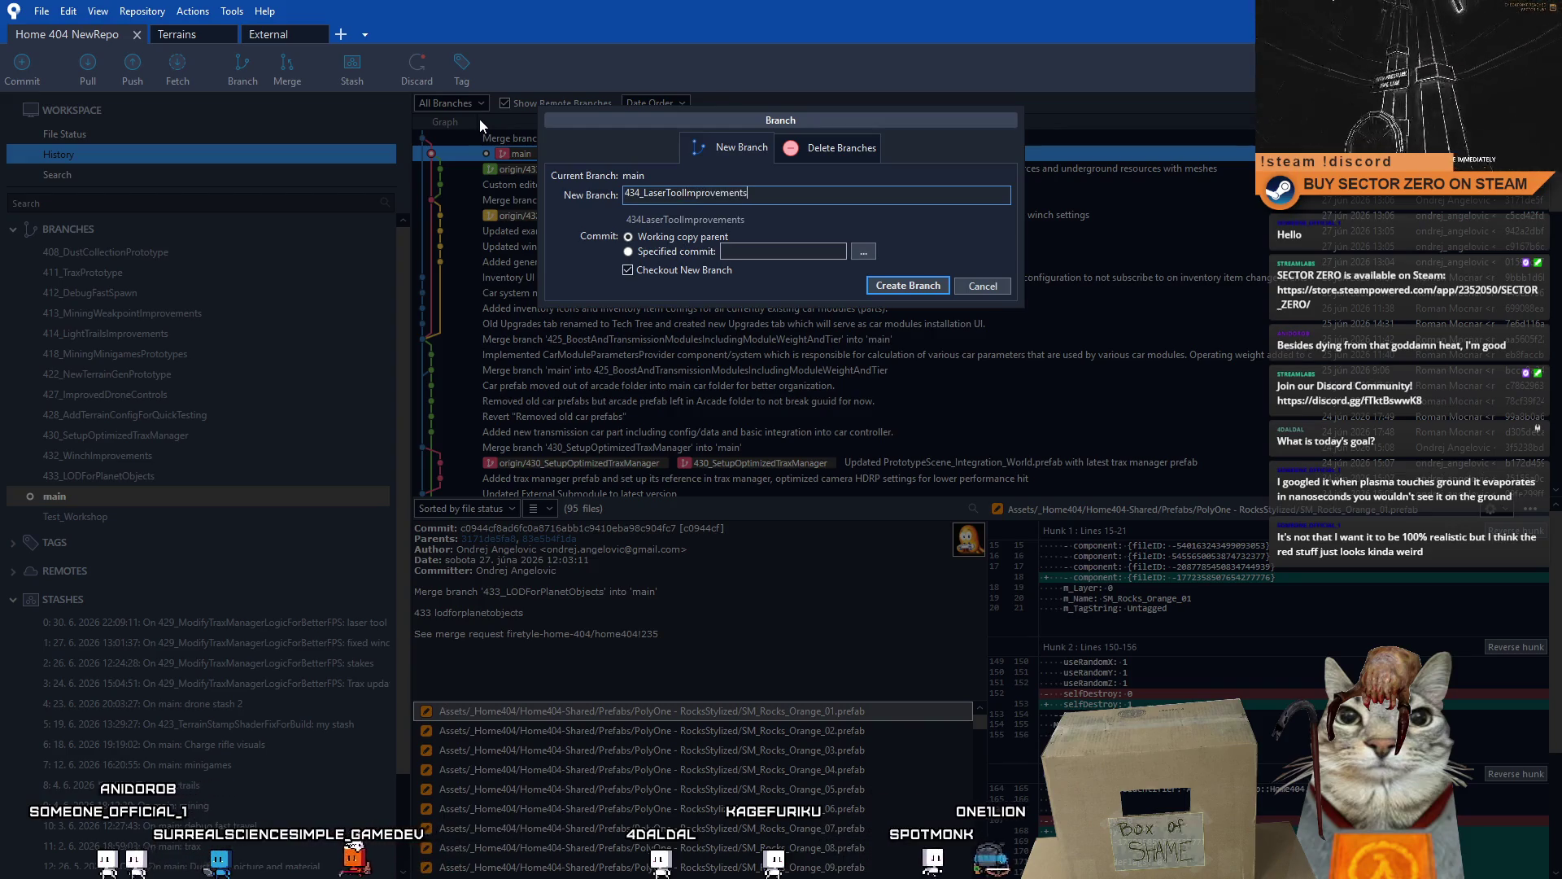
# - Create and check out branch 434_LaserToolImprovements from main, then view the LOD groups commit
pyautogui.click(908, 284)
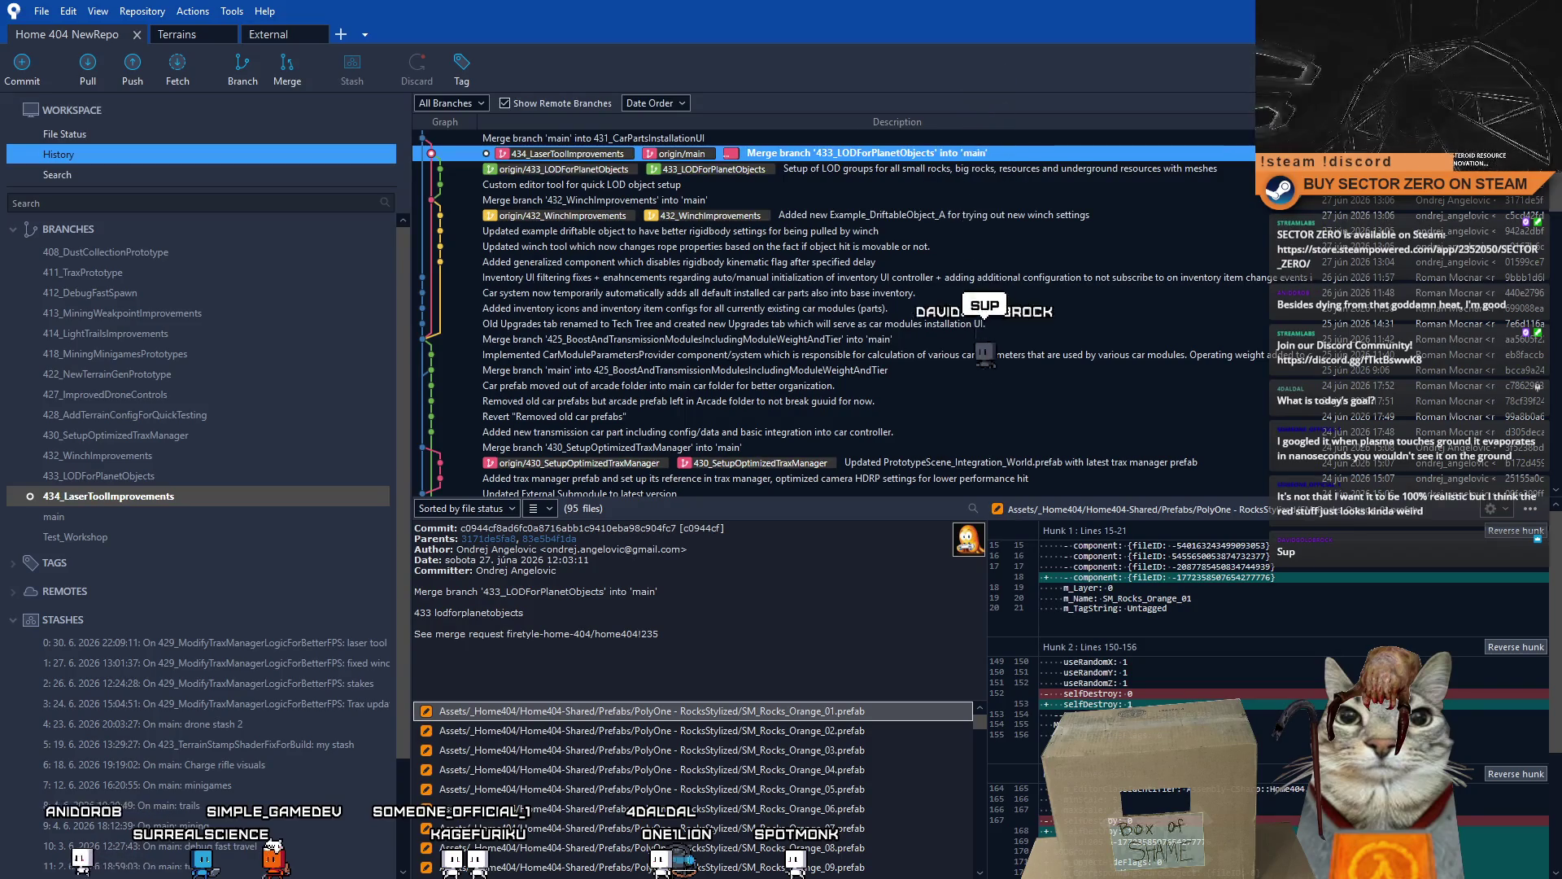
pyautogui.click(226, 473)
# - Apply the laser tool stash onto the branch and return to the pending file changes
pyautogui.click(184, 500)
pyautogui.rightClick(312, 639)
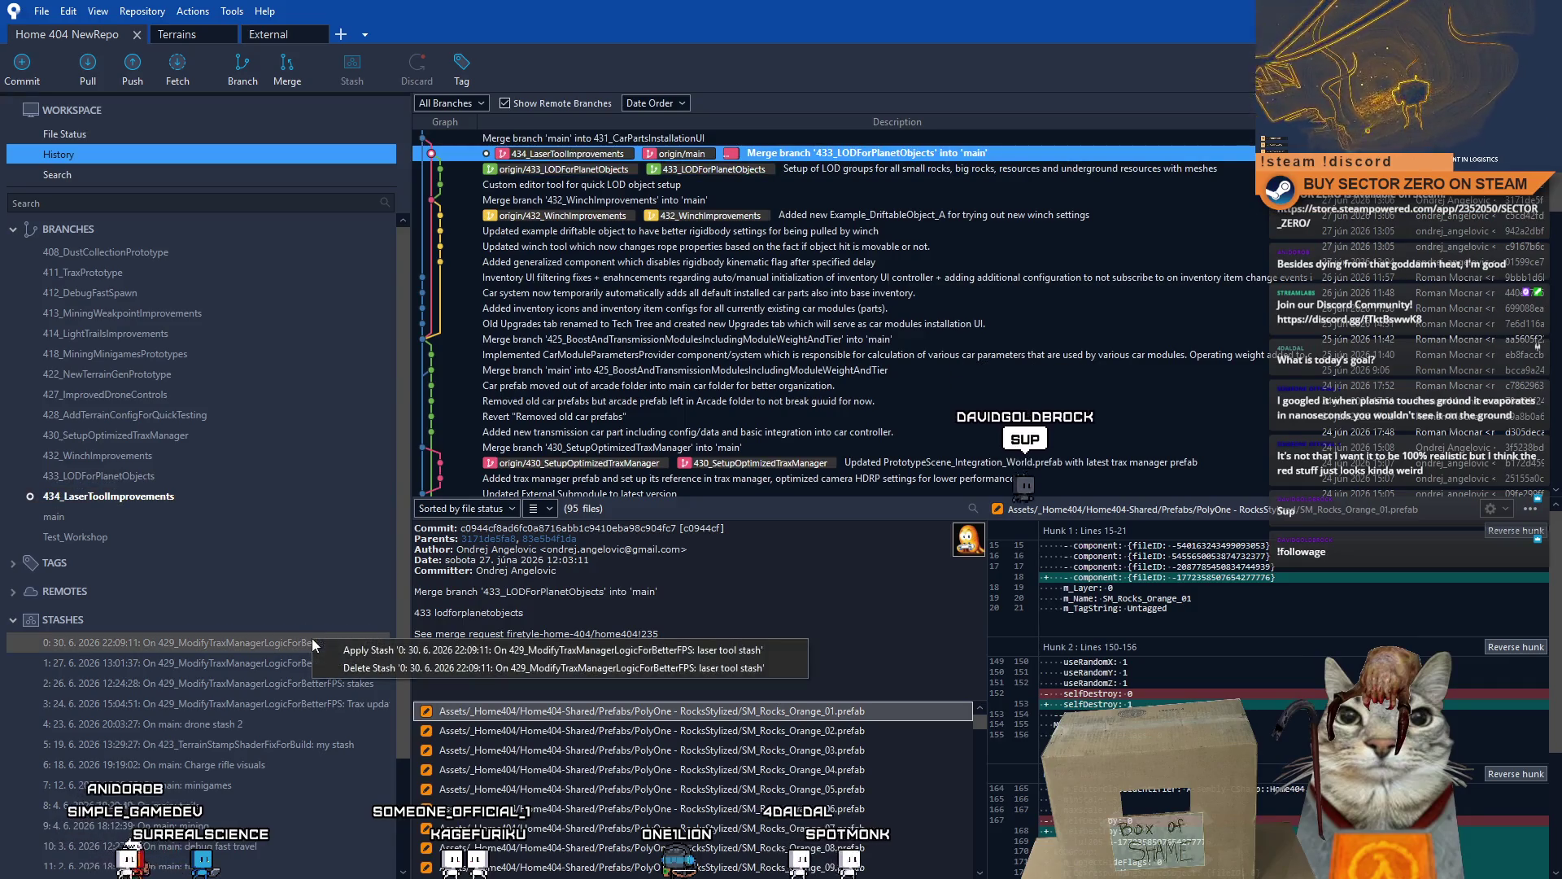
pyautogui.click(386, 651)
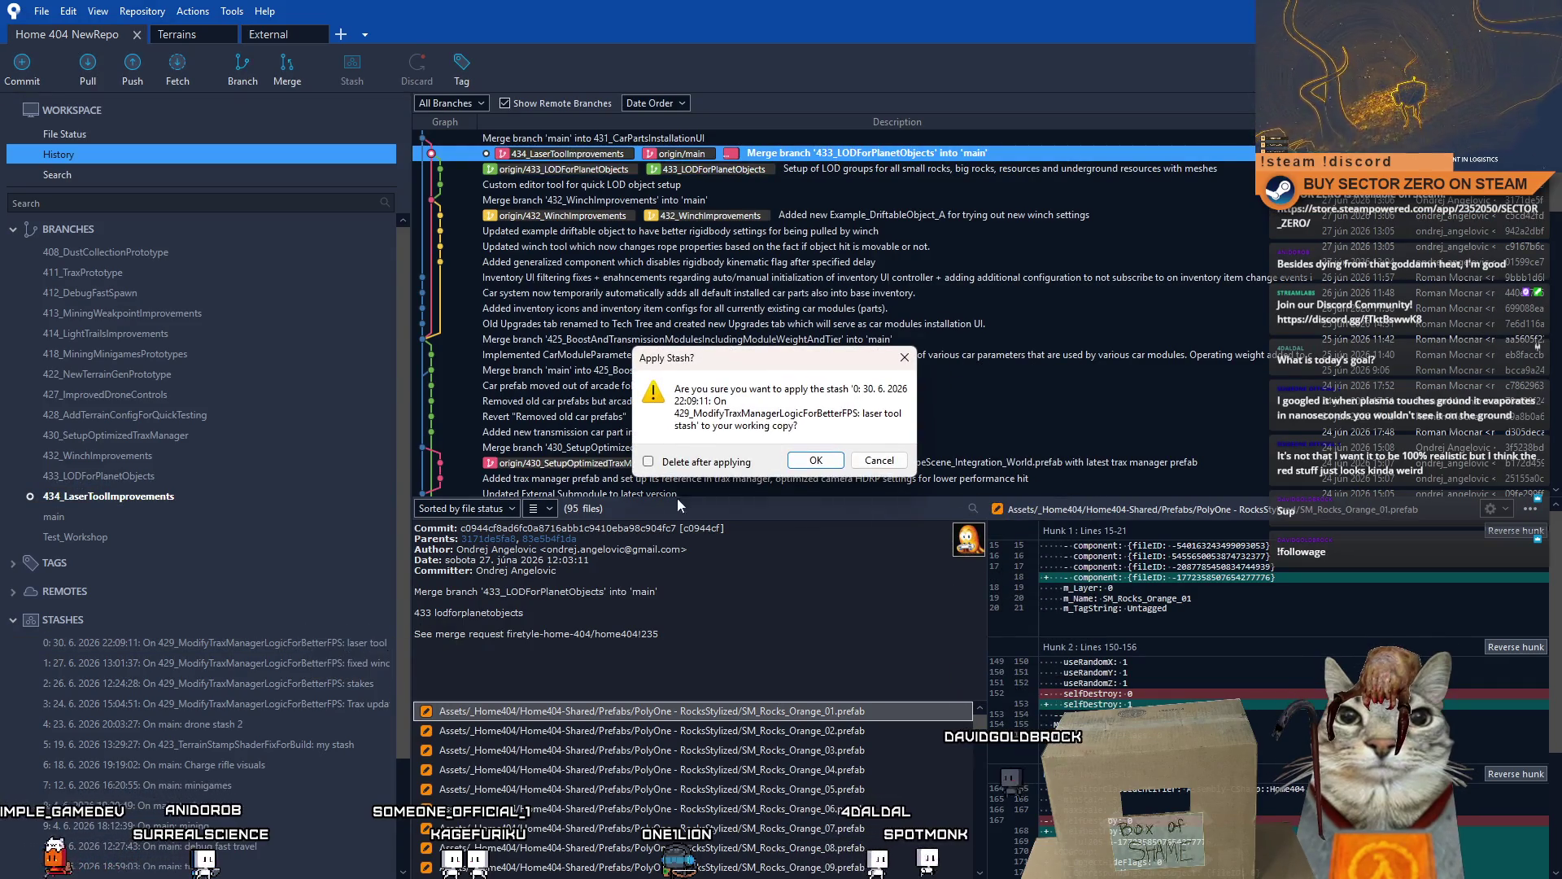
pyautogui.click(805, 465)
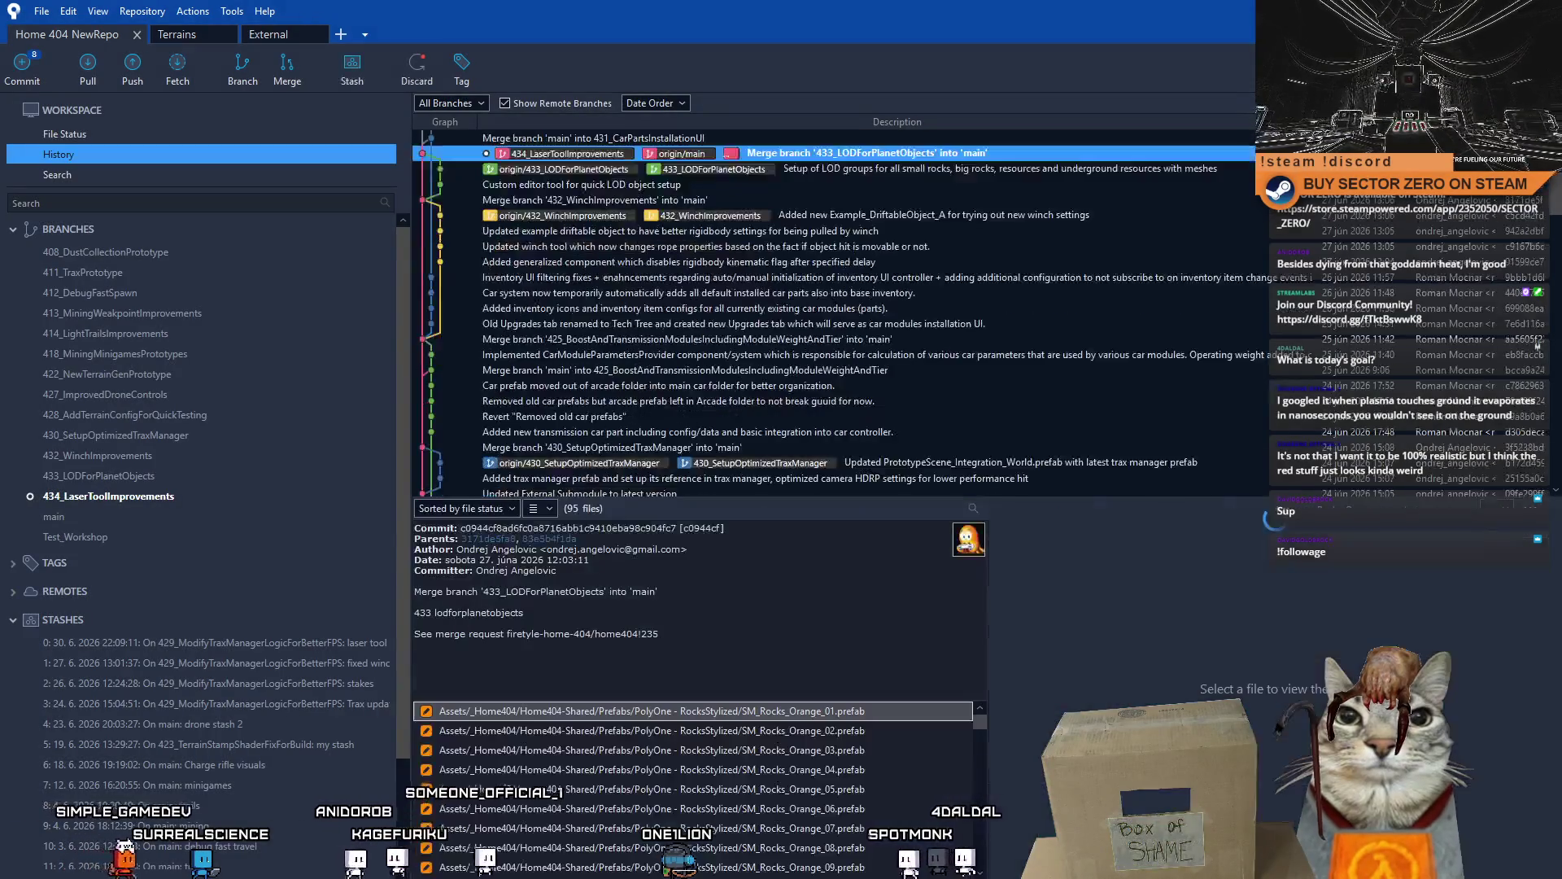
pyautogui.click(93, 128)
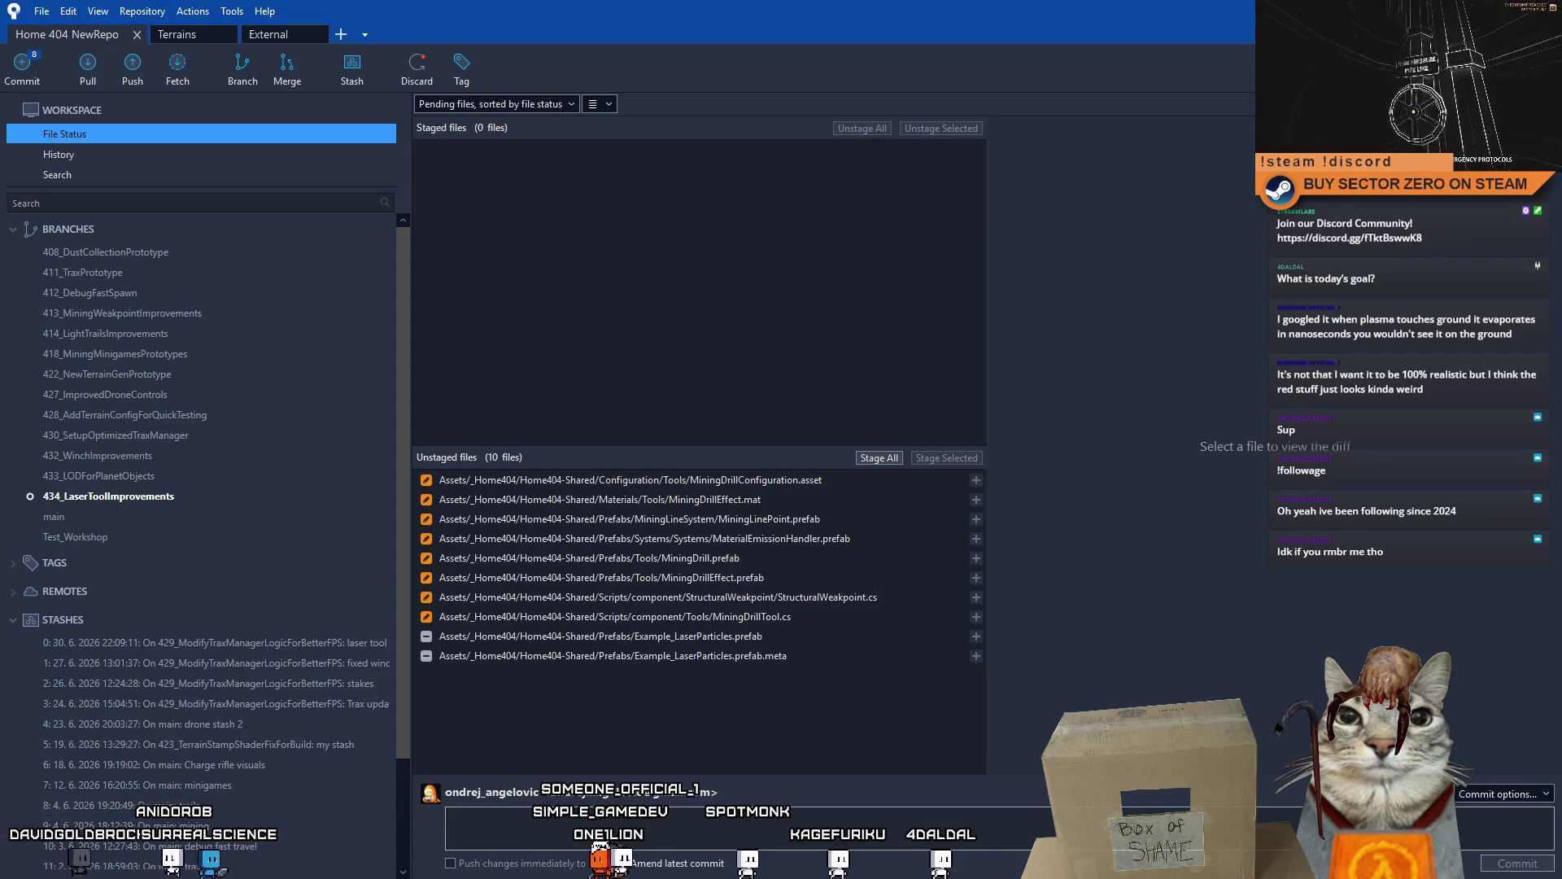
# - Stage MiningLinePoint.prefab for the next commit
pyautogui.click(976, 519)
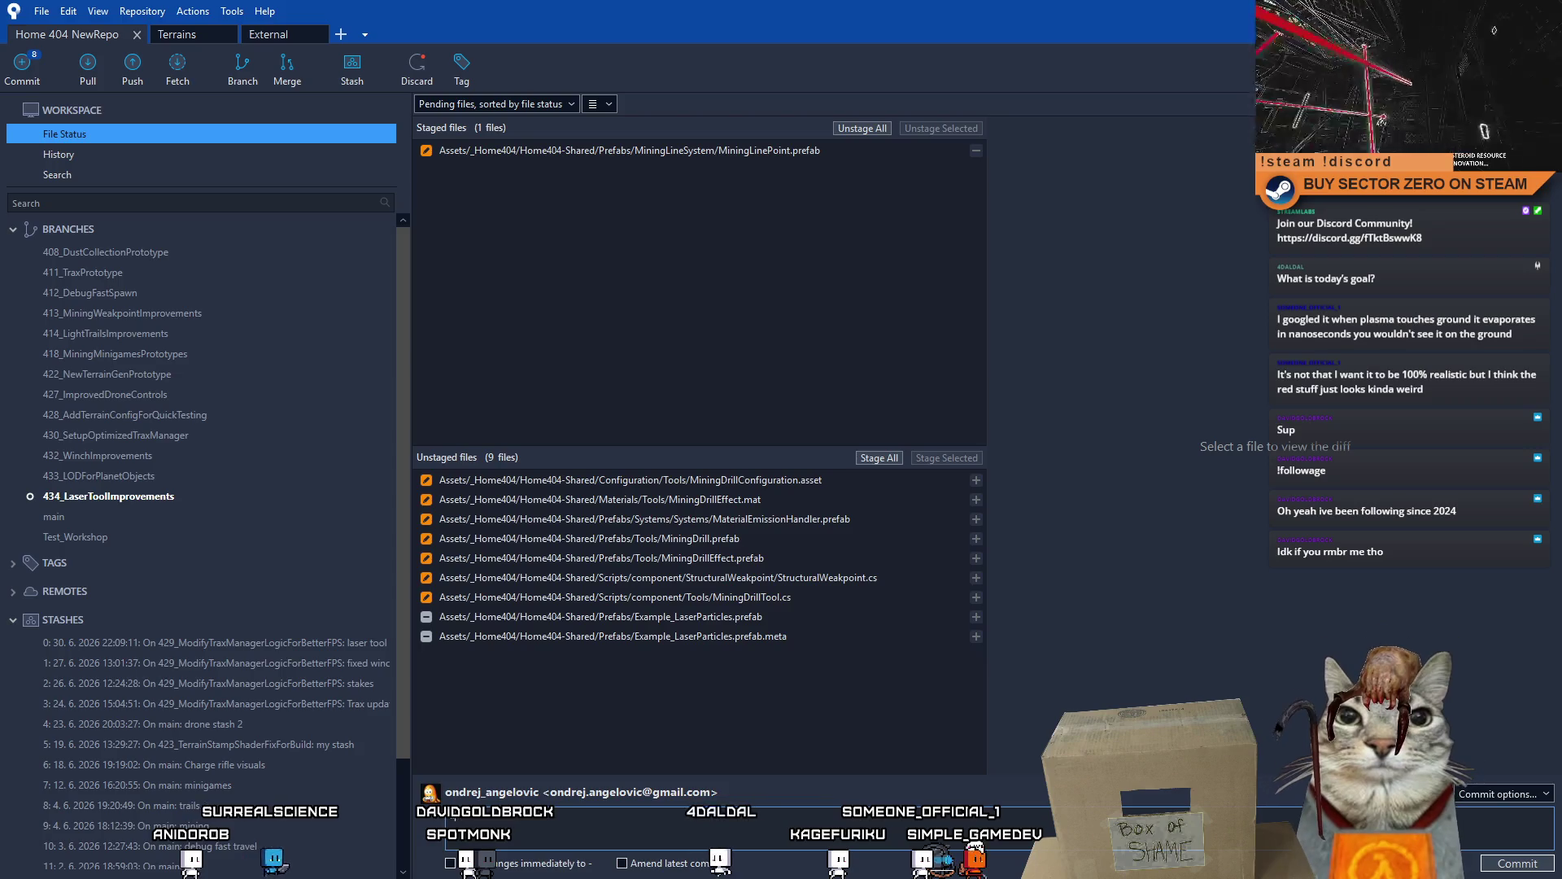
pyautogui.write('updated mining')
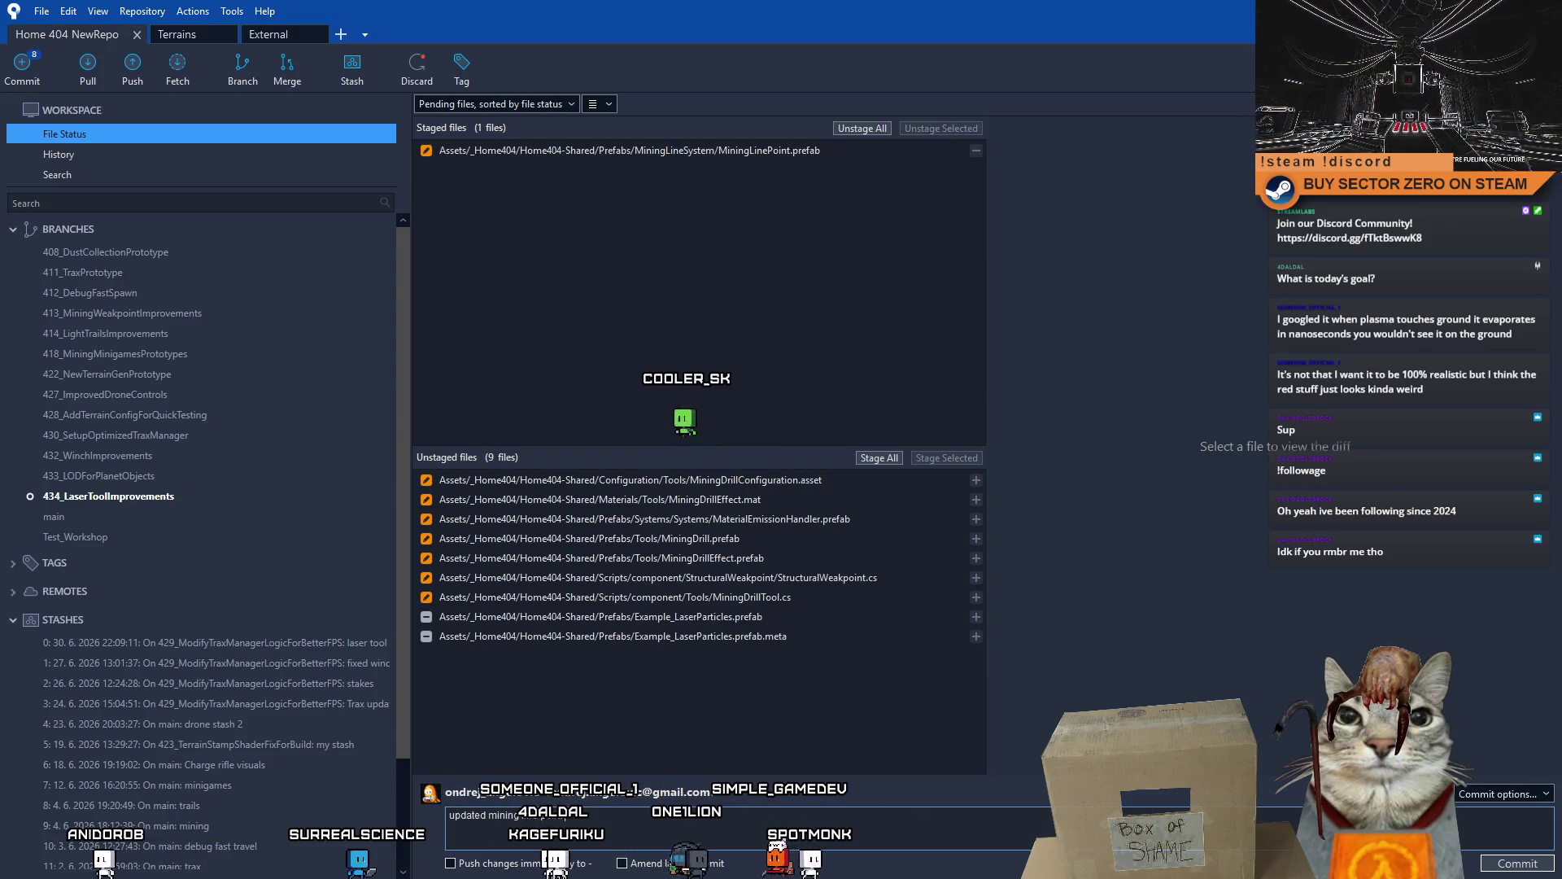
pyautogui.write('collider size for smoother')
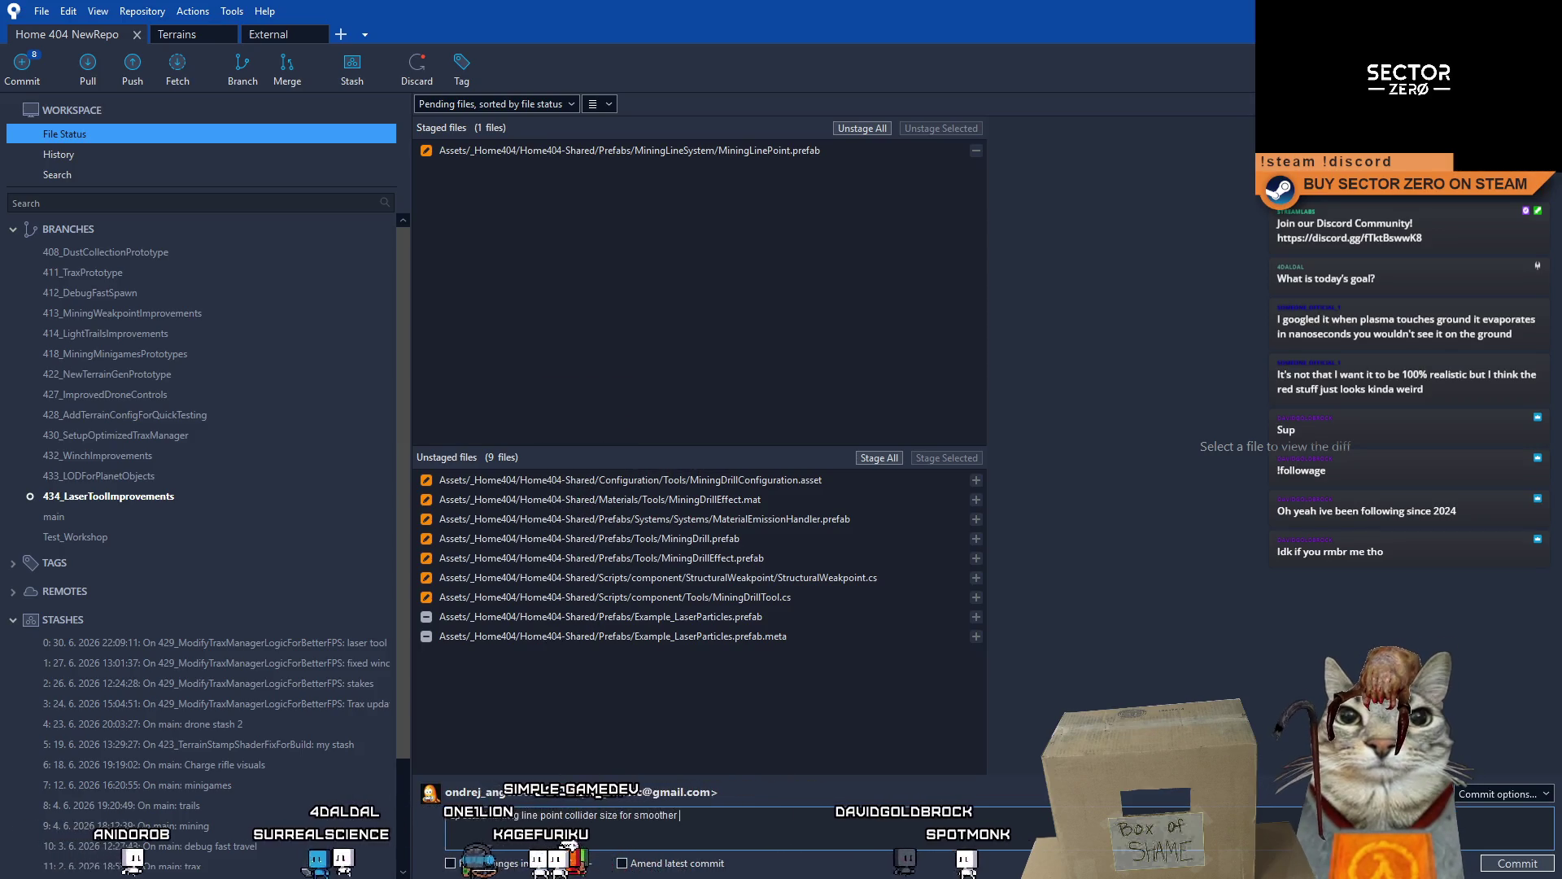
pyautogui.write(' looking lined')
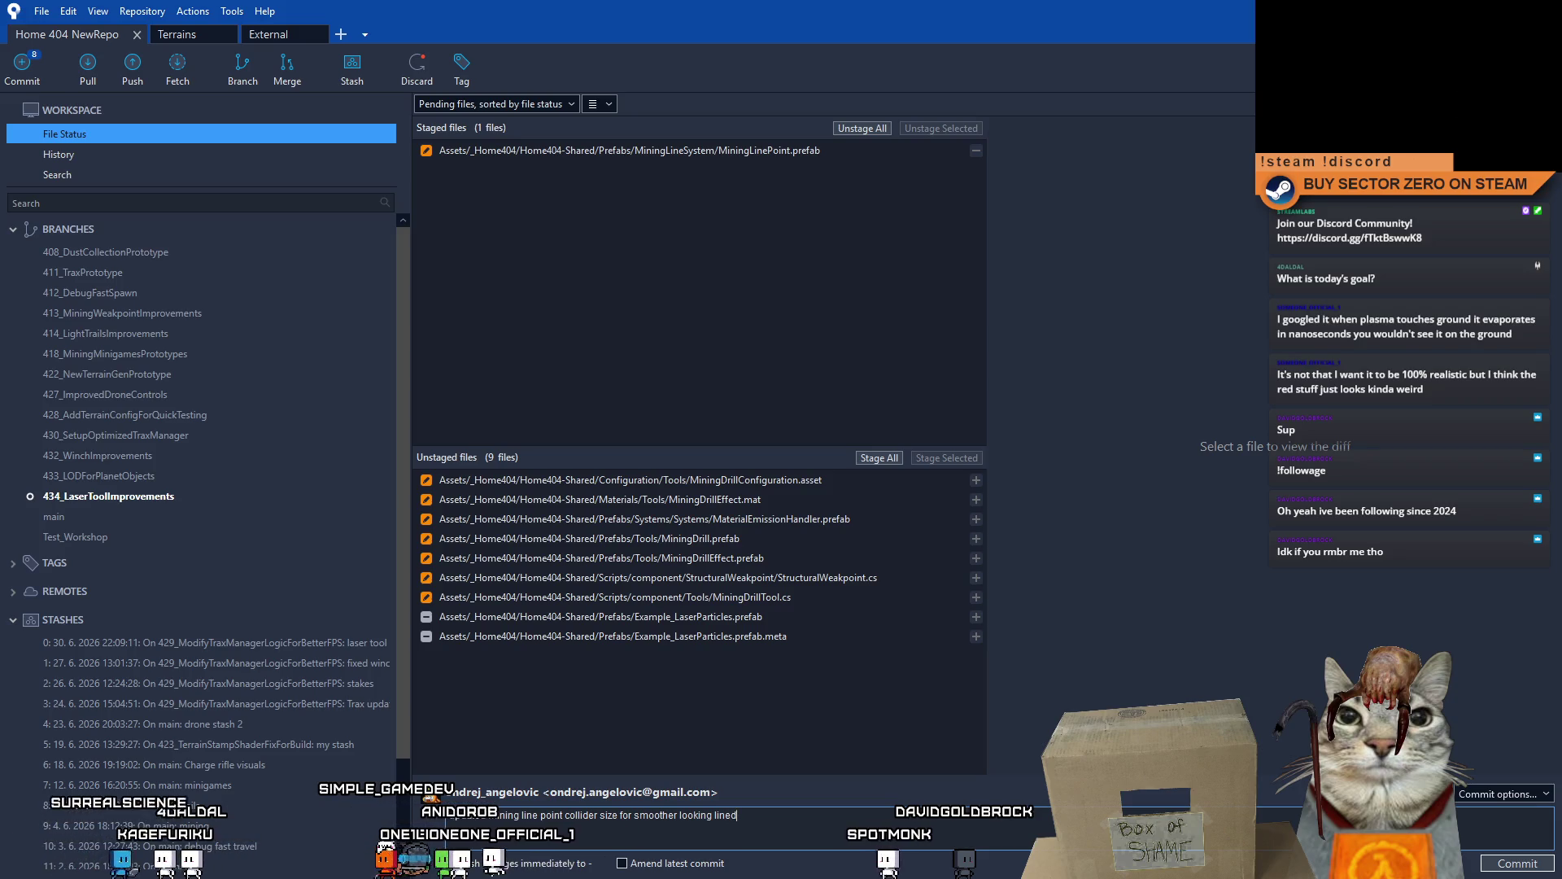
pyautogui.write('uction')
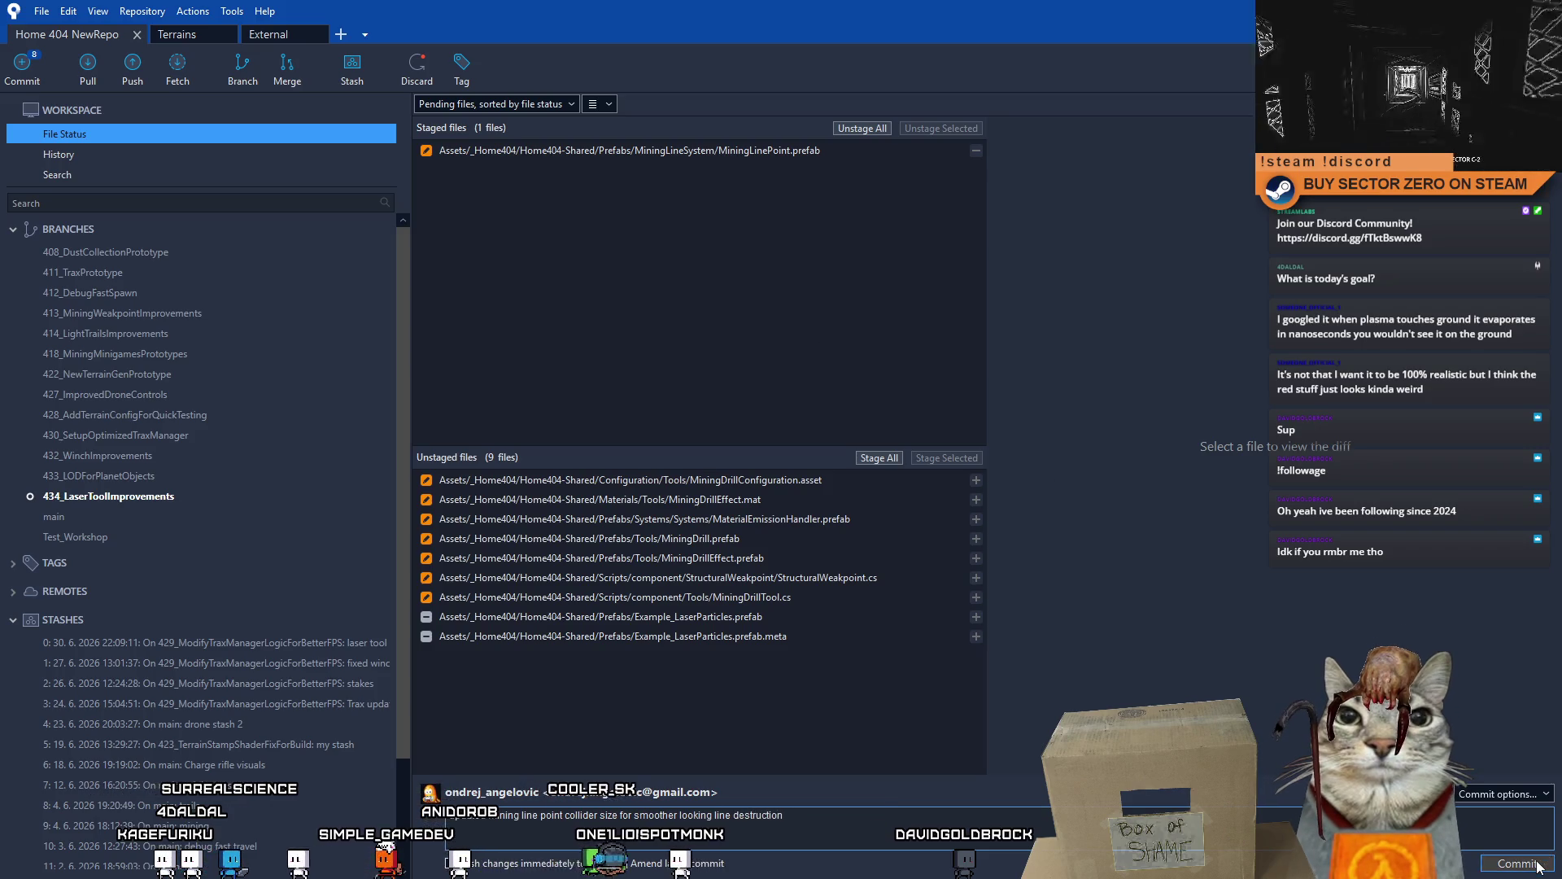
# - Commit the staged MiningLinePoint.prefab collider size tweak
pyautogui.hotkey('ctrl', 'Return')
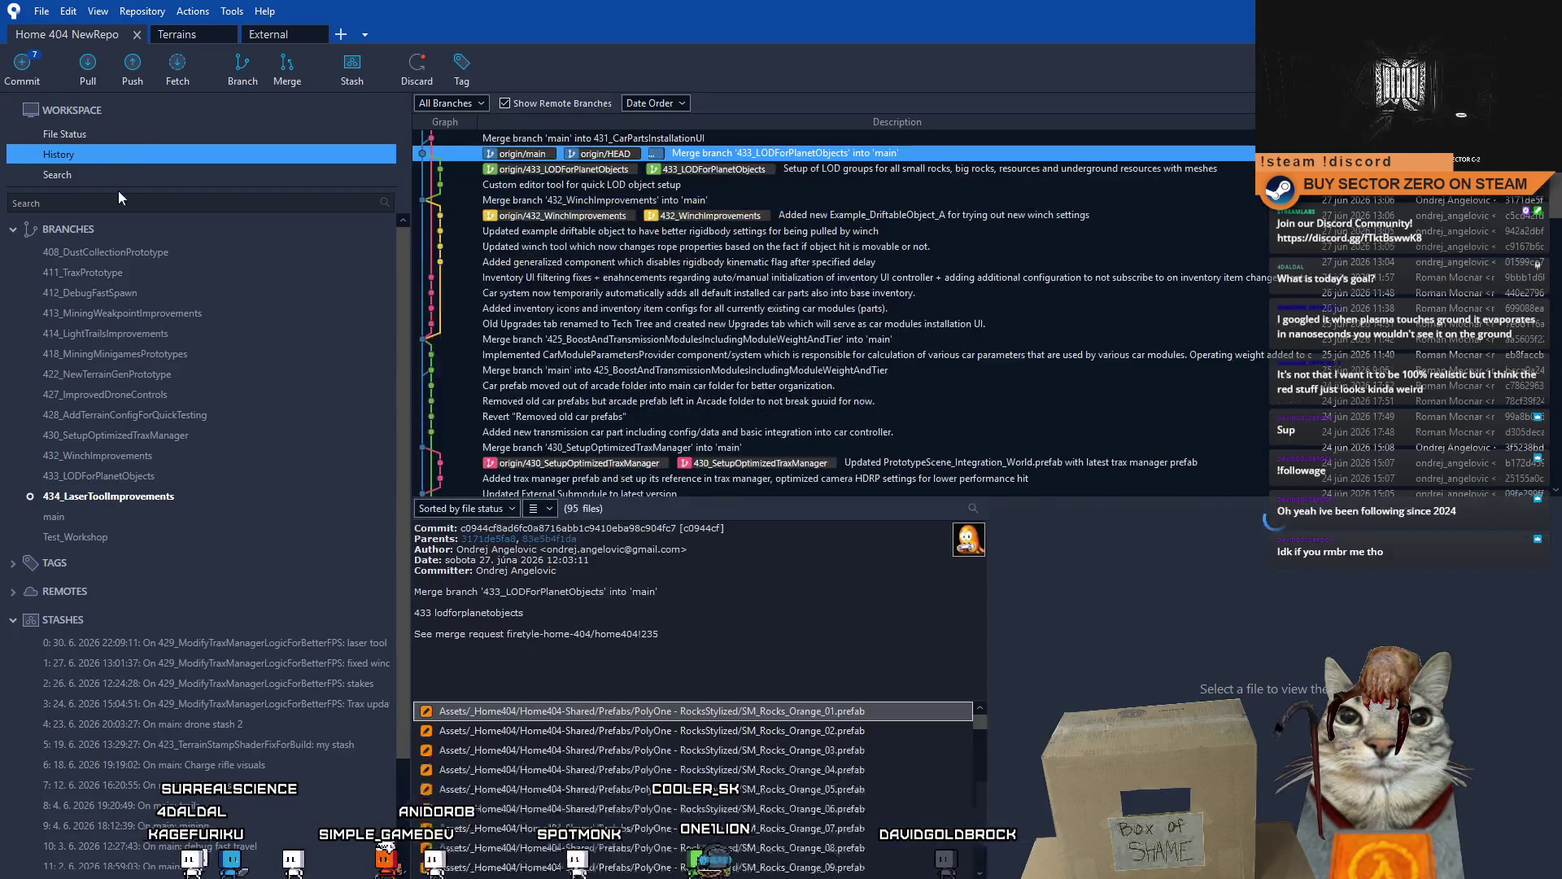
# - Stage both deleted Example_LaserParticles files and commit as "Removed temp laserParticles prefab"
pyautogui.click(104, 134)
pyautogui.click(799, 499)
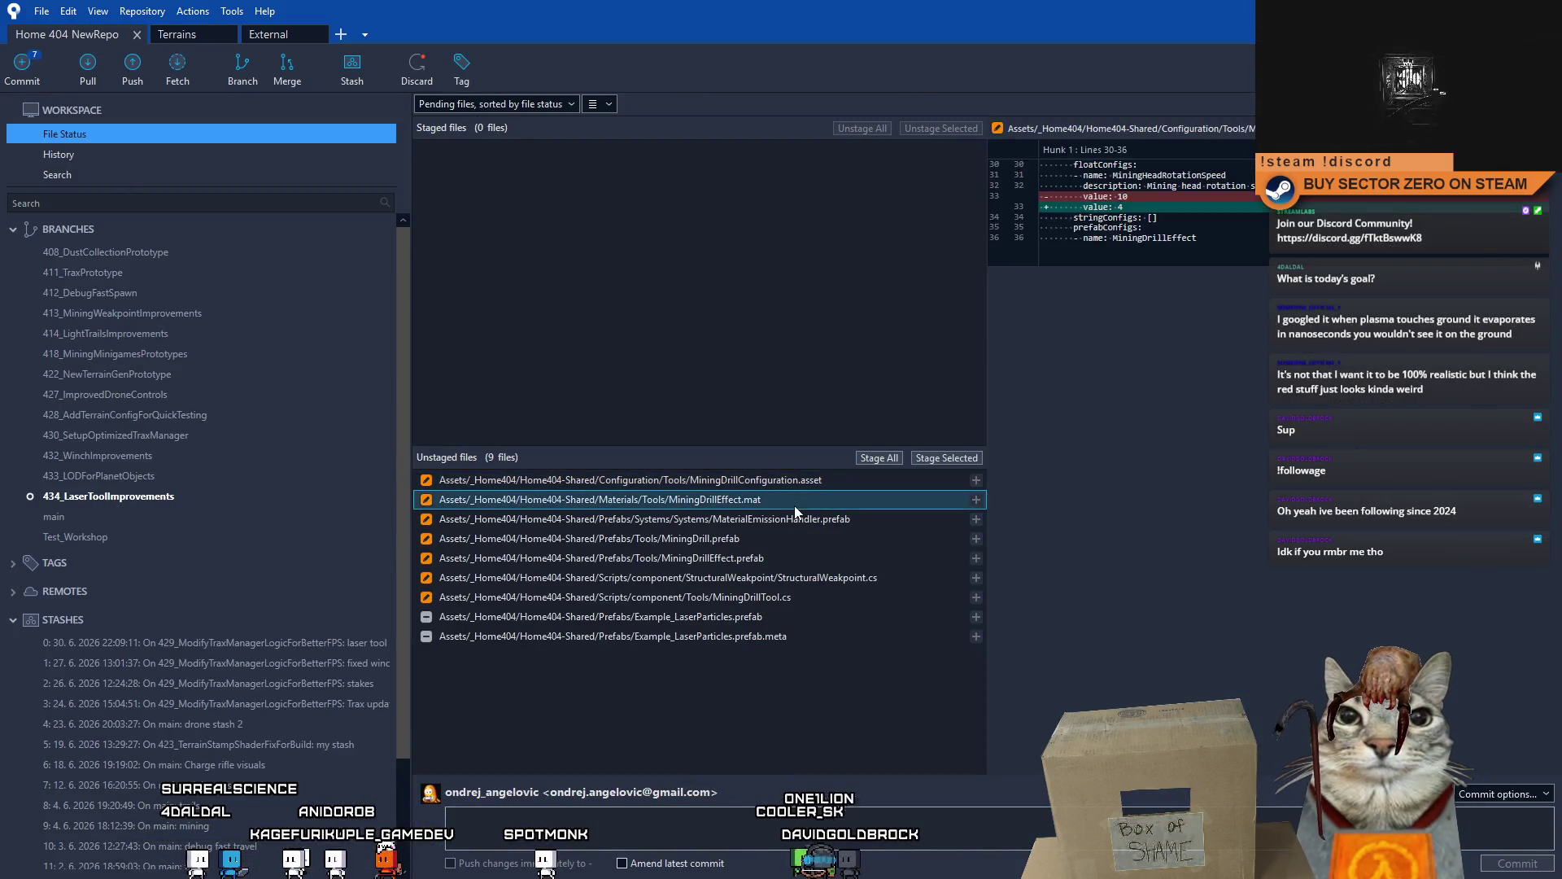
pyautogui.click(851, 522)
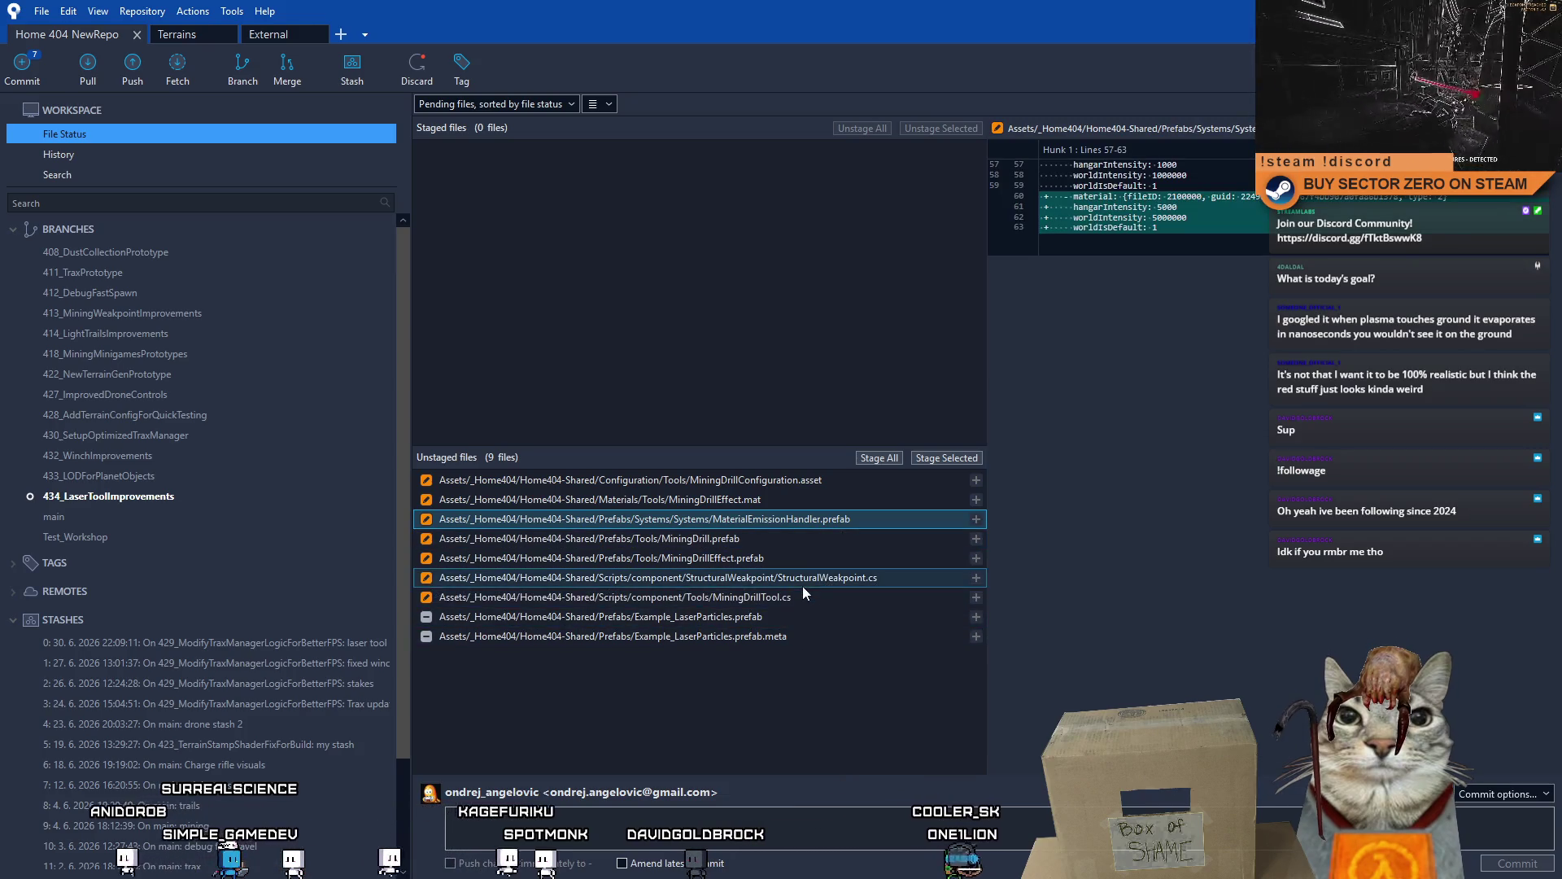
pyautogui.click(791, 638)
pyautogui.click(788, 615)
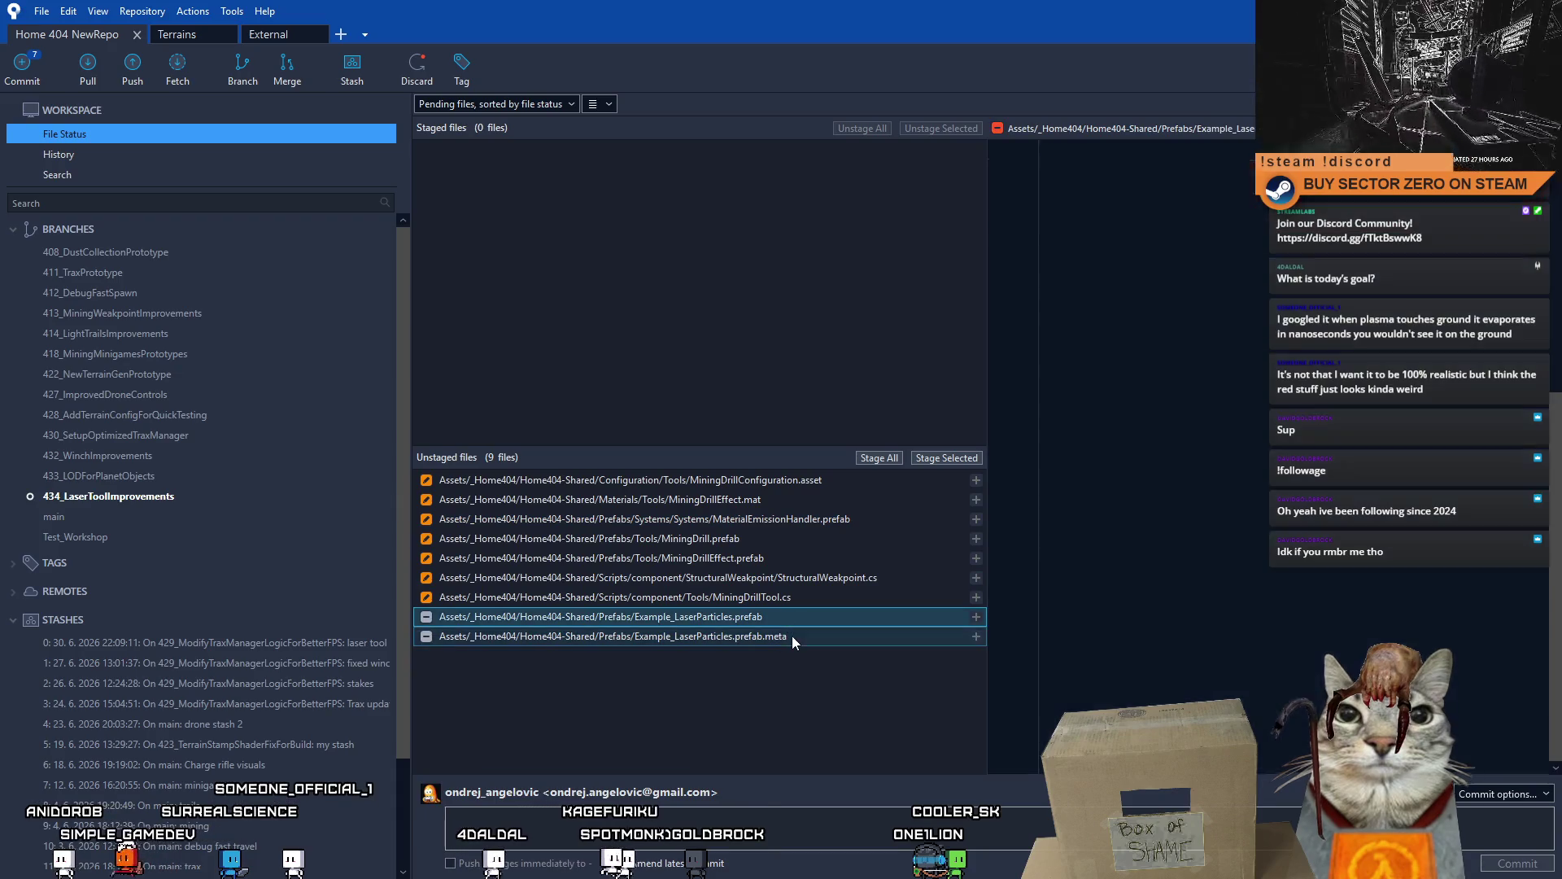
pyautogui.click(798, 620)
pyautogui.keyDown('shift'); pyautogui.click(795, 621); pyautogui.keyUp('shift')
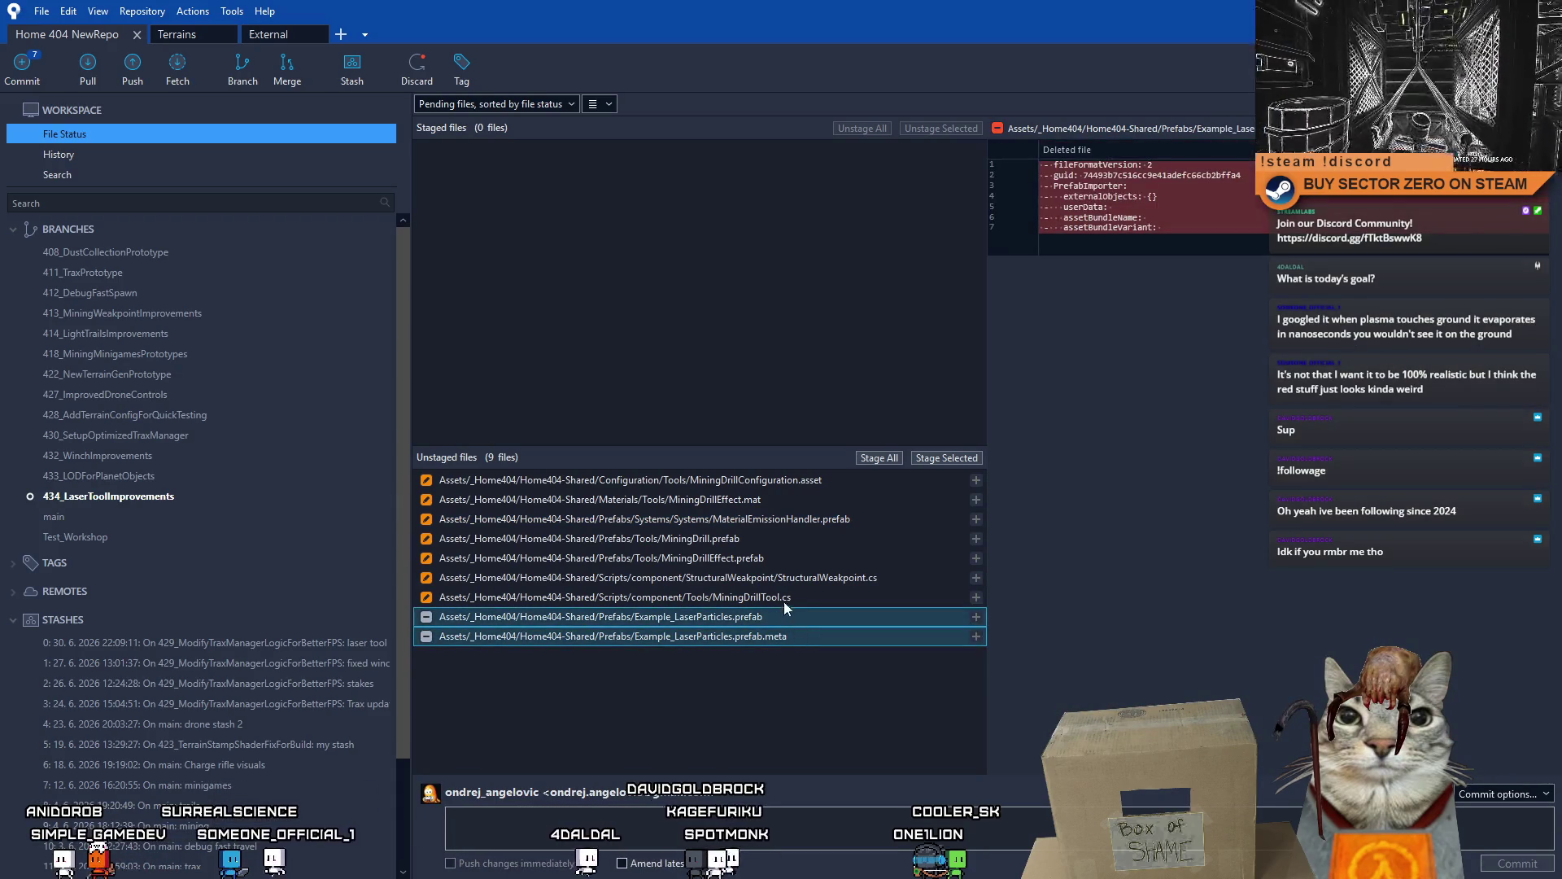
pyautogui.click(951, 459)
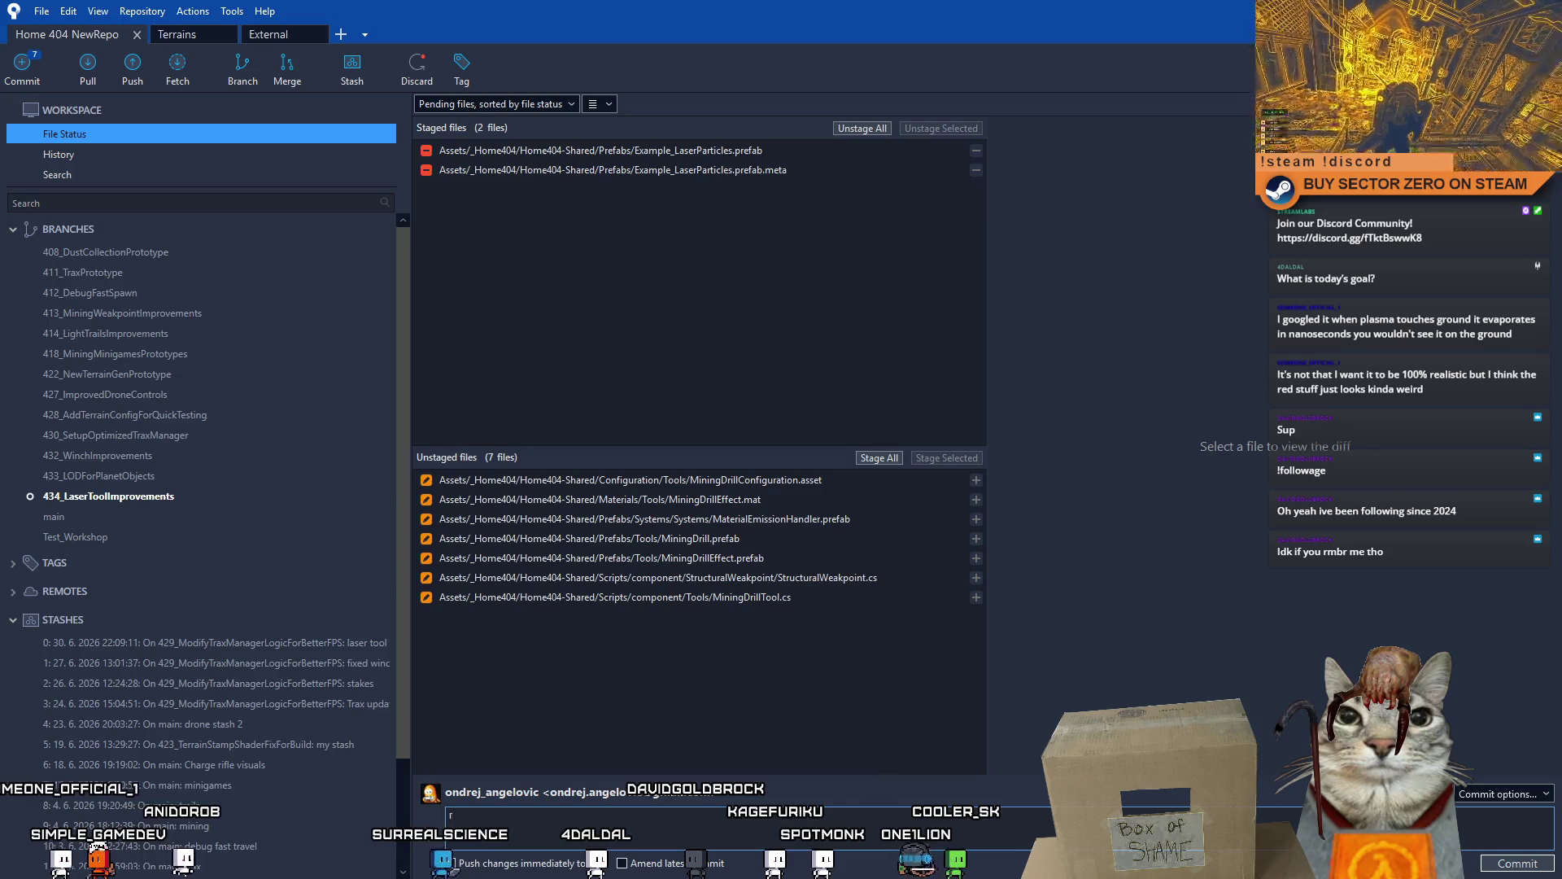
pyautogui.write('Removed')
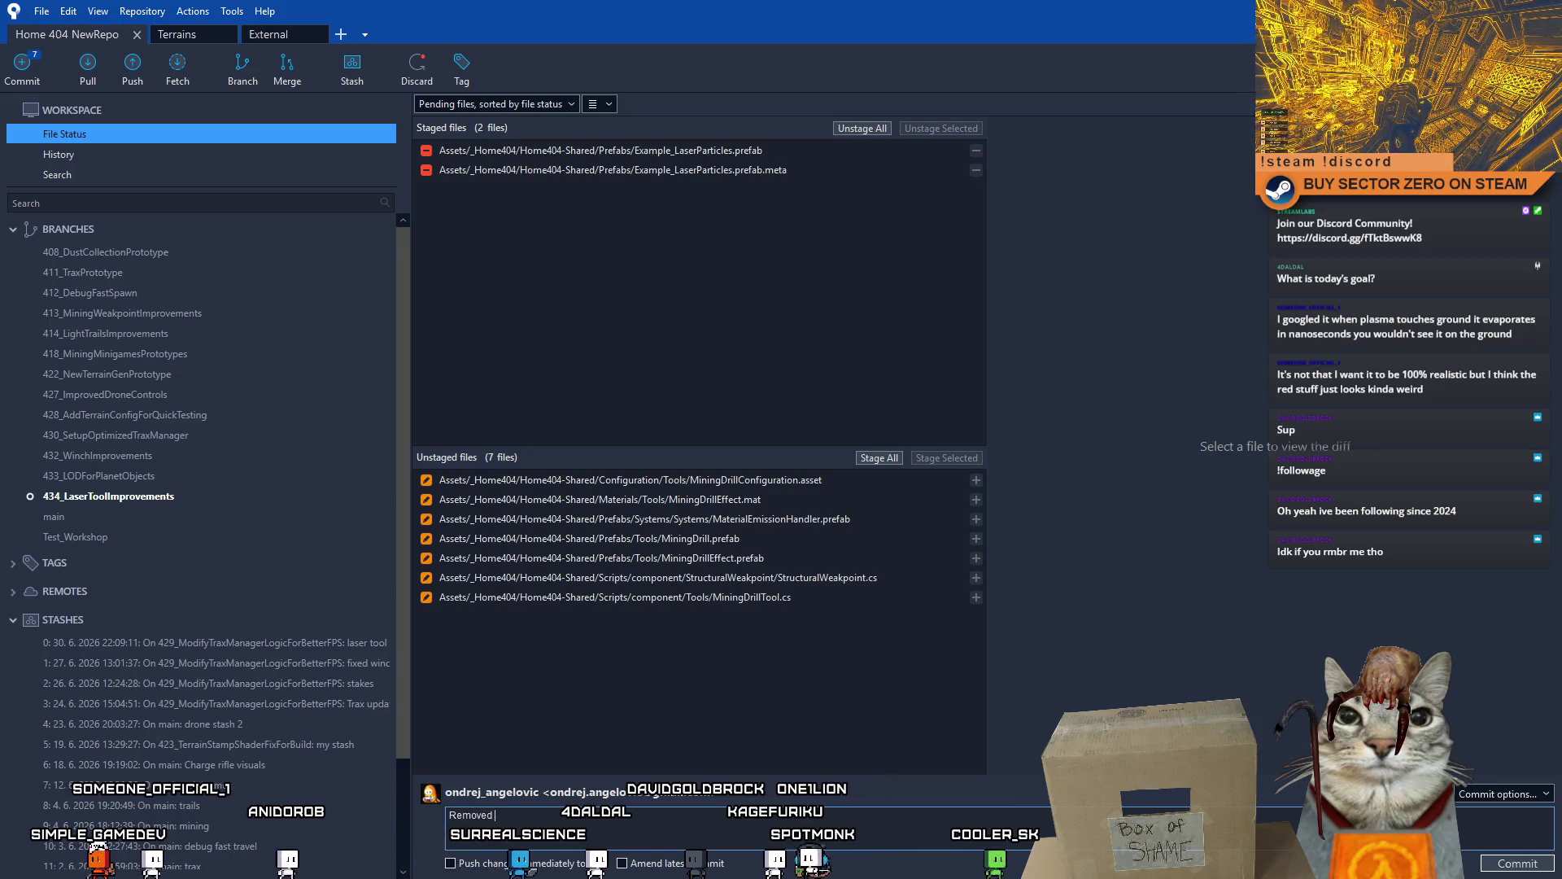
pyautogui.write(' temp laser')
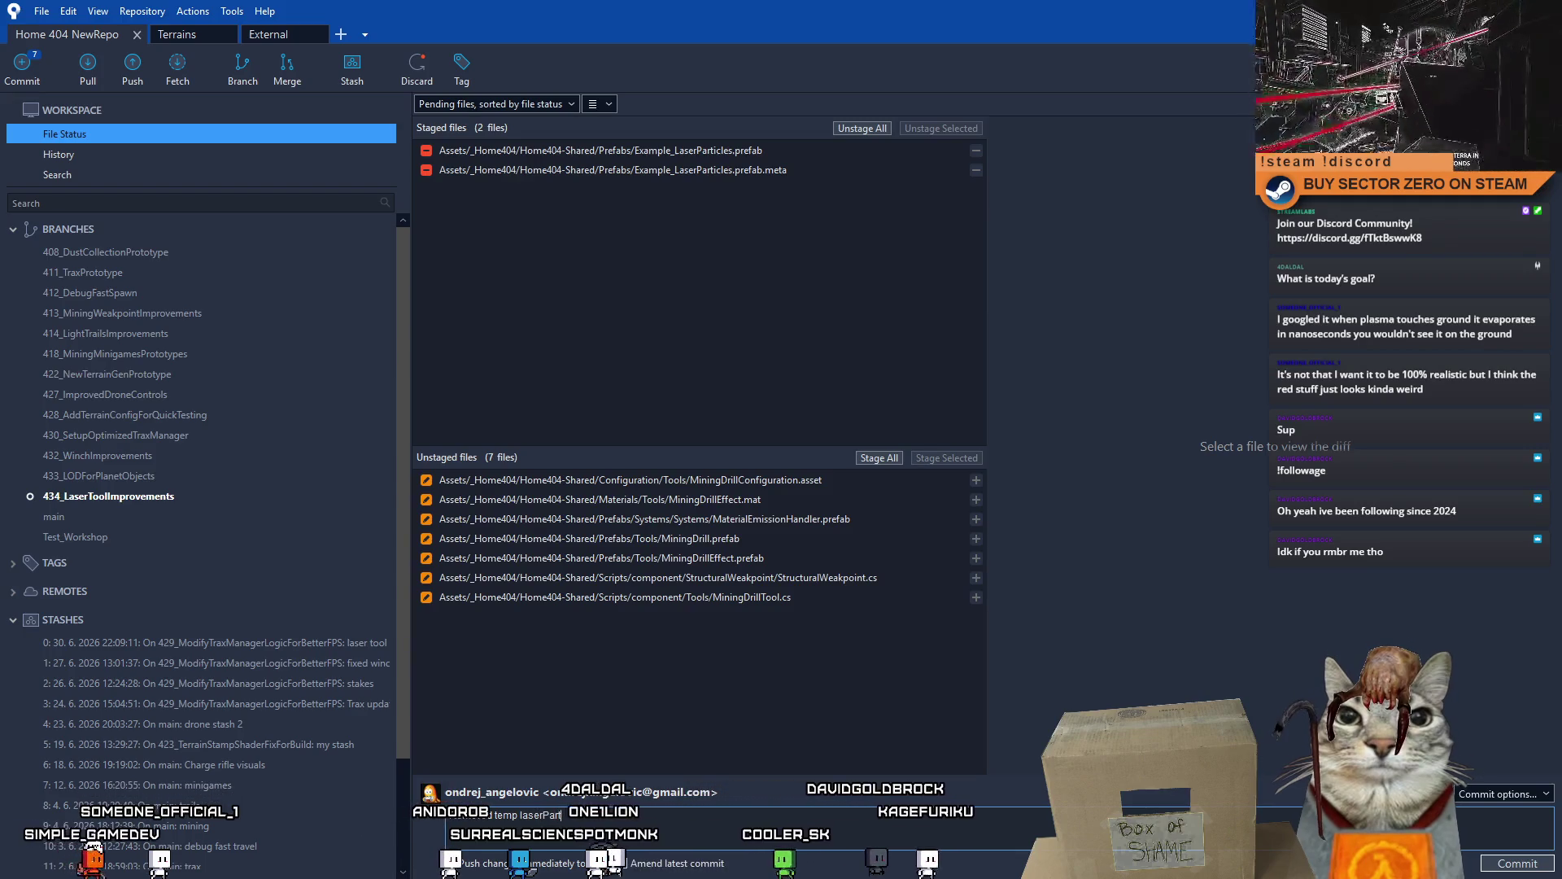
pyautogui.write('Part')
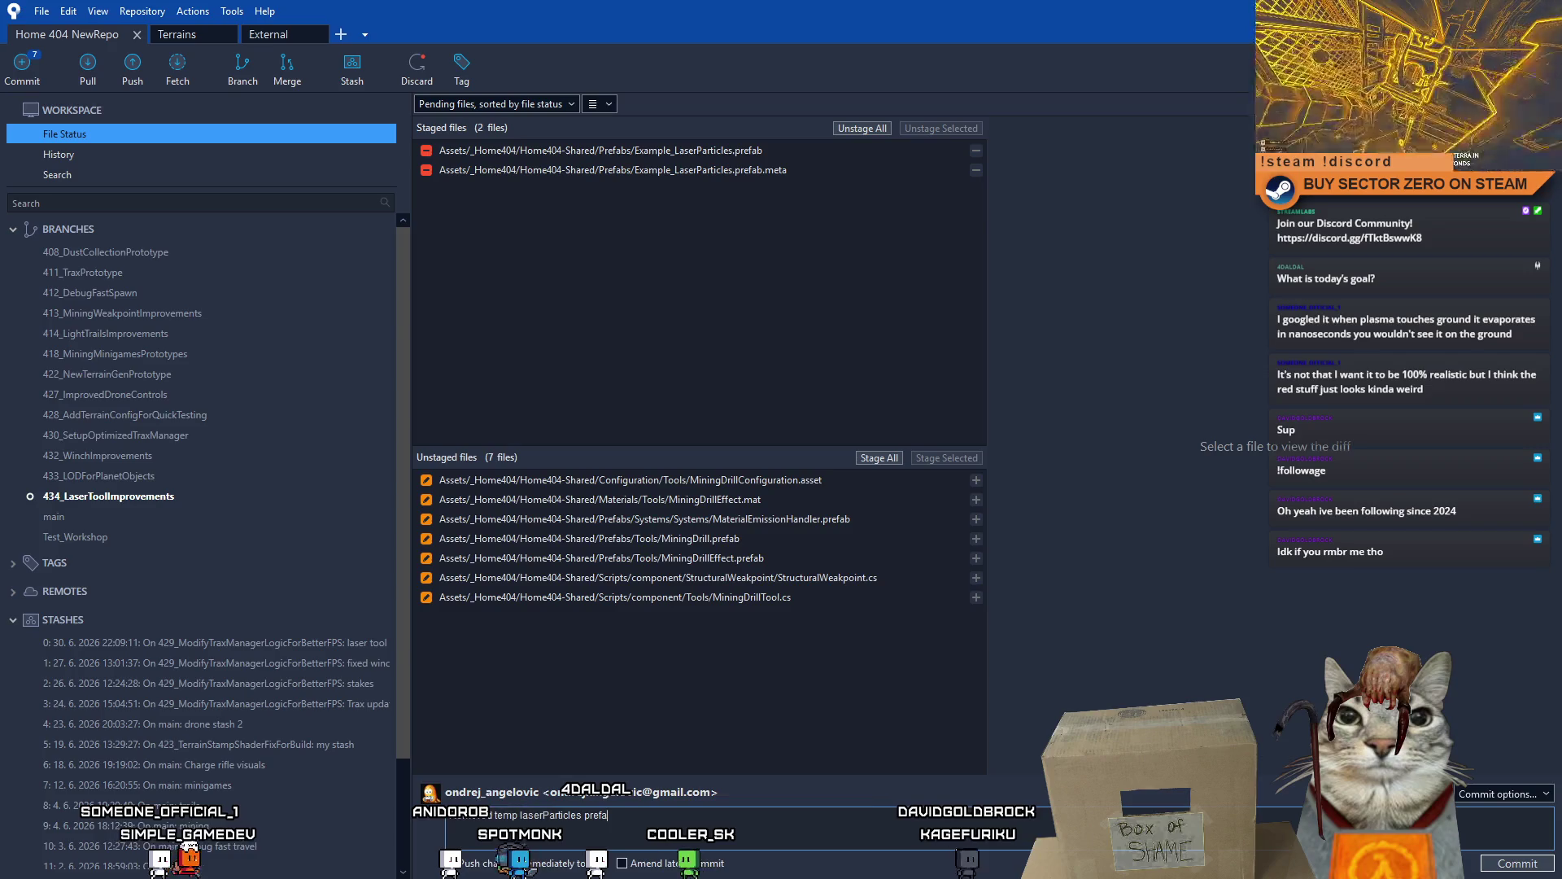
pyautogui.write('icles prefab')
pyautogui.click(1520, 864)
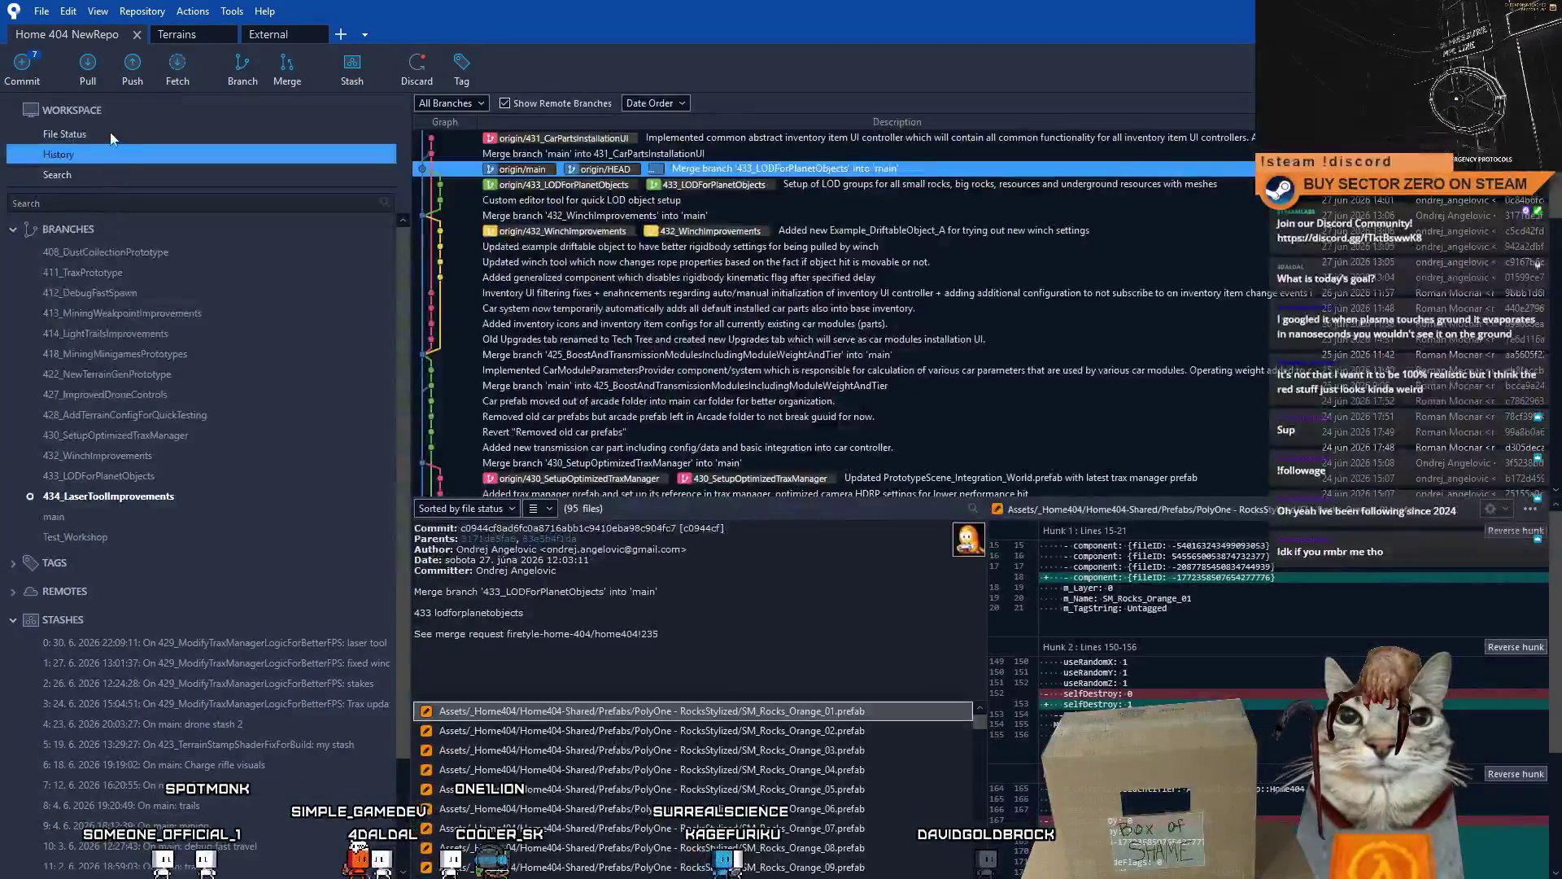
# - Review the StructuralWeakpoint.cs diff and stage the script
pyautogui.click(113, 132)
pyautogui.click(815, 593)
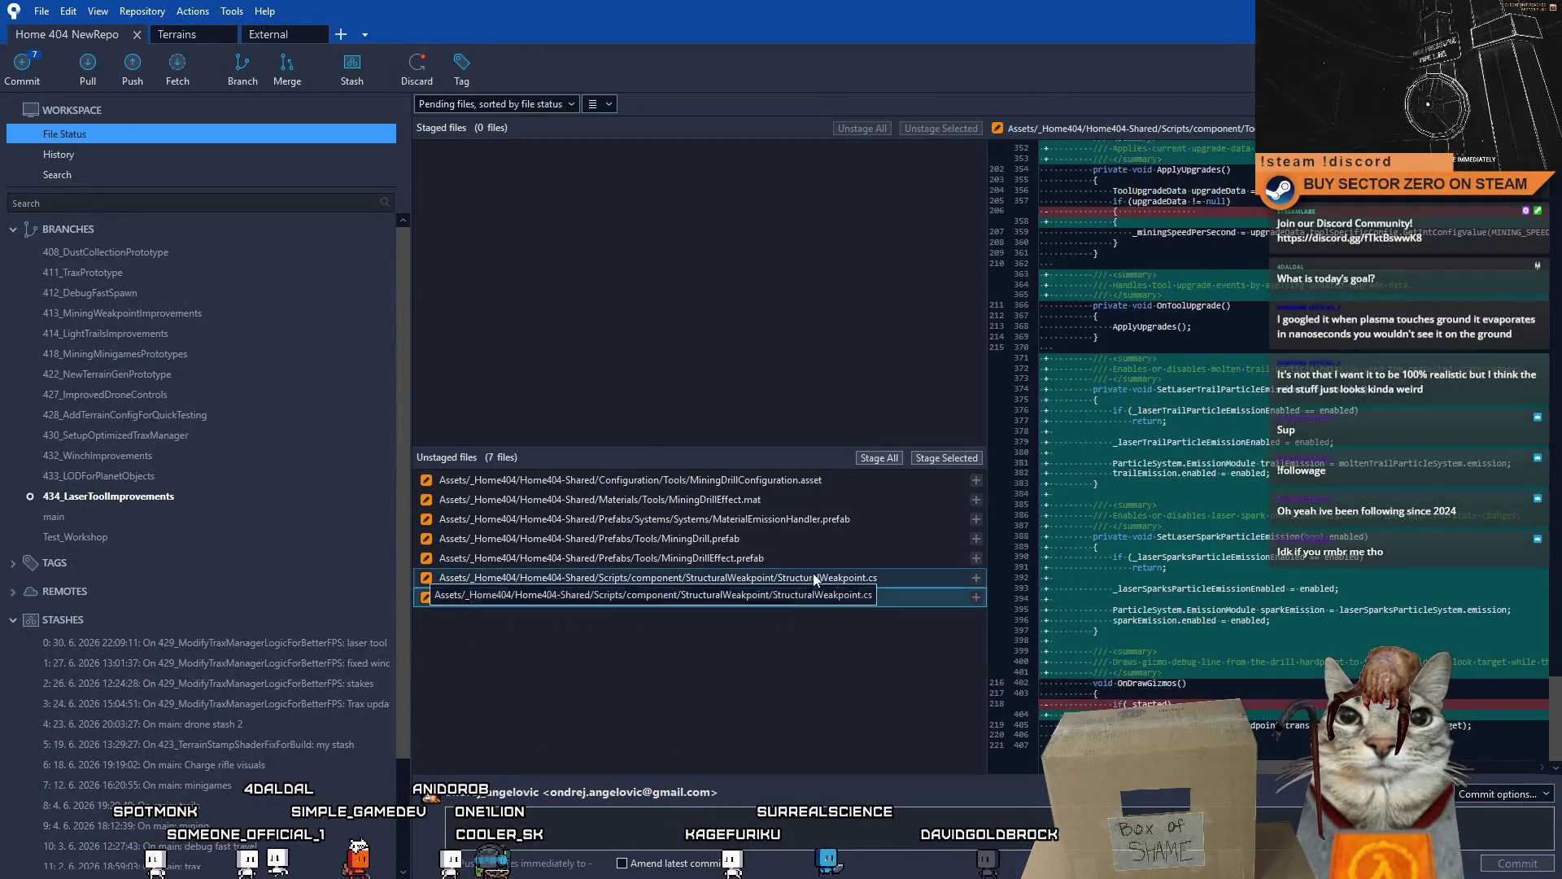
pyautogui.click(787, 578)
pyautogui.click(775, 562)
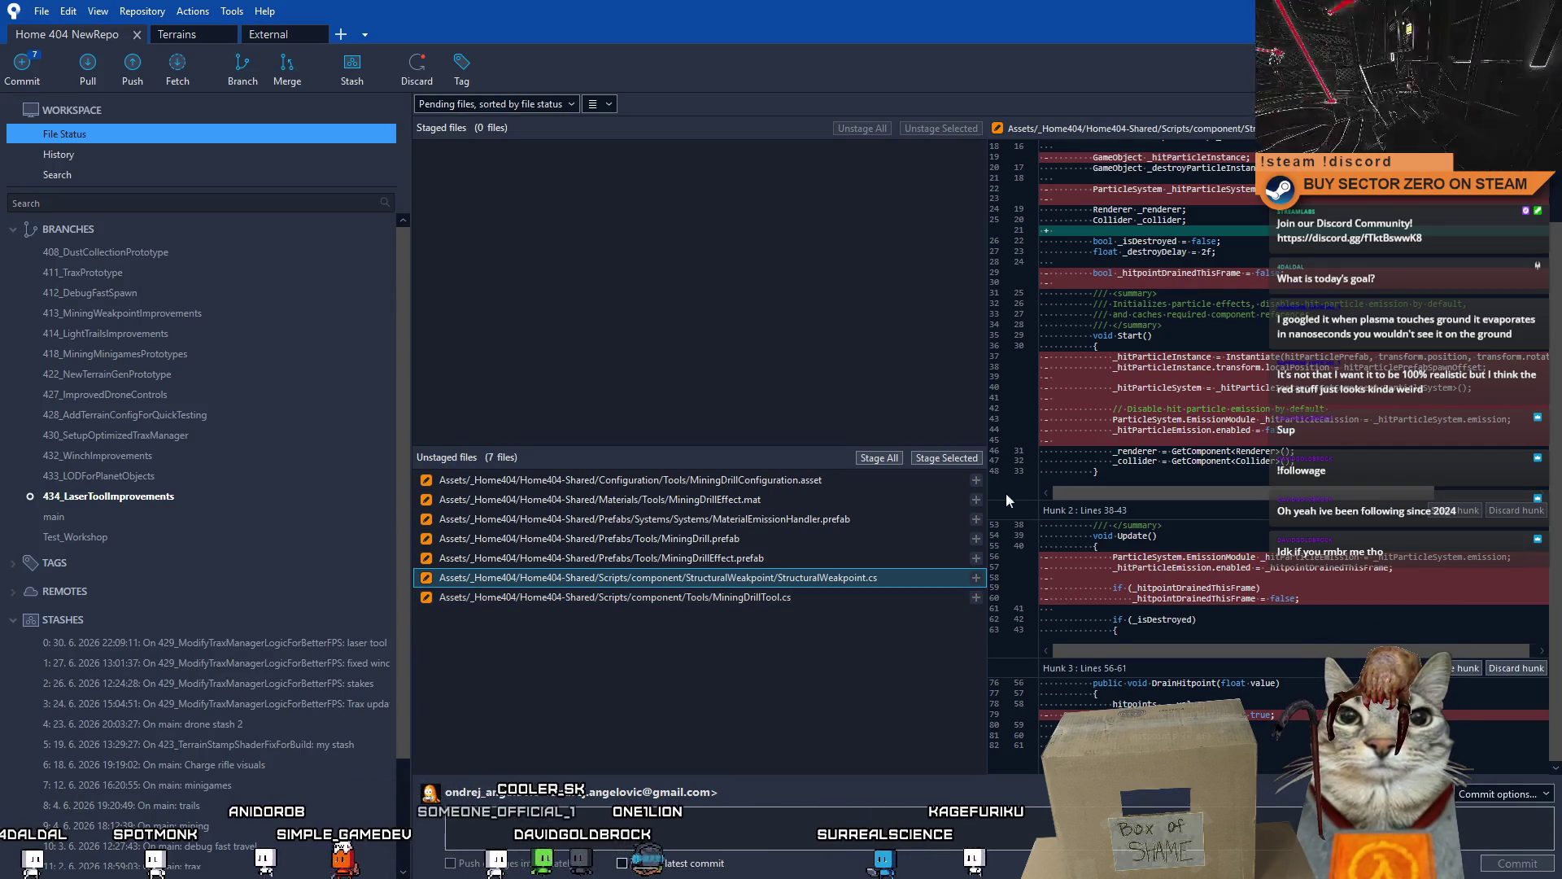
pyautogui.click(943, 456)
pyautogui.write('Upd')
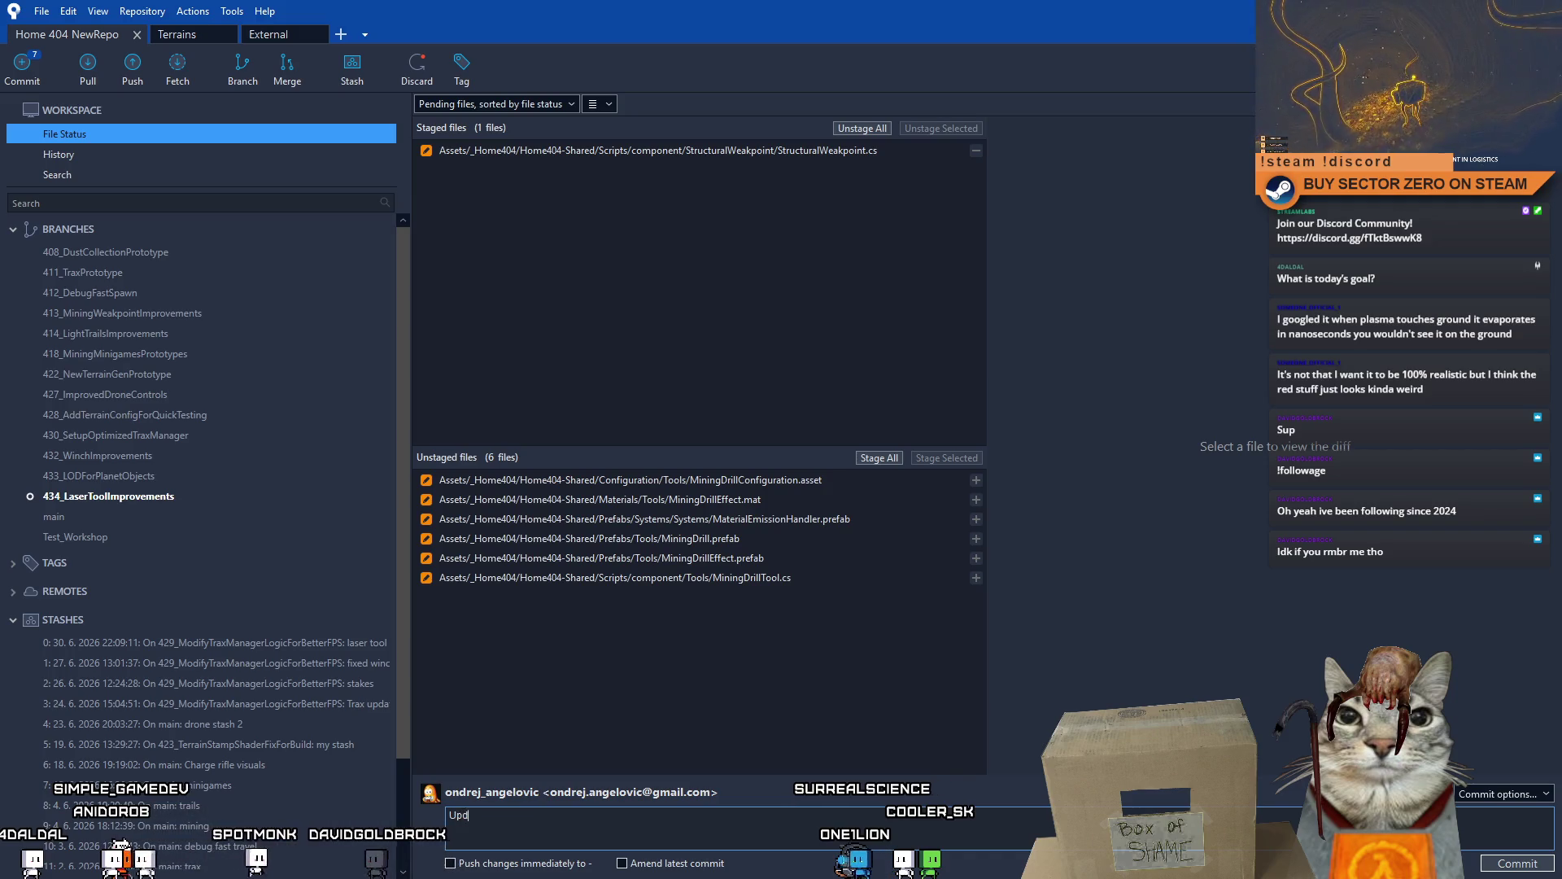
pyautogui.write('ated structural weakpoints so they do')
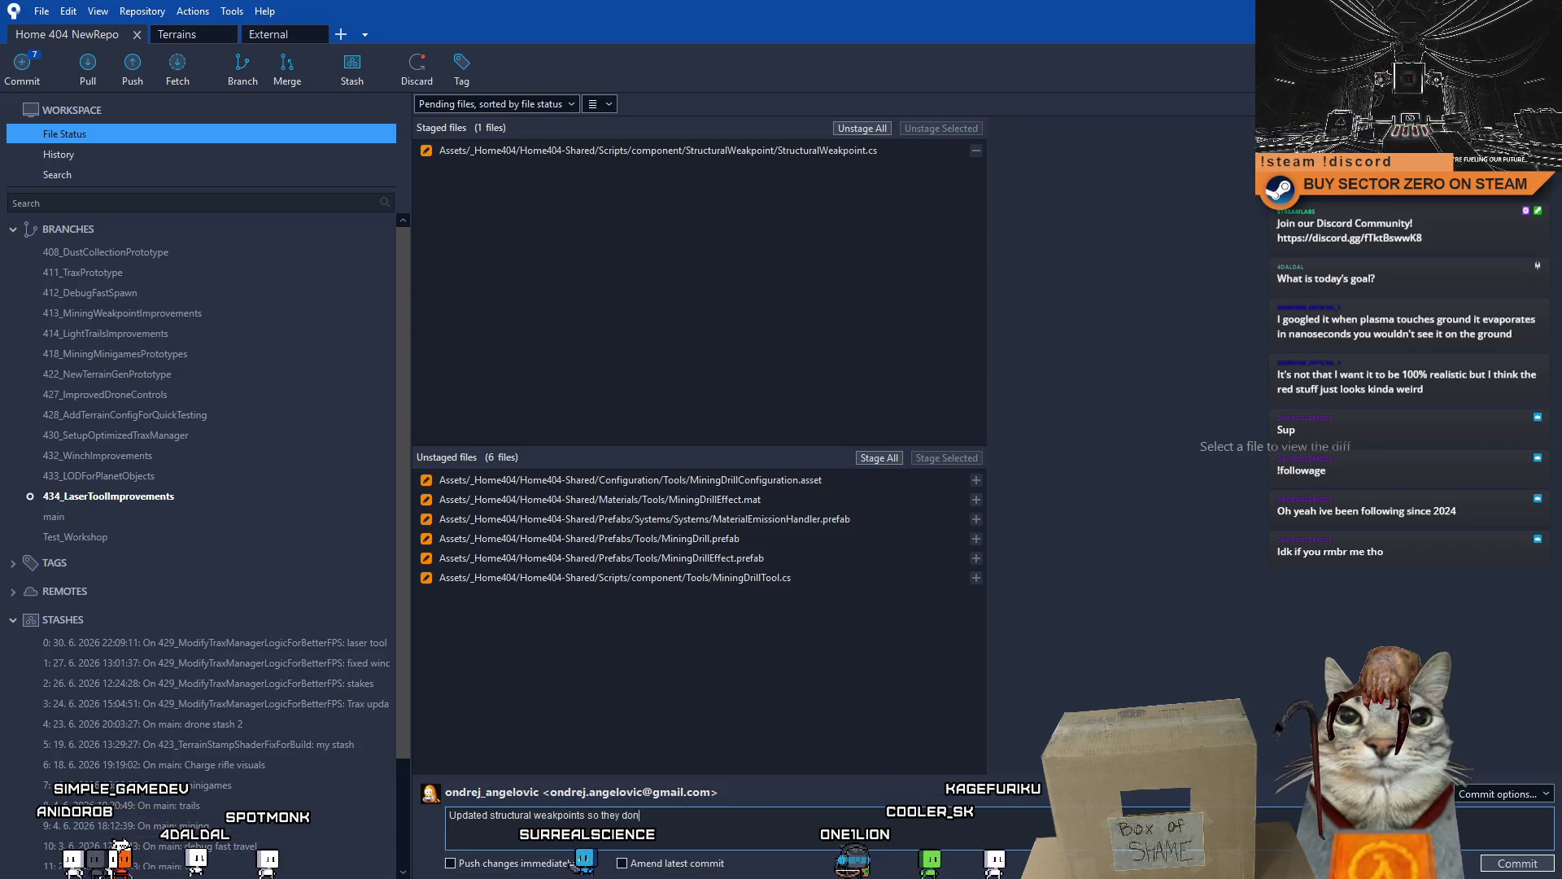
pyautogui.write('n')
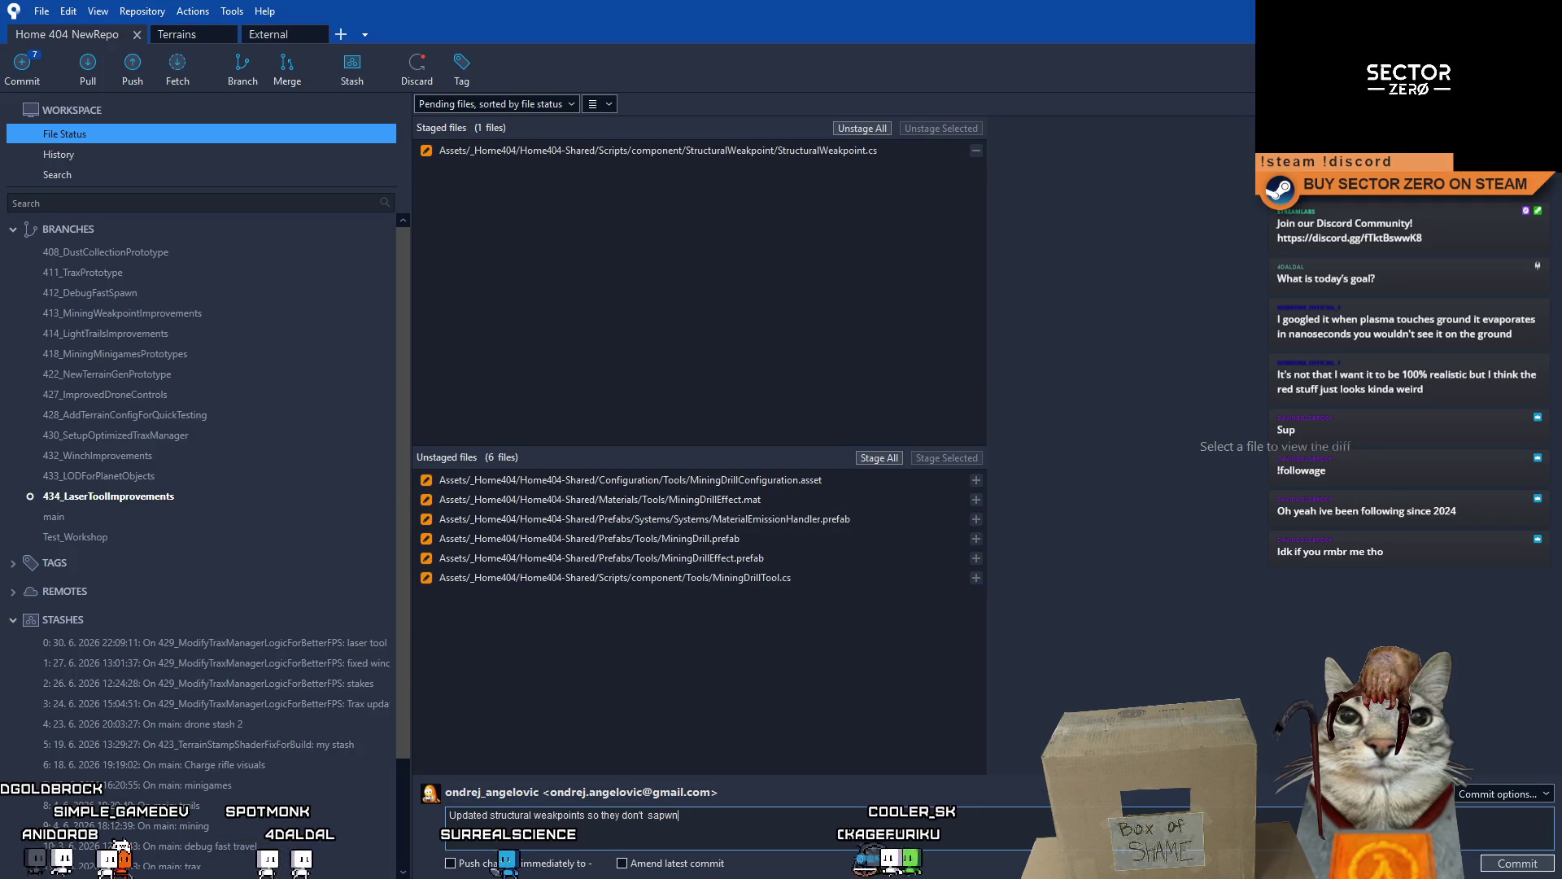
pyautogui.write('wn')
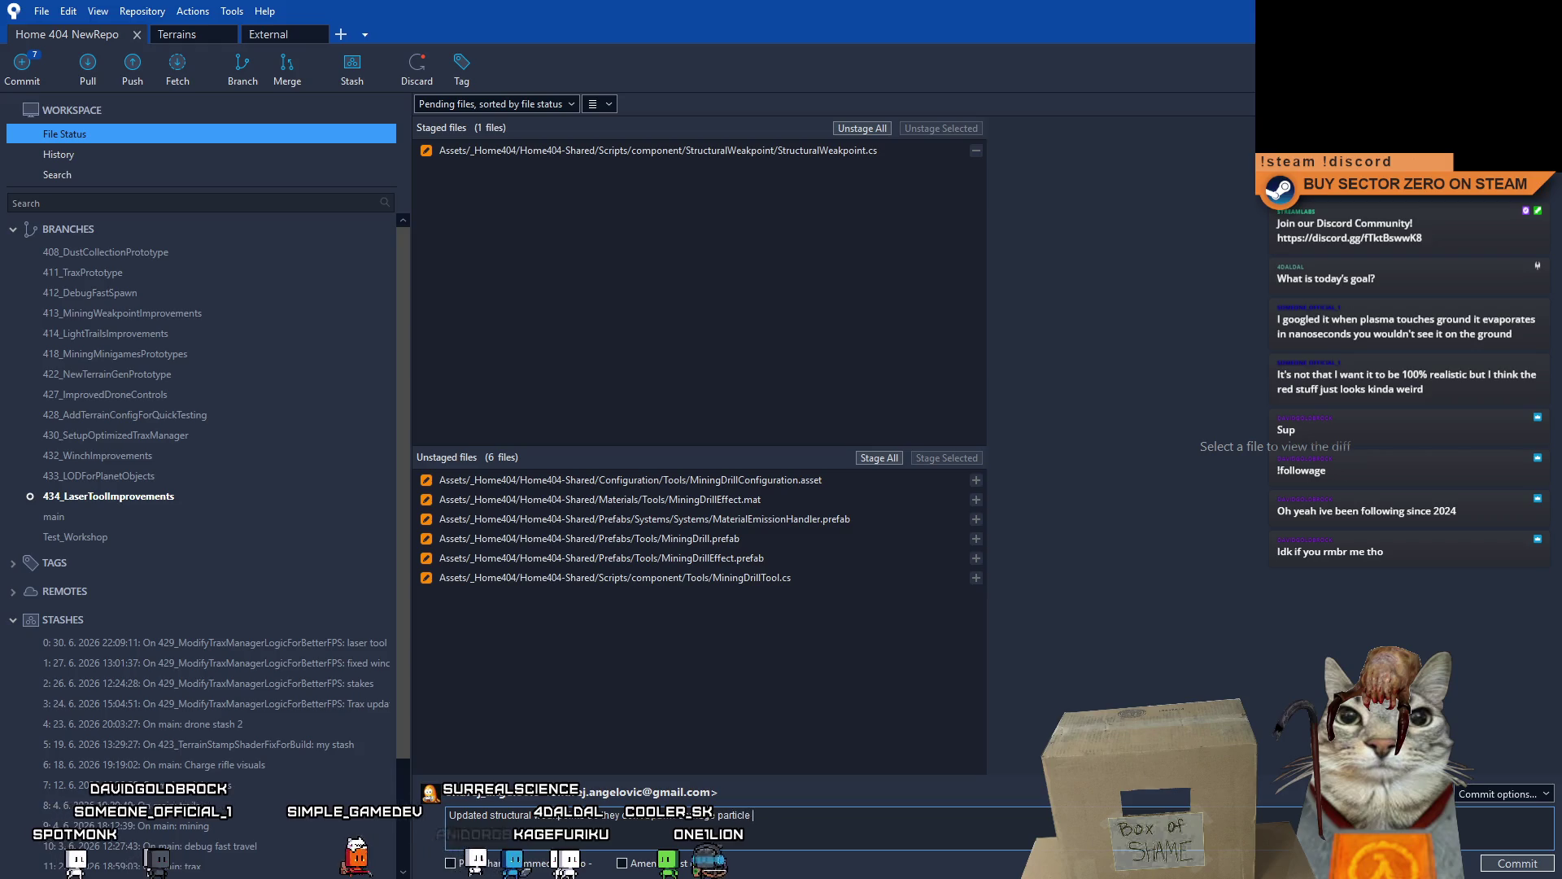
pyautogui.write('laser part')
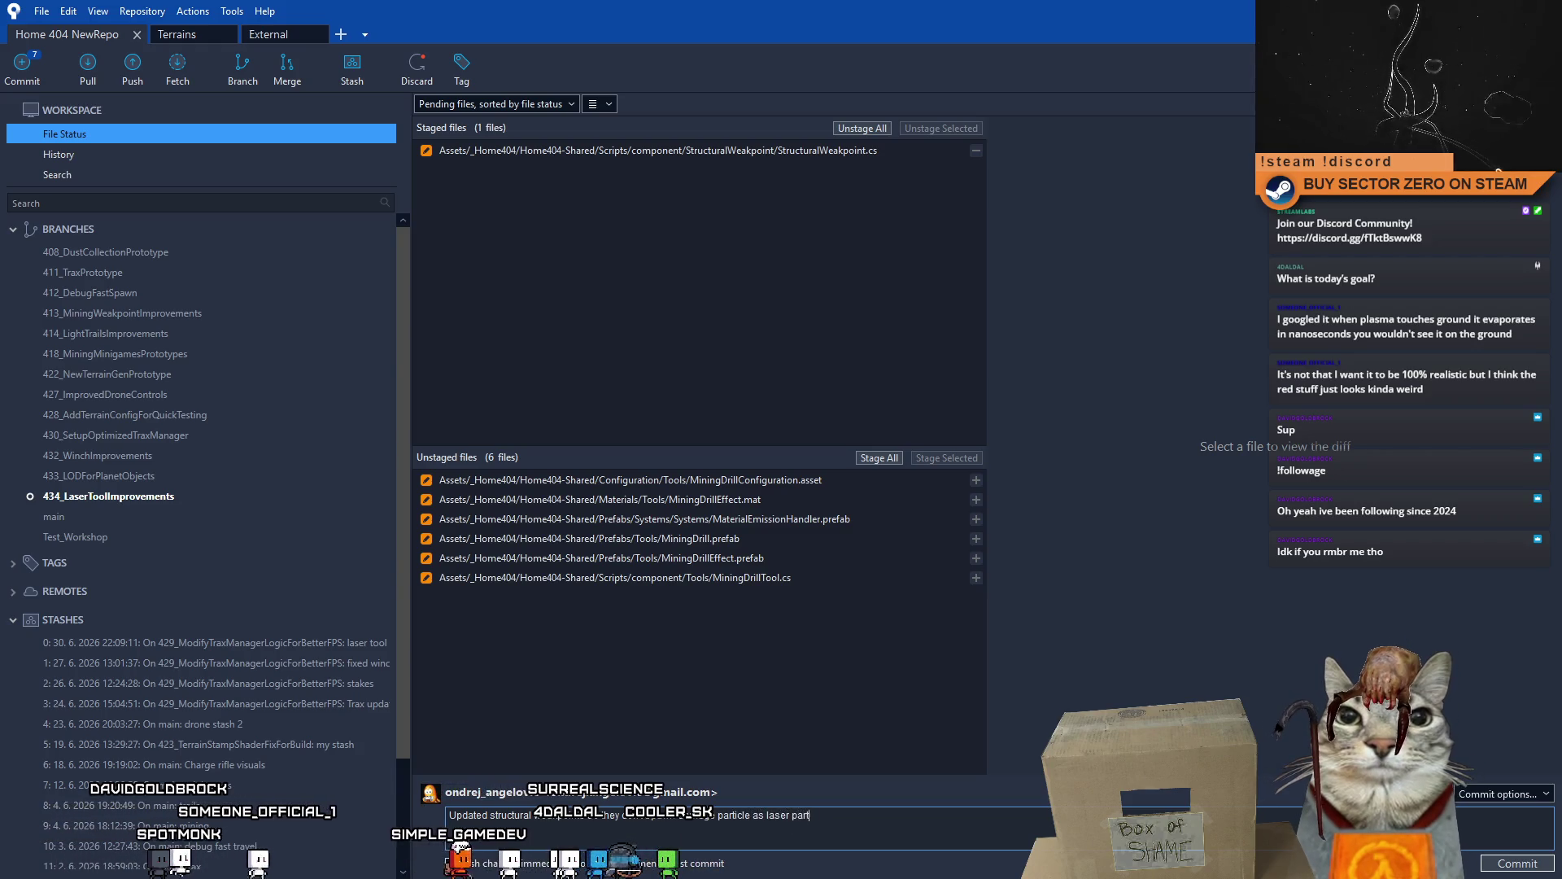
pyautogui.write('icle was enough')
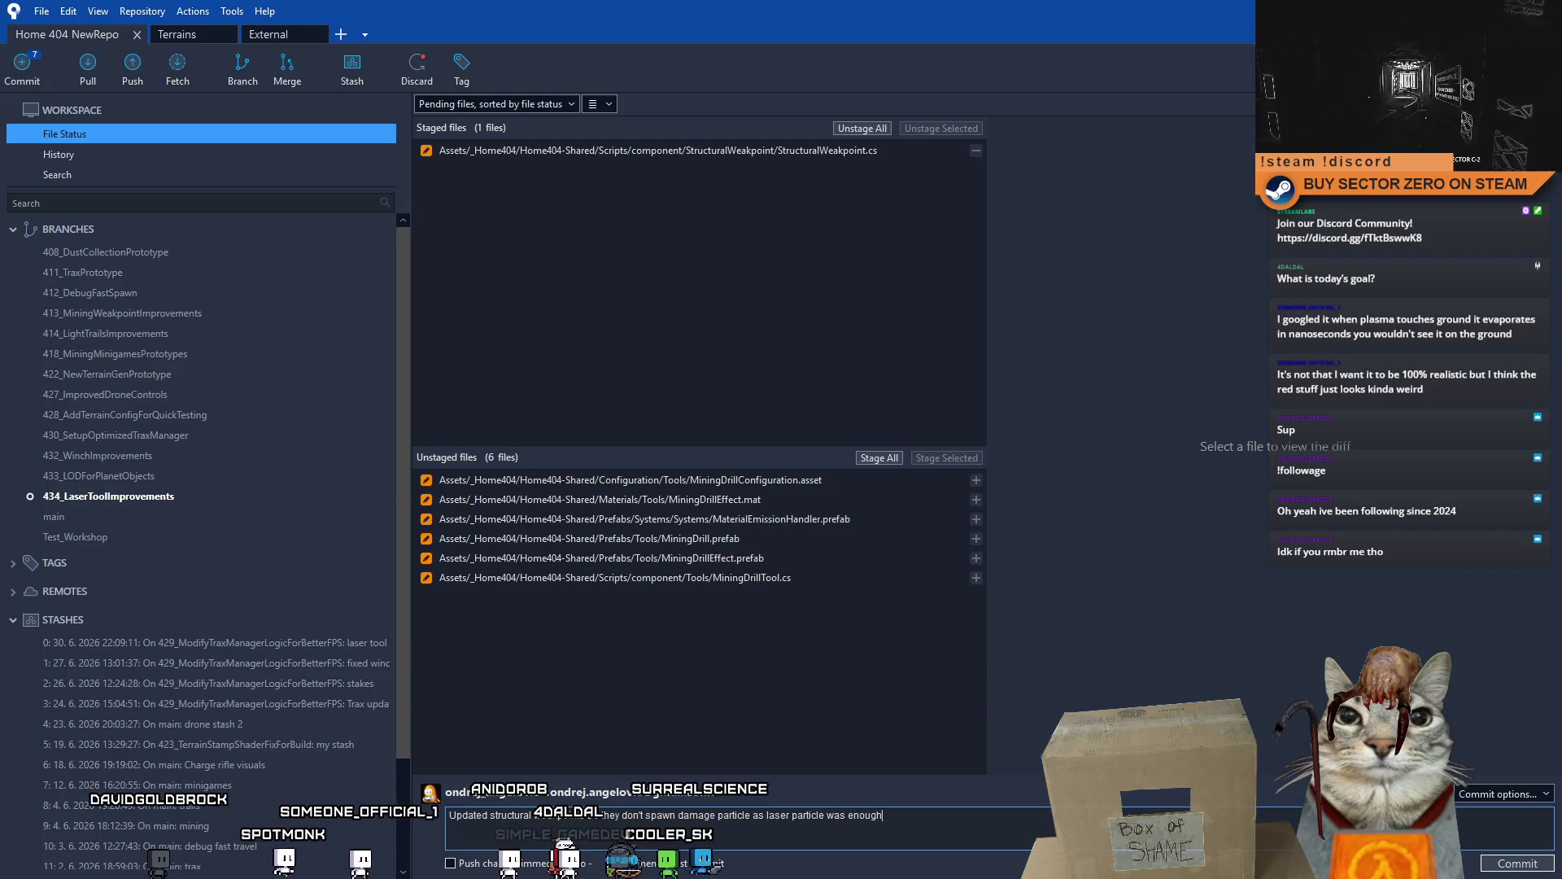
# - Commit StructuralWeakpoint.cs noting weakpoints no longer spawn damage particles
pyautogui.click(1514, 865)
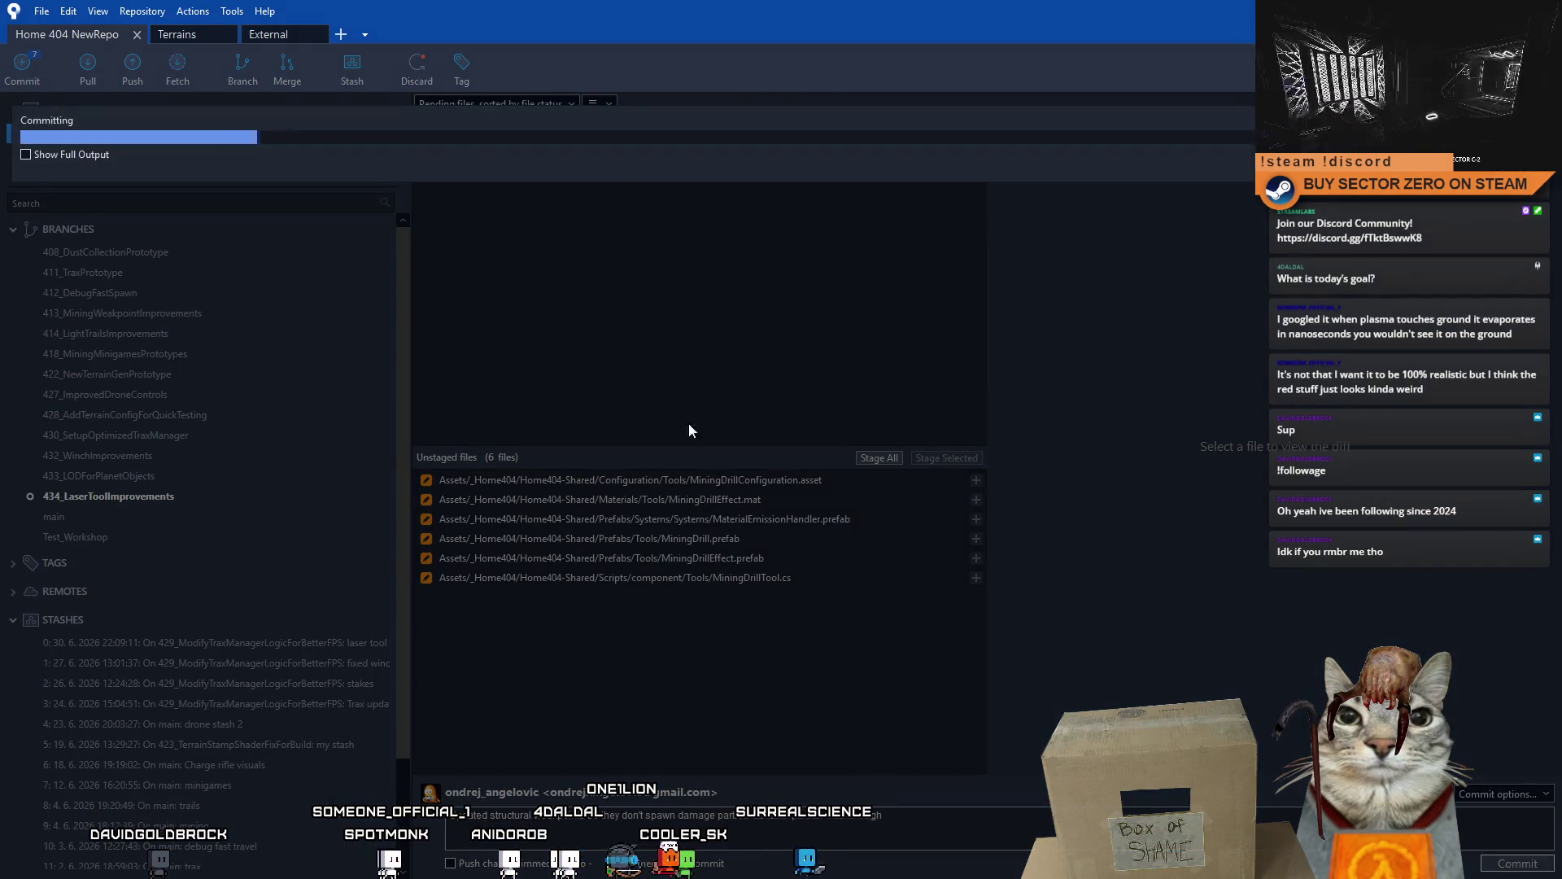
# - Stage MiningDrillEffect.mat and .prefab and commit as "Updated minig tool laser color and size"
pyautogui.click(151, 141)
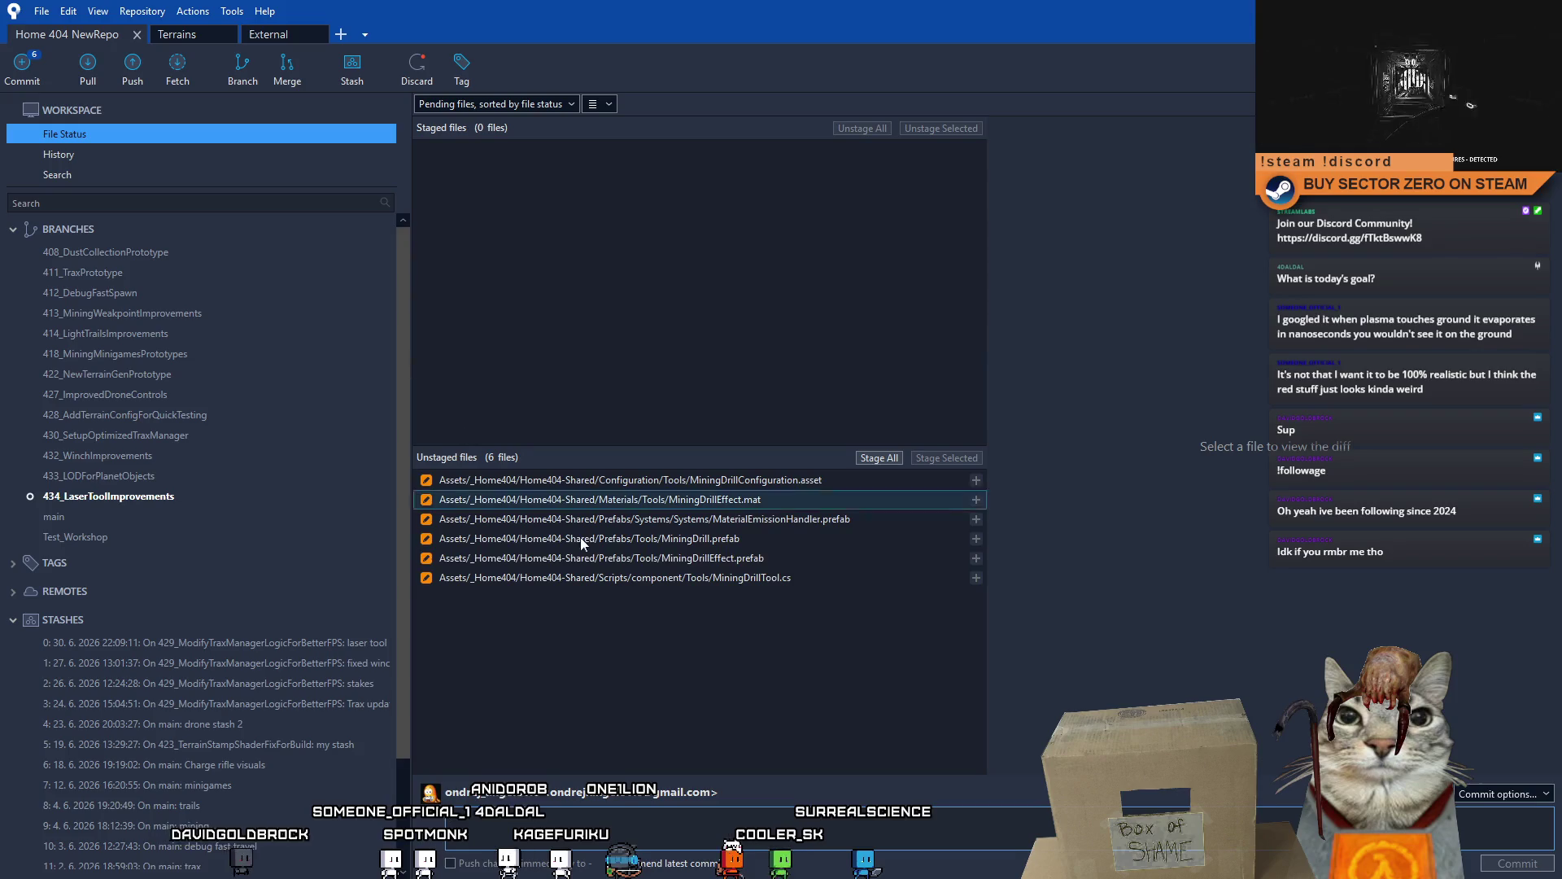
pyautogui.click(778, 502)
pyautogui.click(797, 483)
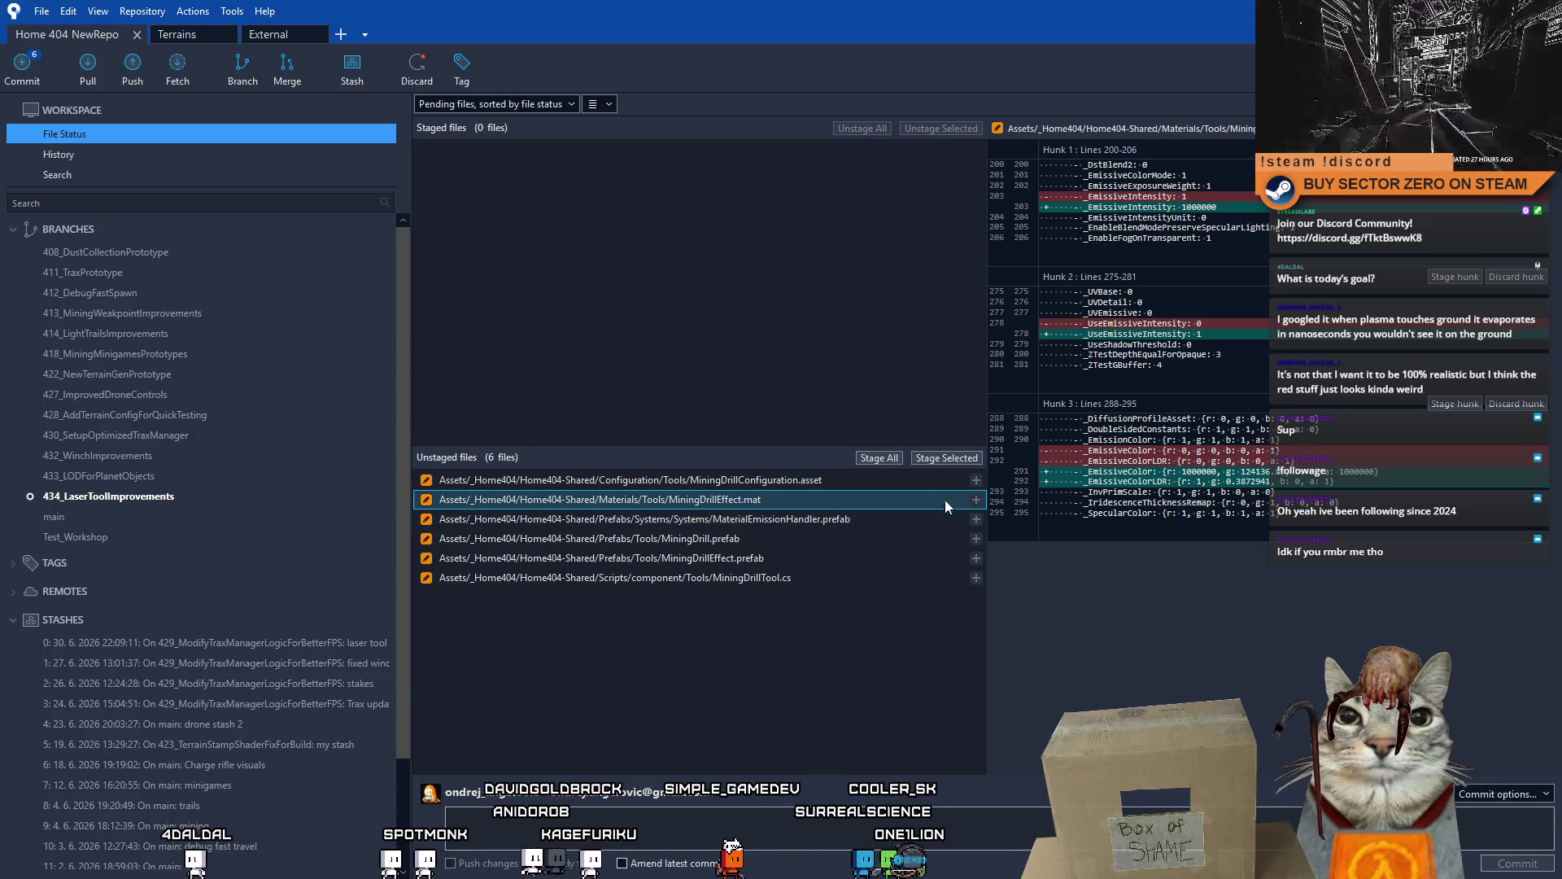
pyautogui.click(958, 459)
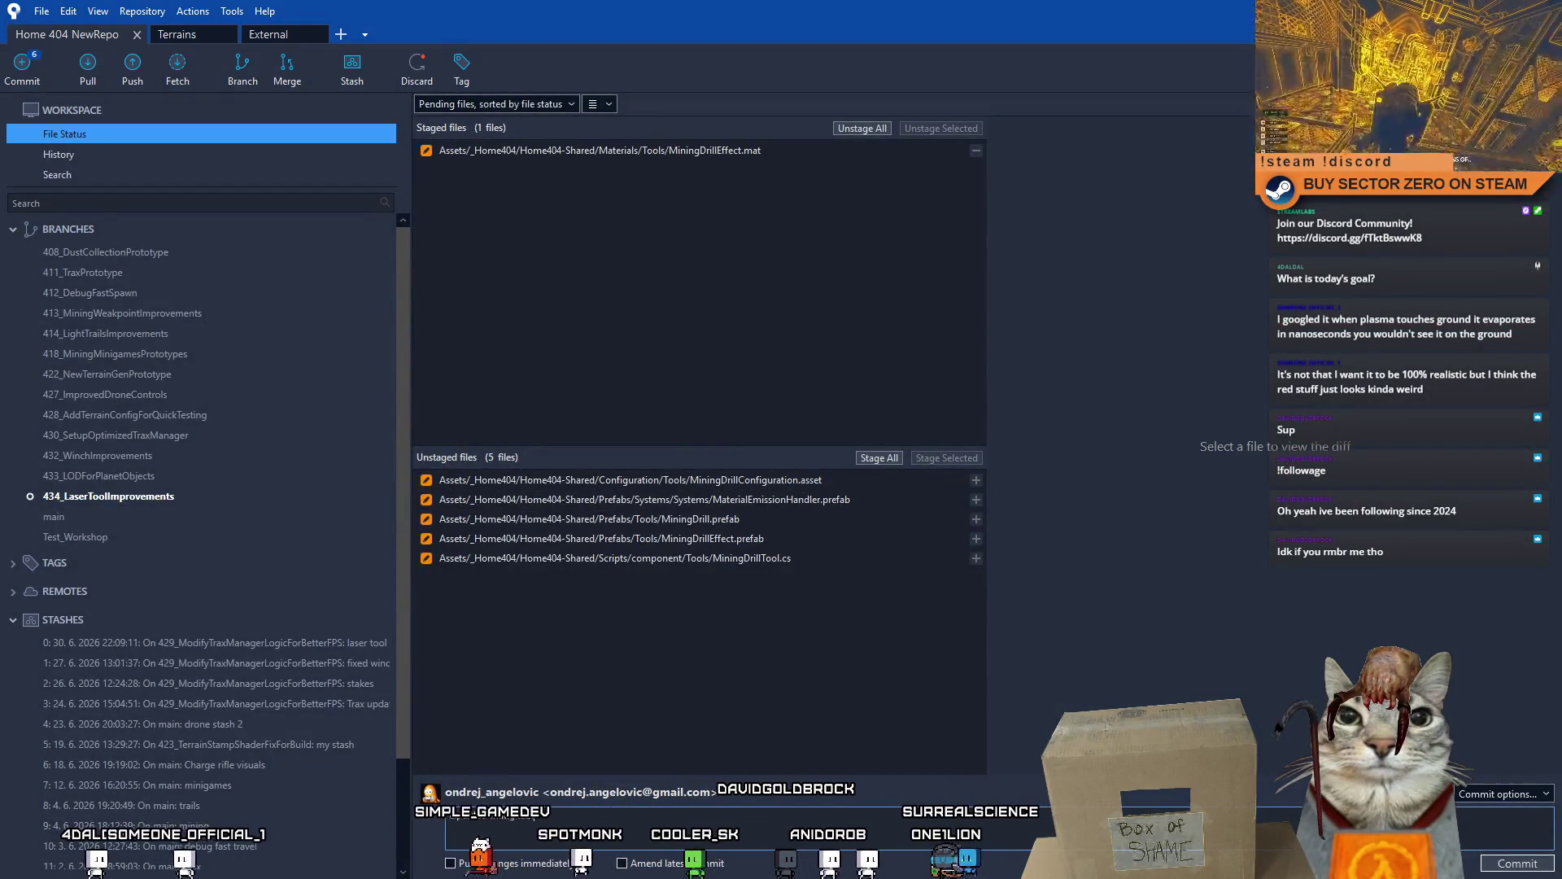
pyautogui.write('ning tool laser color')
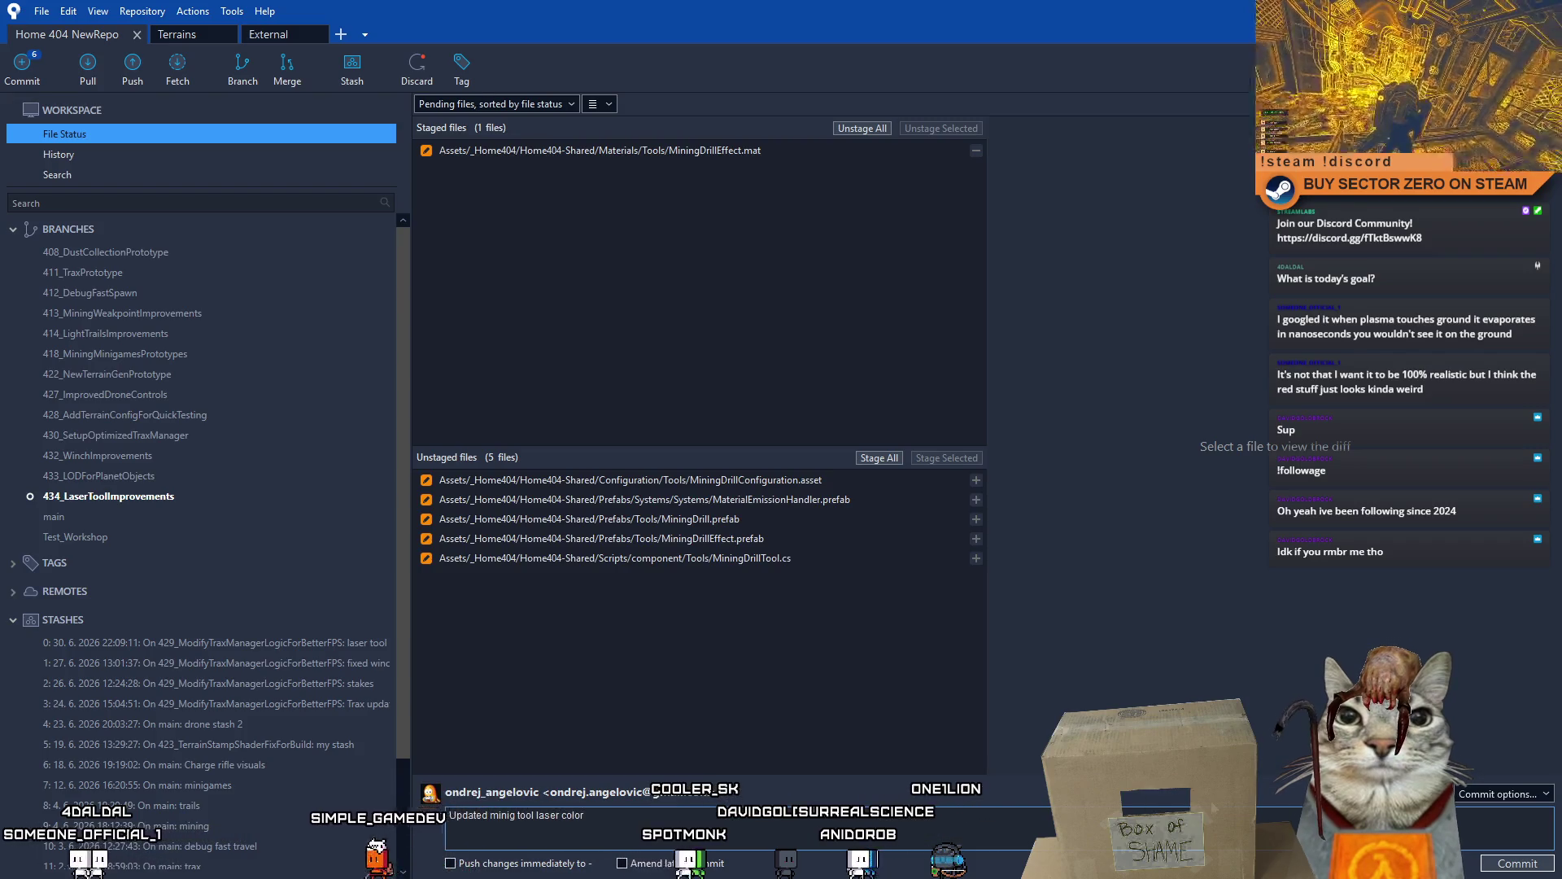
pyautogui.click(793, 538)
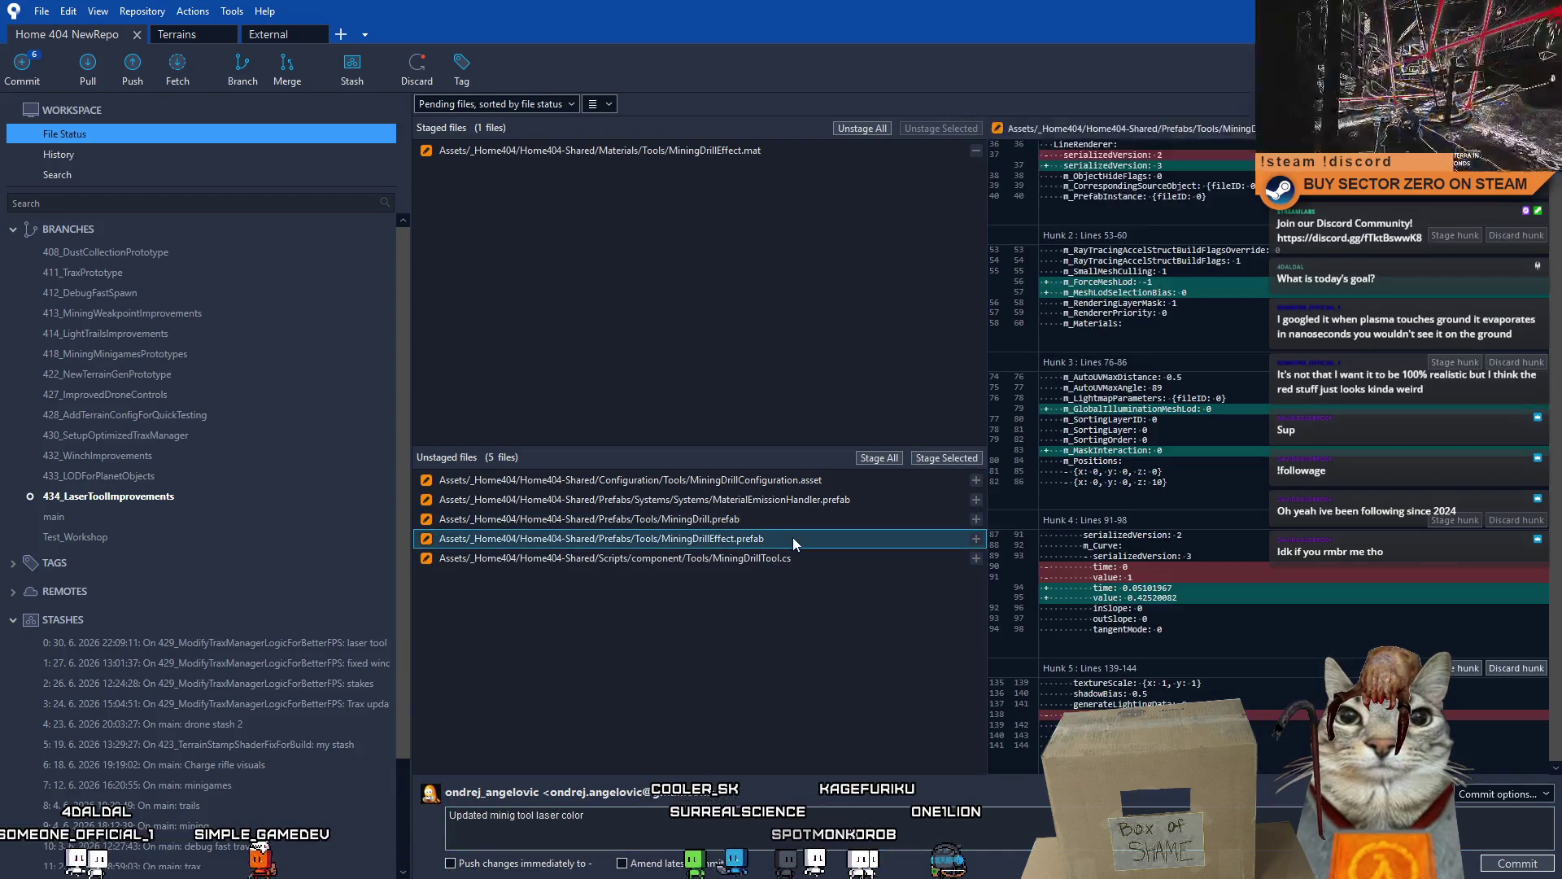
pyautogui.click(947, 458)
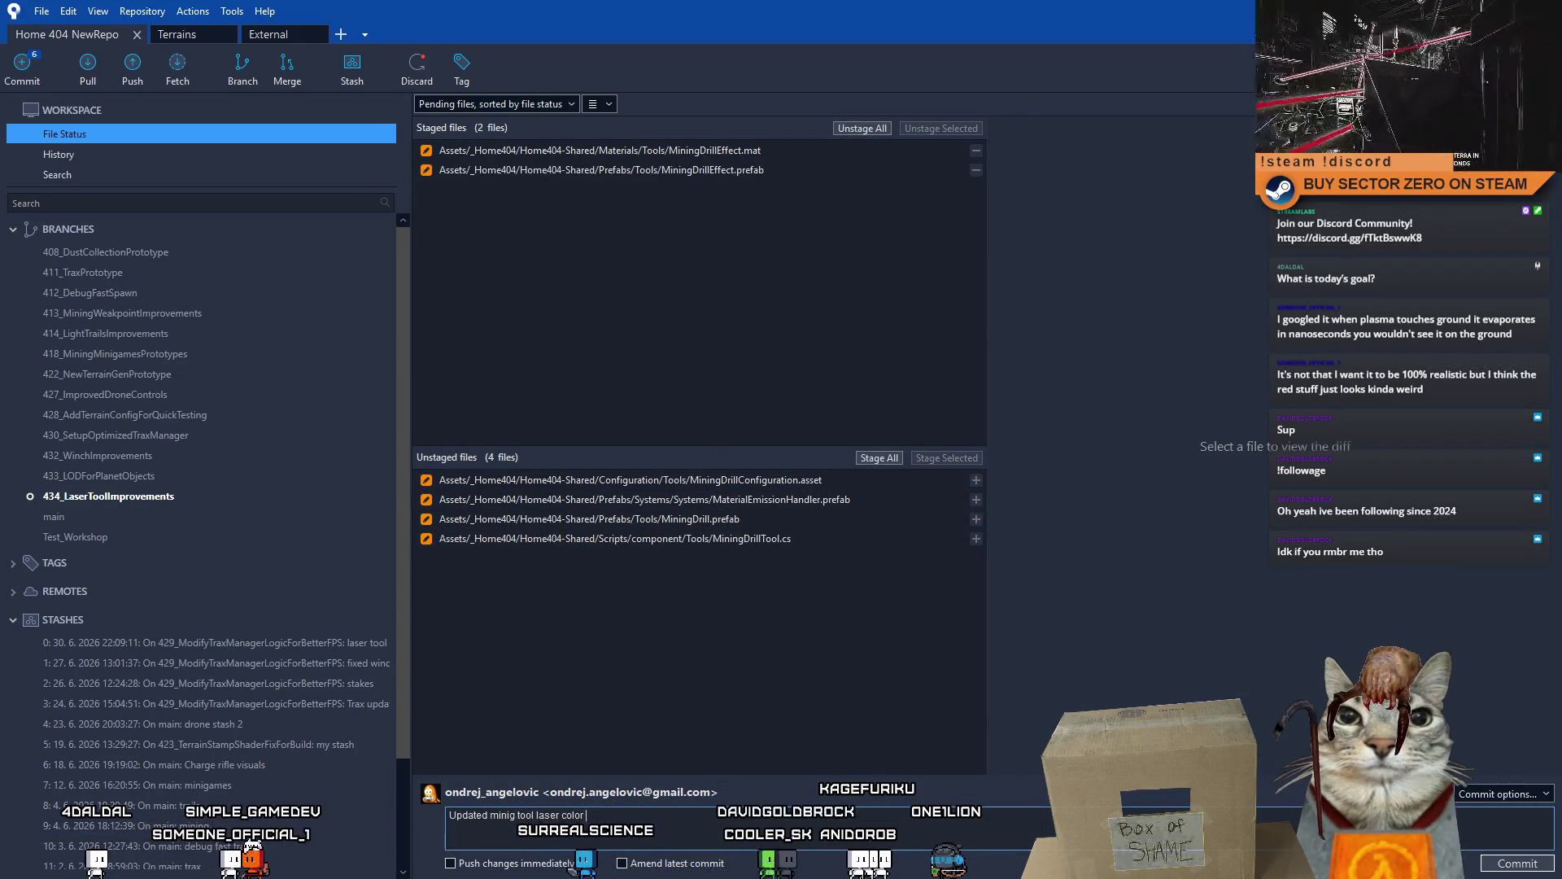
pyautogui.write('and size')
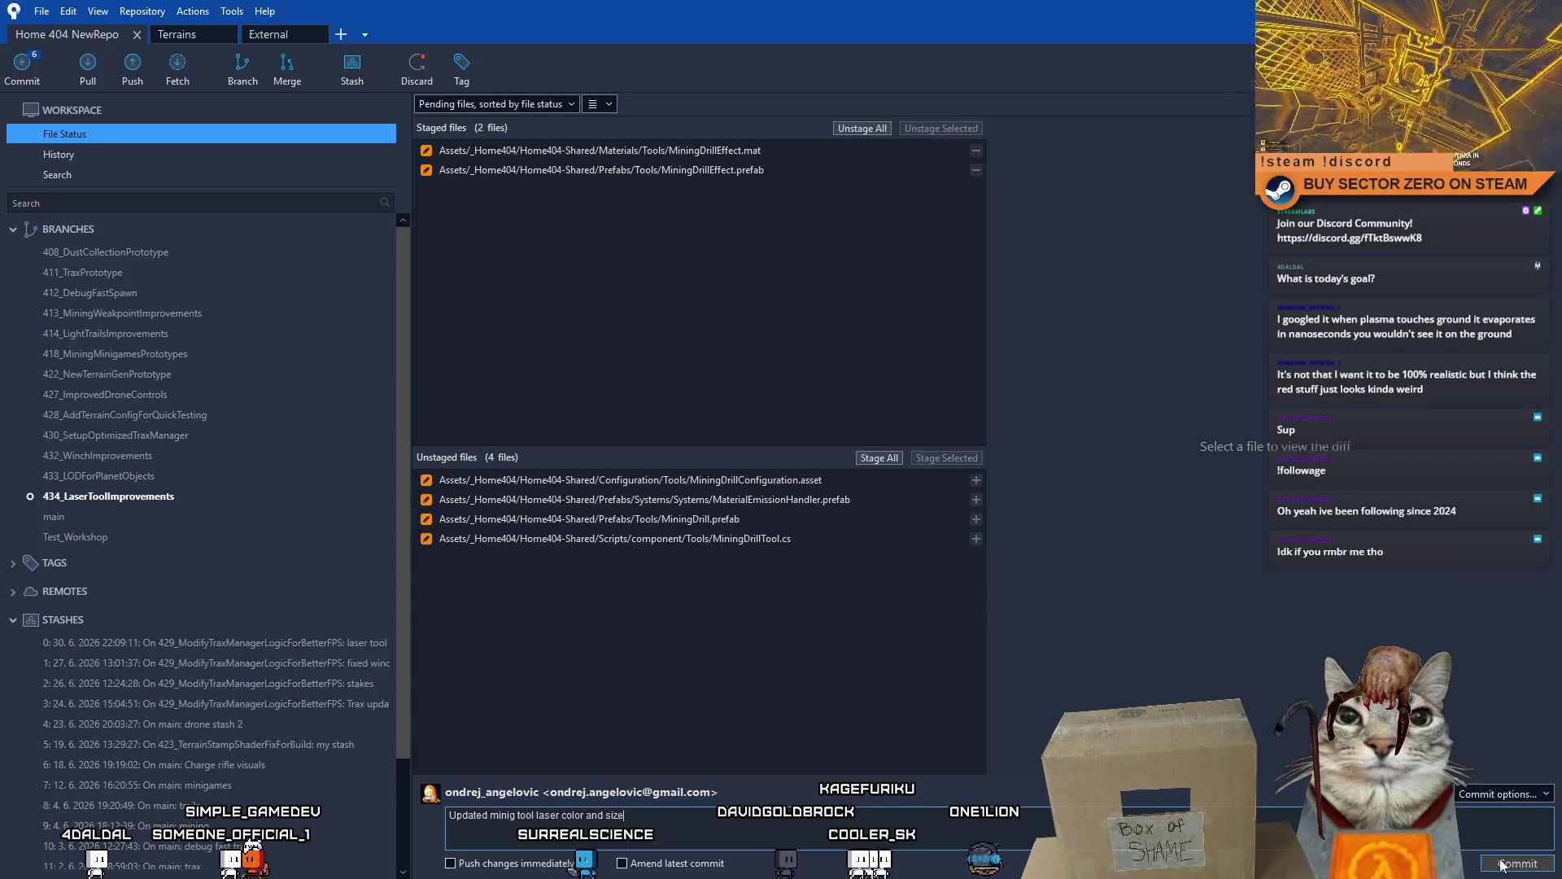
pyautogui.click(1499, 865)
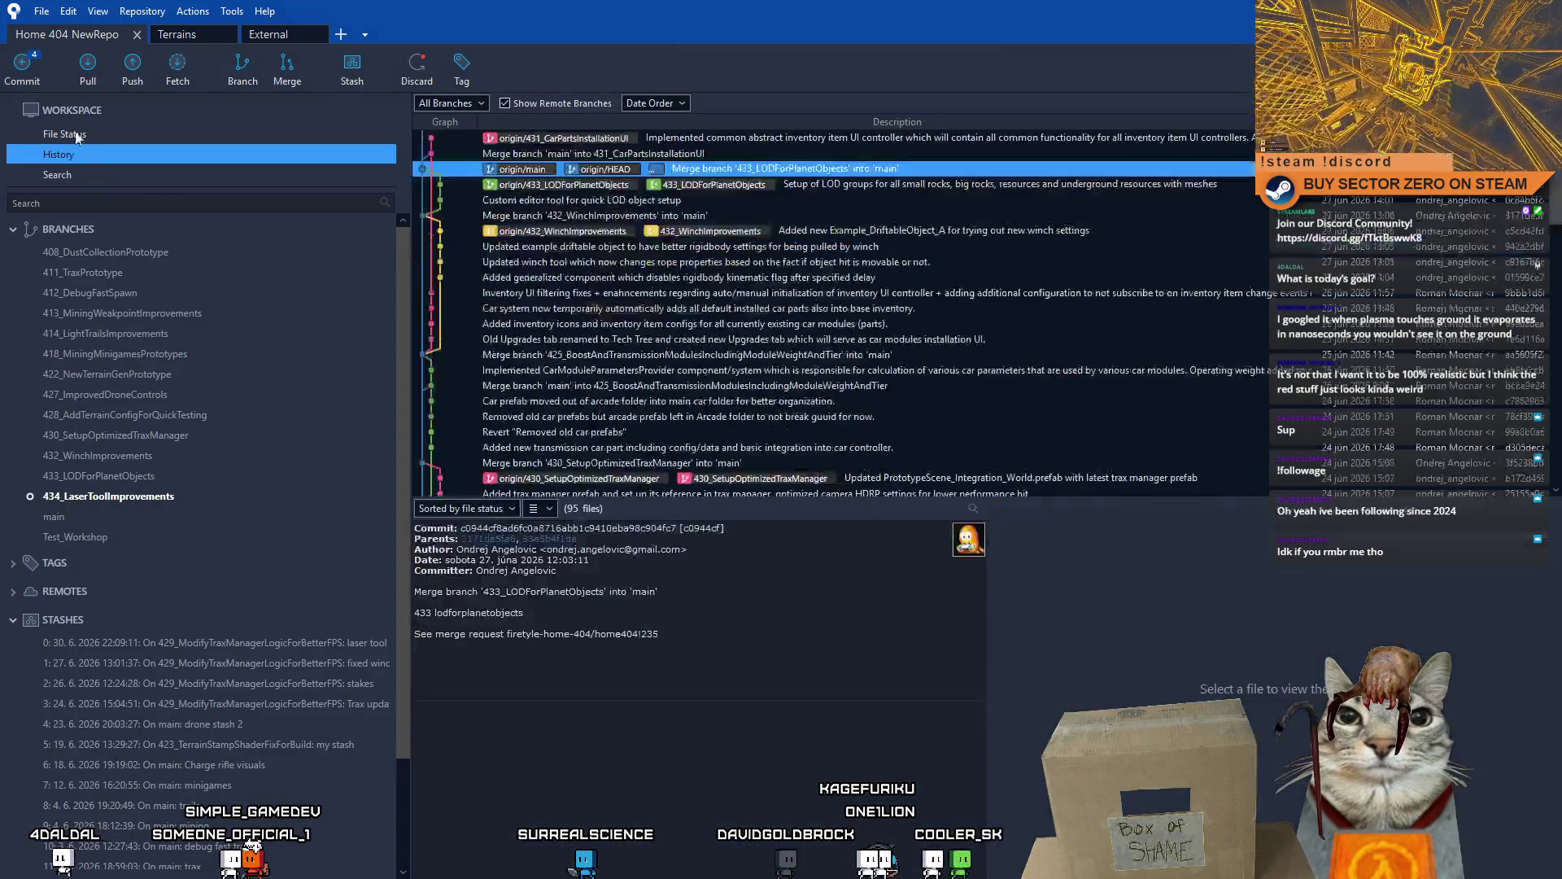
# - Stage MiningDrillConfiguration.asset and commit it as 'Made mining drill turning slower'
pyautogui.click(63, 135)
pyautogui.click(809, 480)
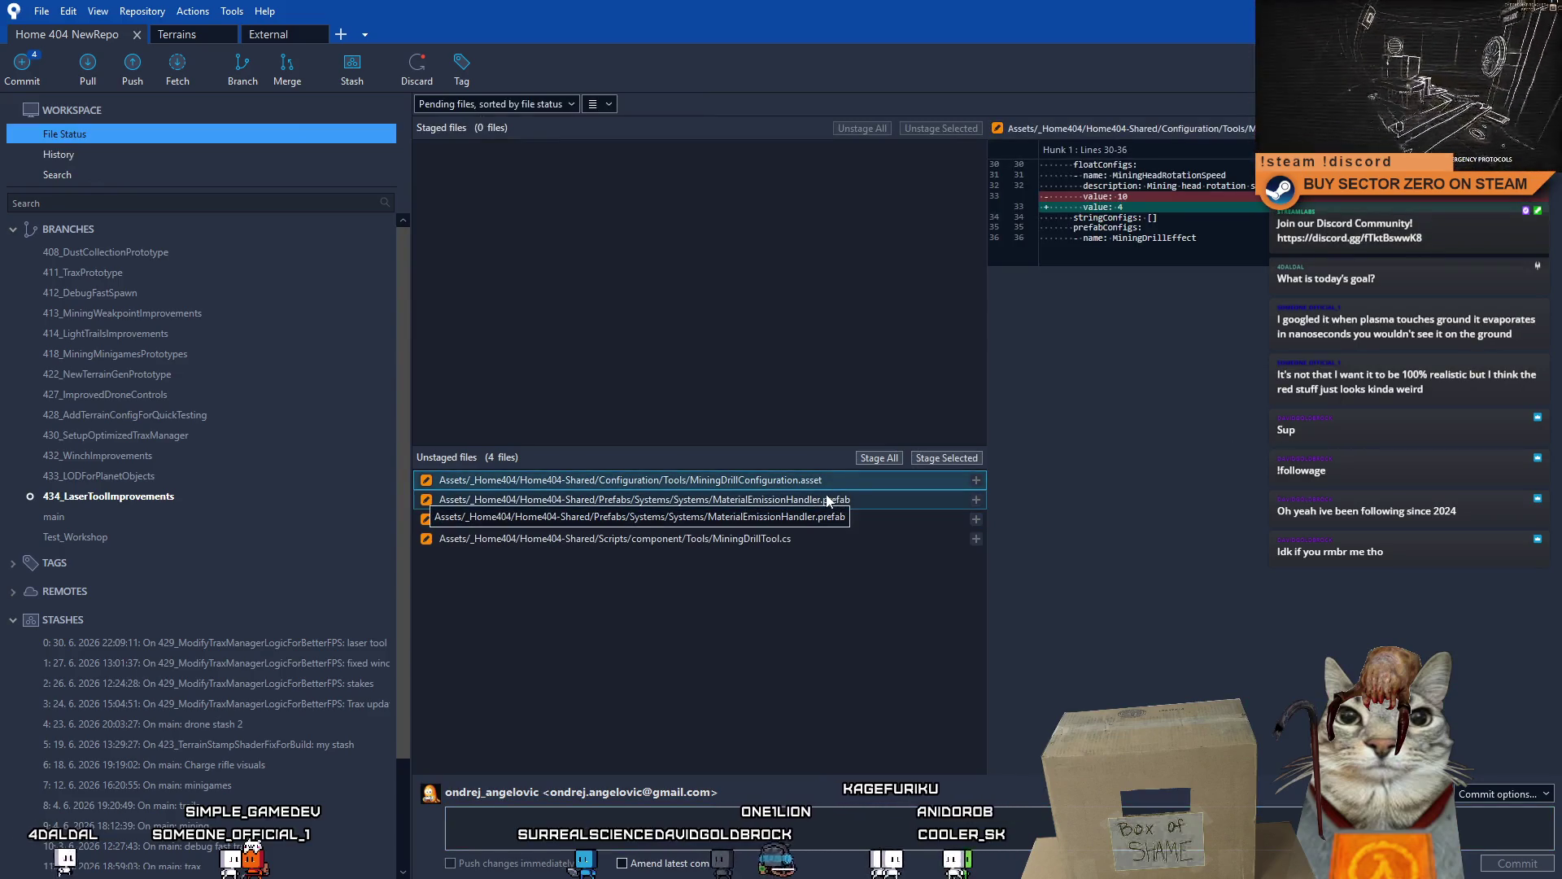
pyautogui.click(947, 458)
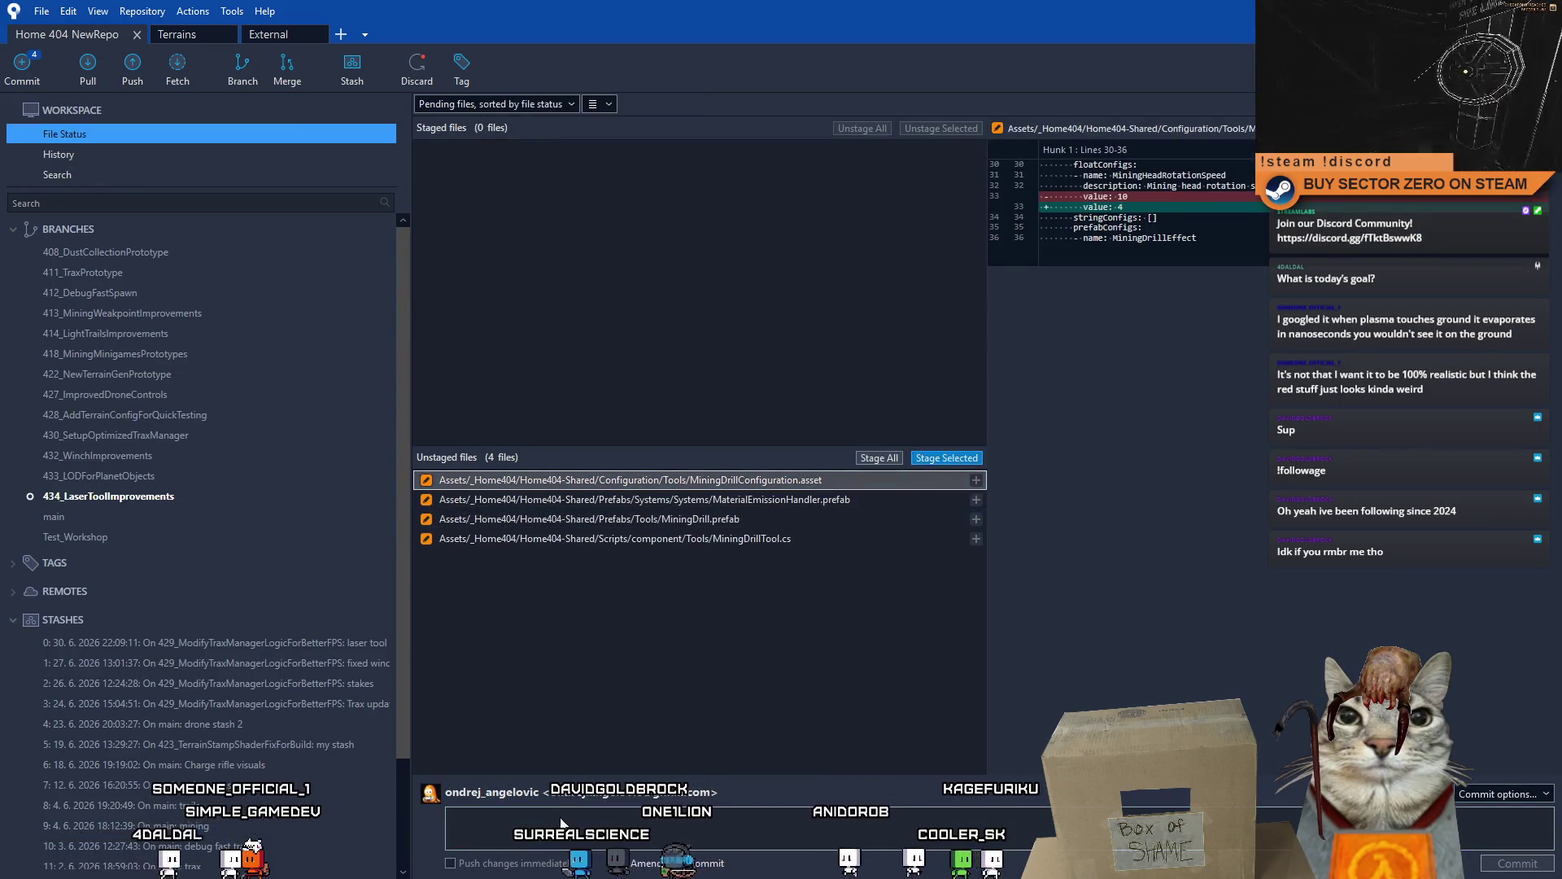
pyautogui.click(568, 812)
pyautogui.write('Made mining drill slower')
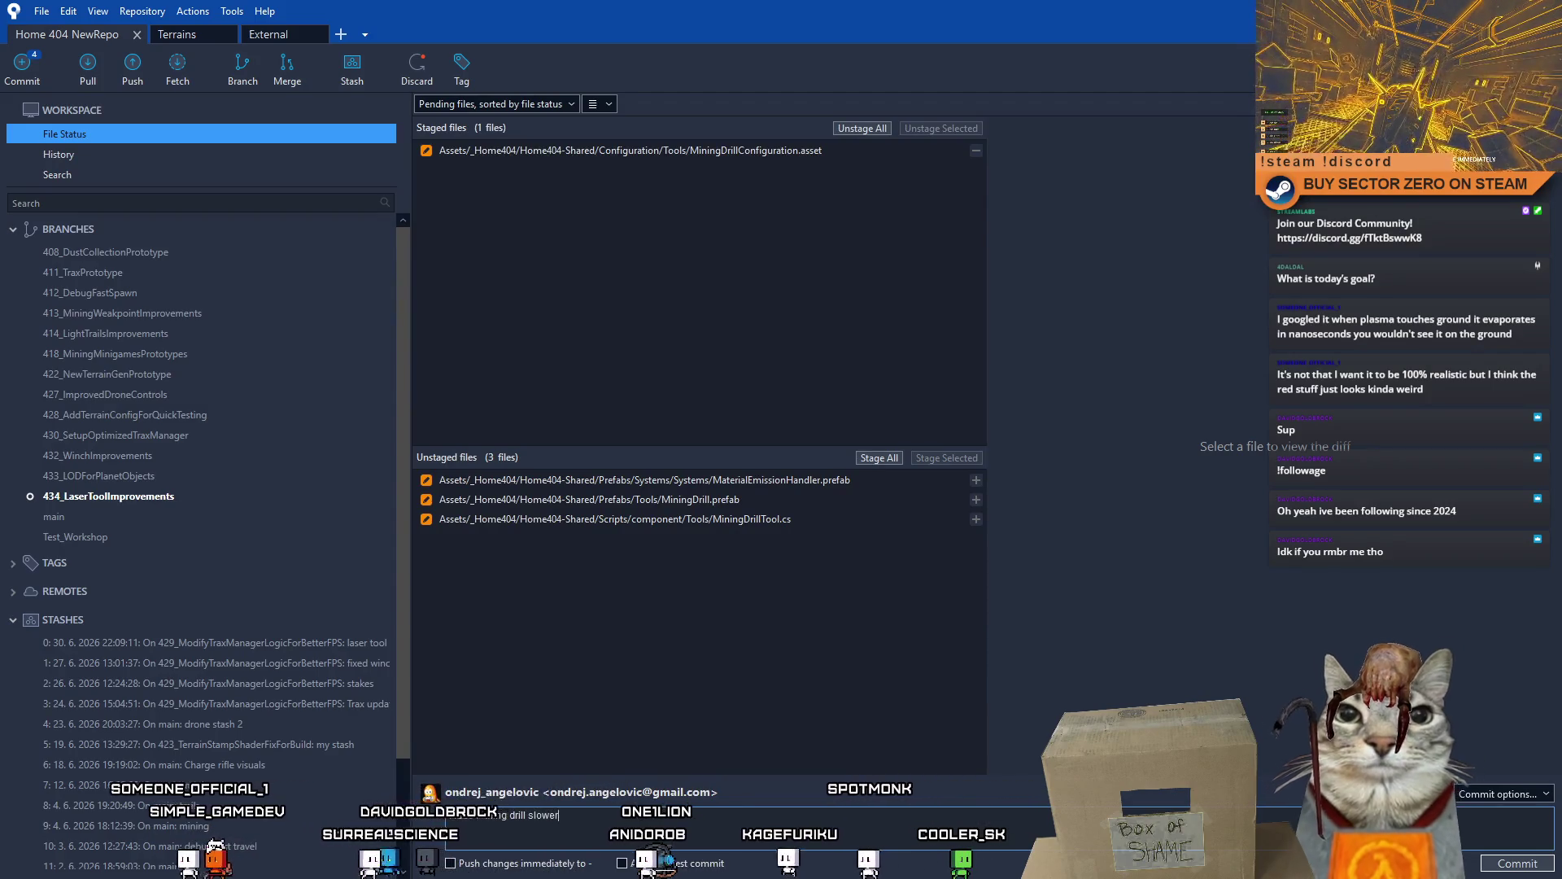
pyautogui.click(527, 814)
pyautogui.write('turning')
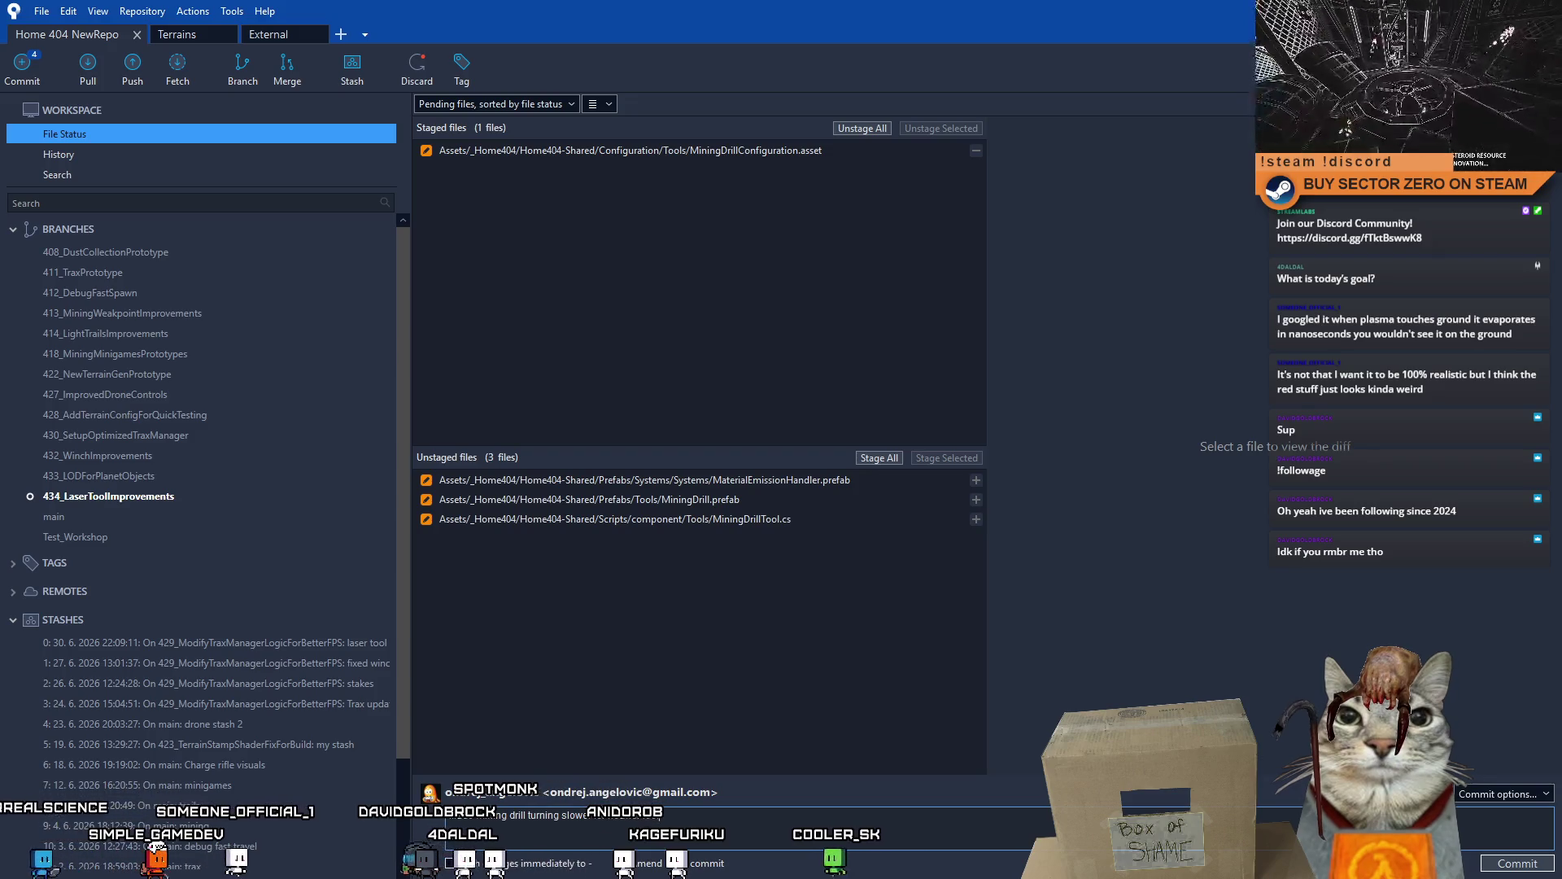
pyautogui.click(1545, 863)
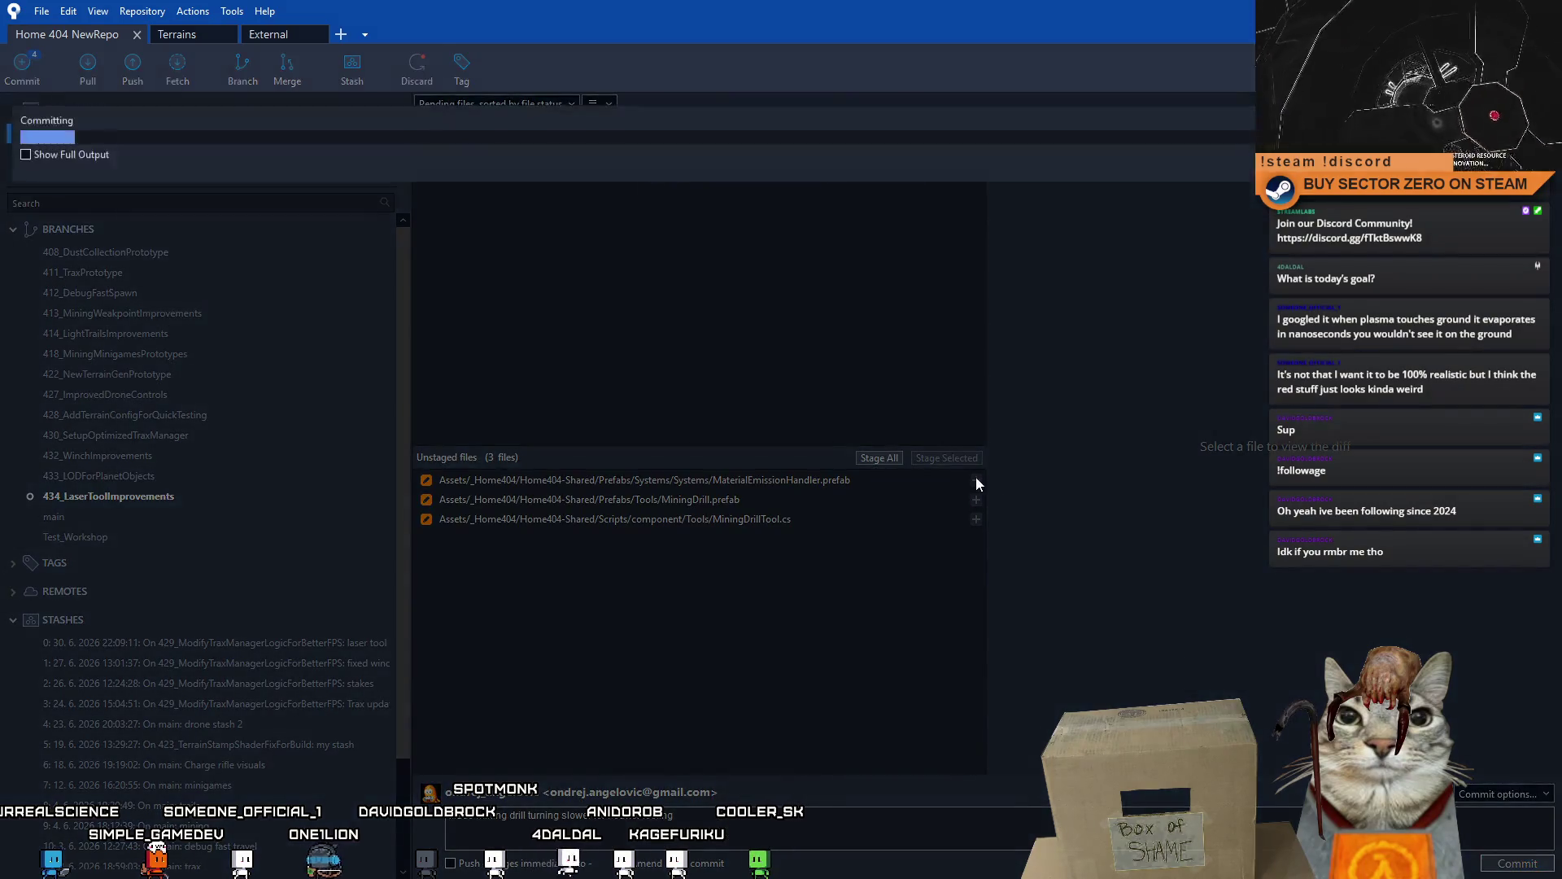
pyautogui.click(100, 134)
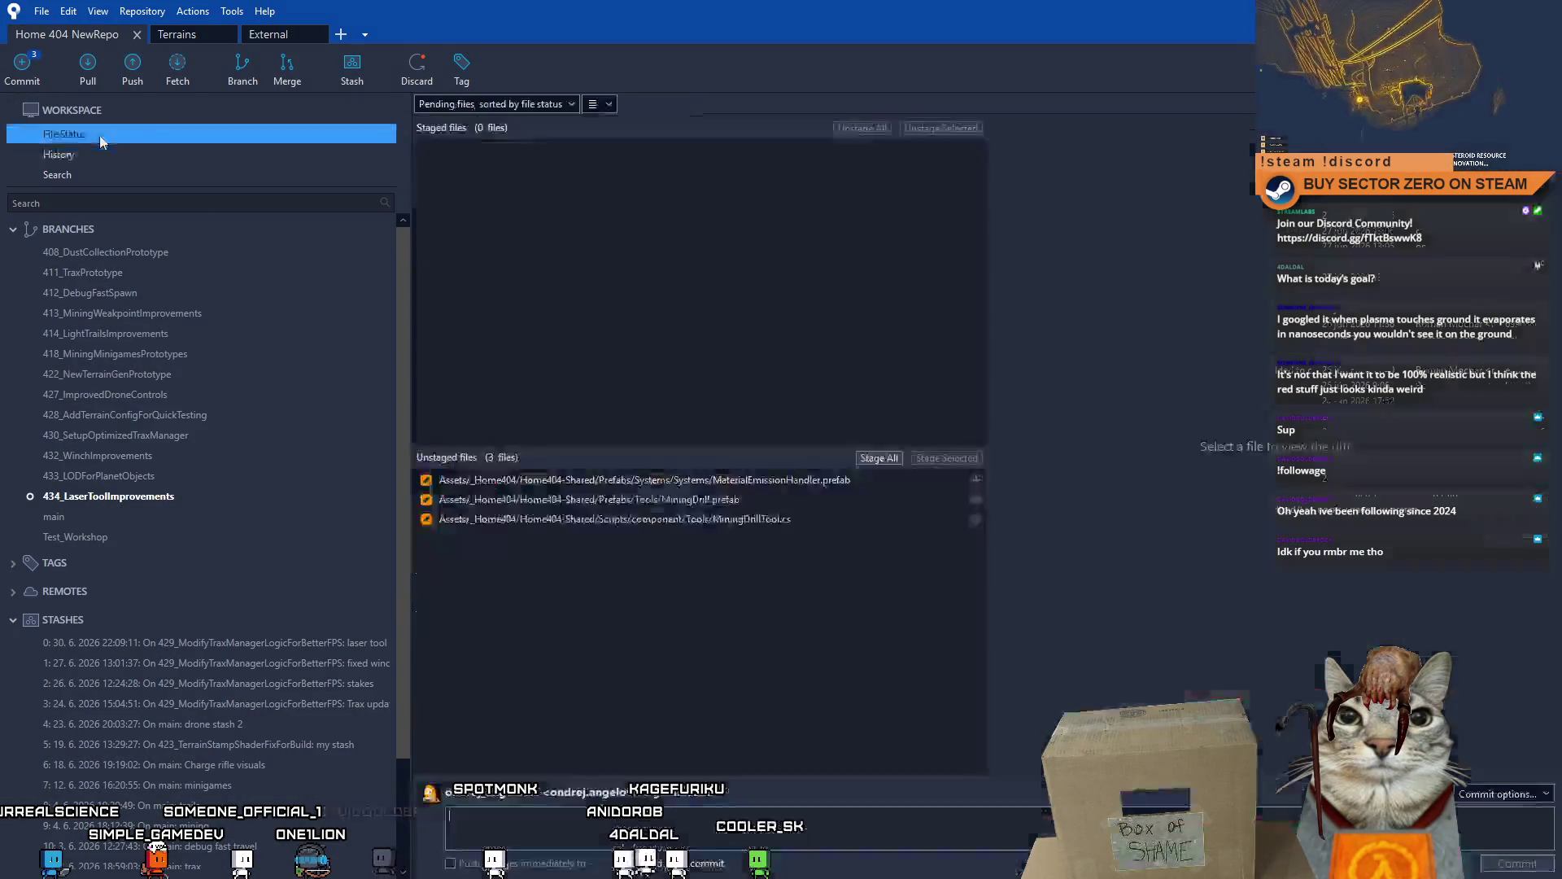
# - Review MiningDrill.prefab and MiningDrillTool.cs diffs, select both and stage them
pyautogui.click(856, 482)
pyautogui.click(833, 498)
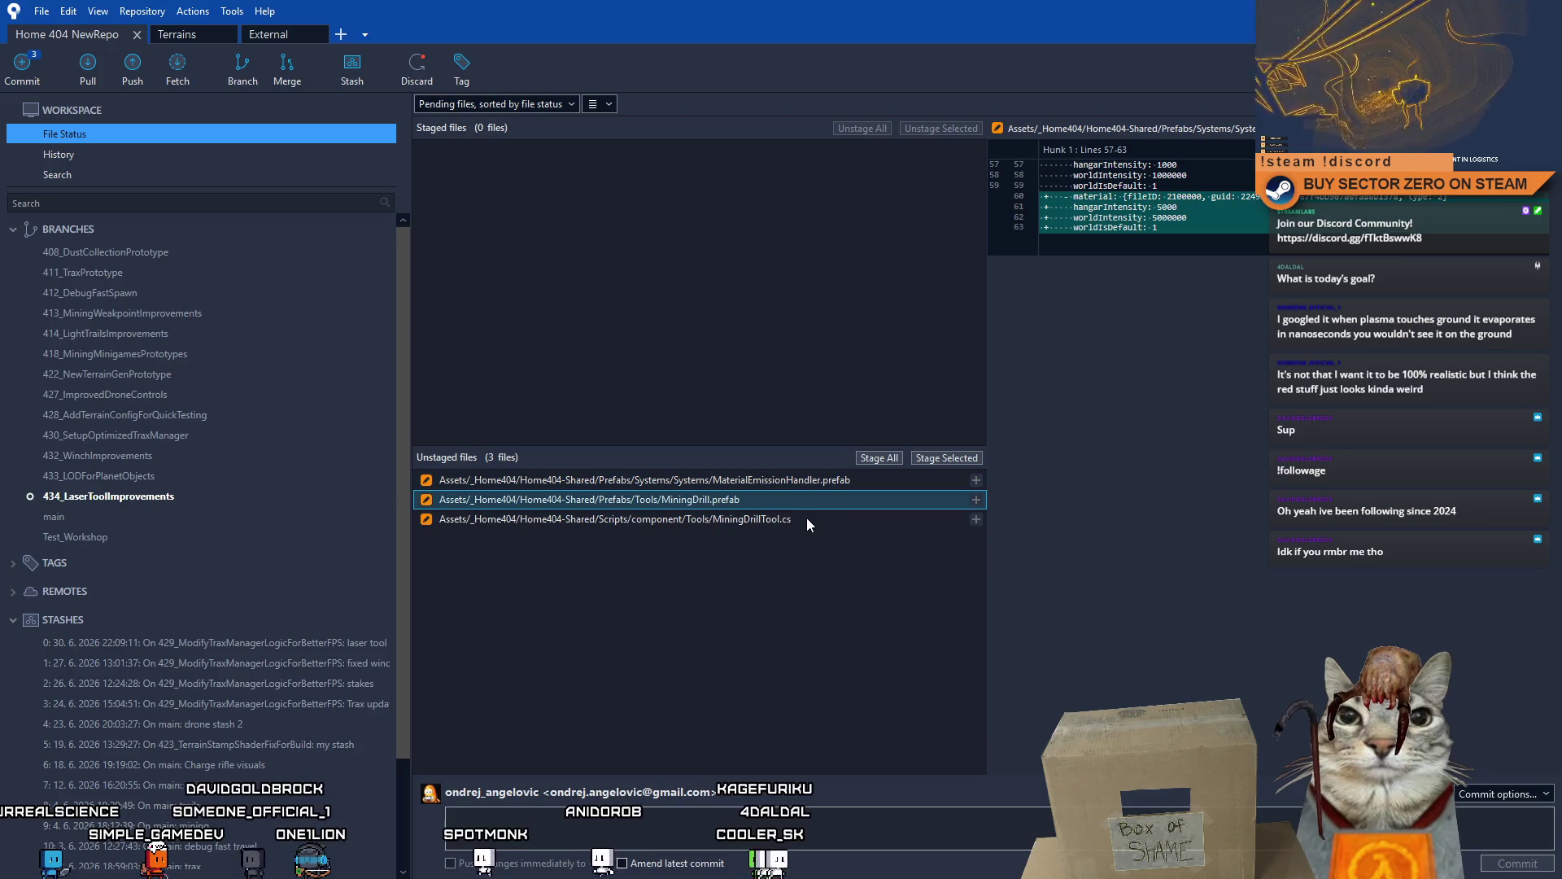
pyautogui.click(756, 520)
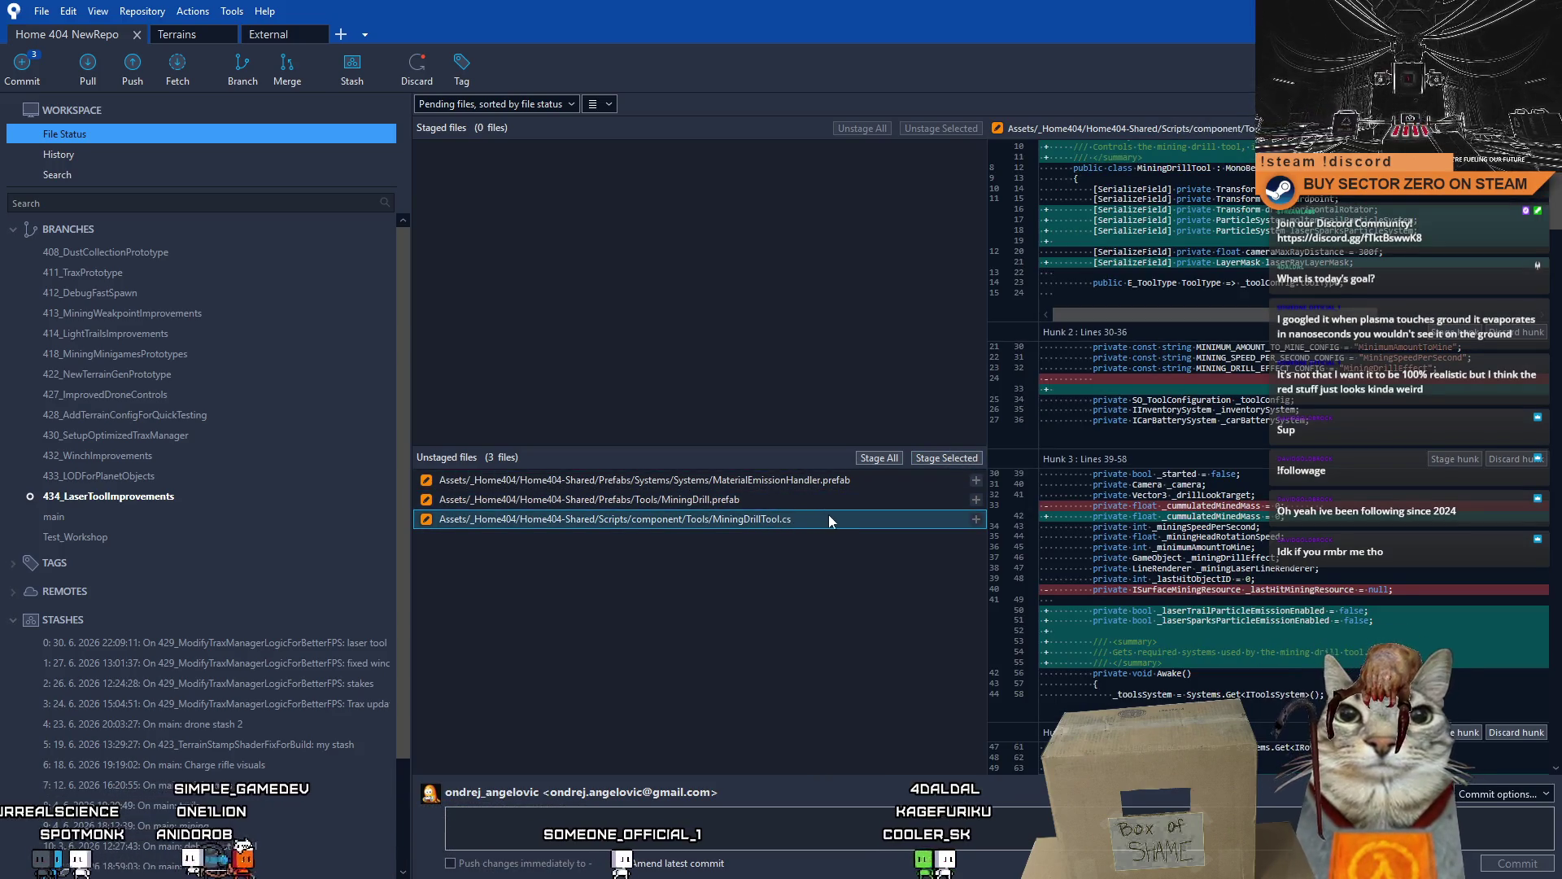
pyautogui.click(871, 507)
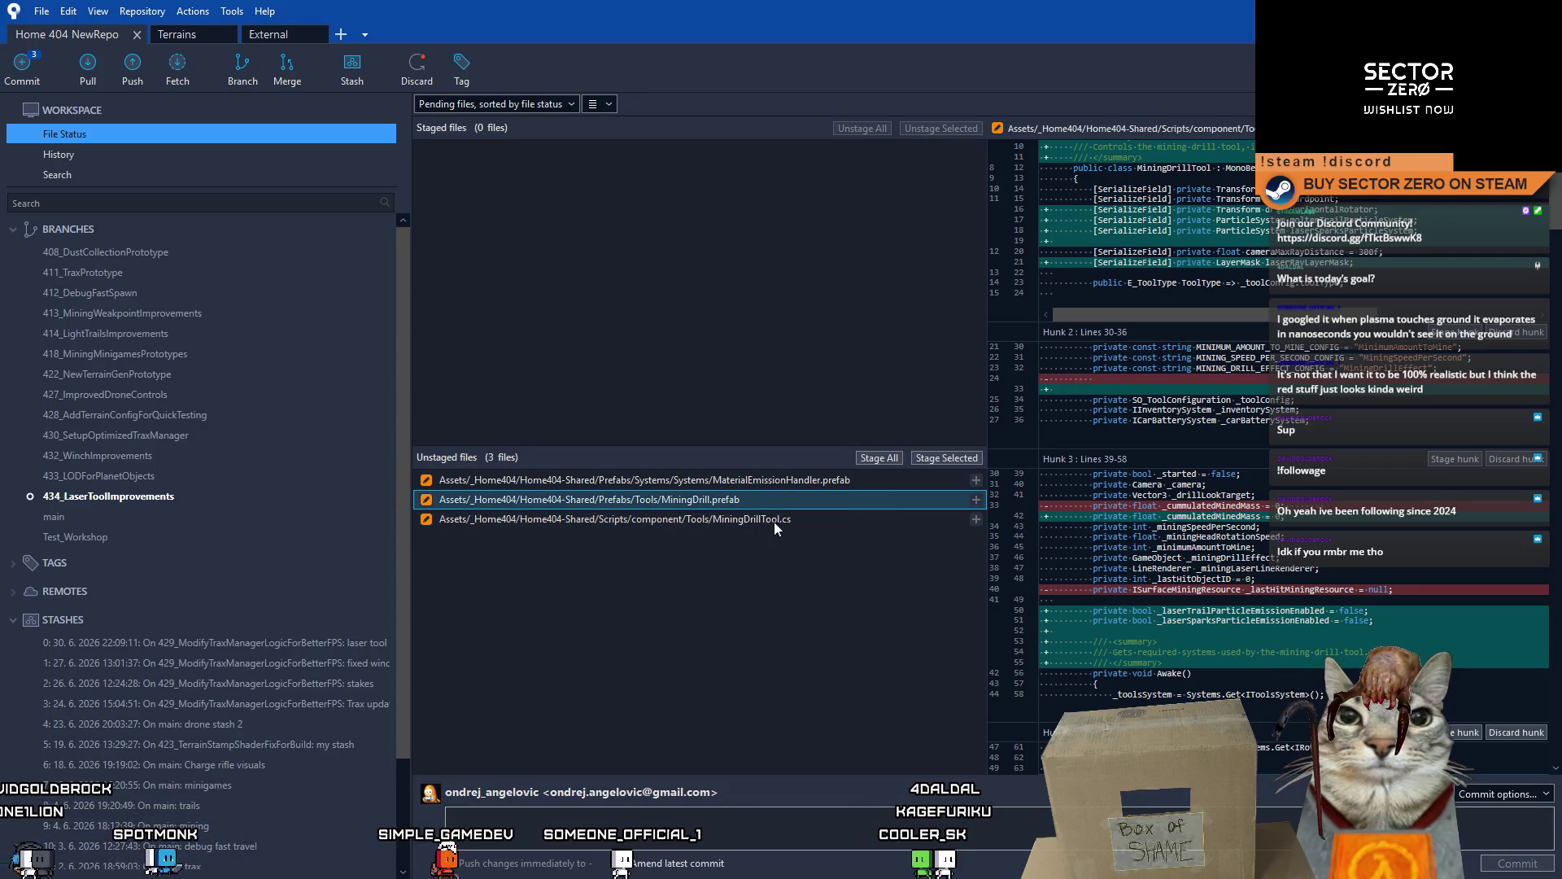
pyautogui.keyDown('ctrl'); pyautogui.click(731, 521); pyautogui.keyUp('ctrl')
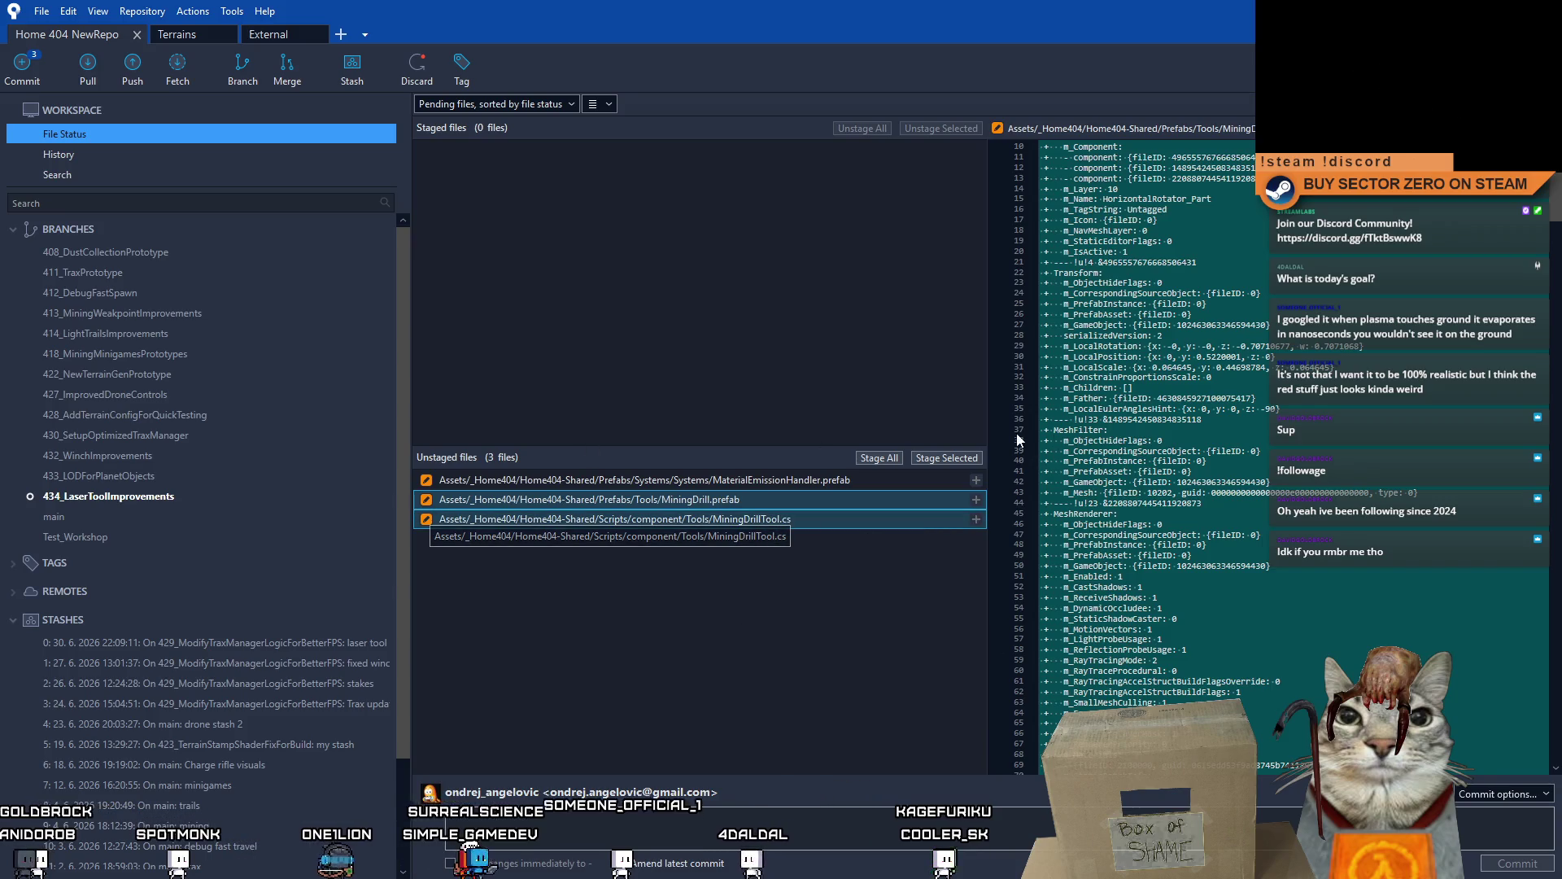
pyautogui.click(945, 456)
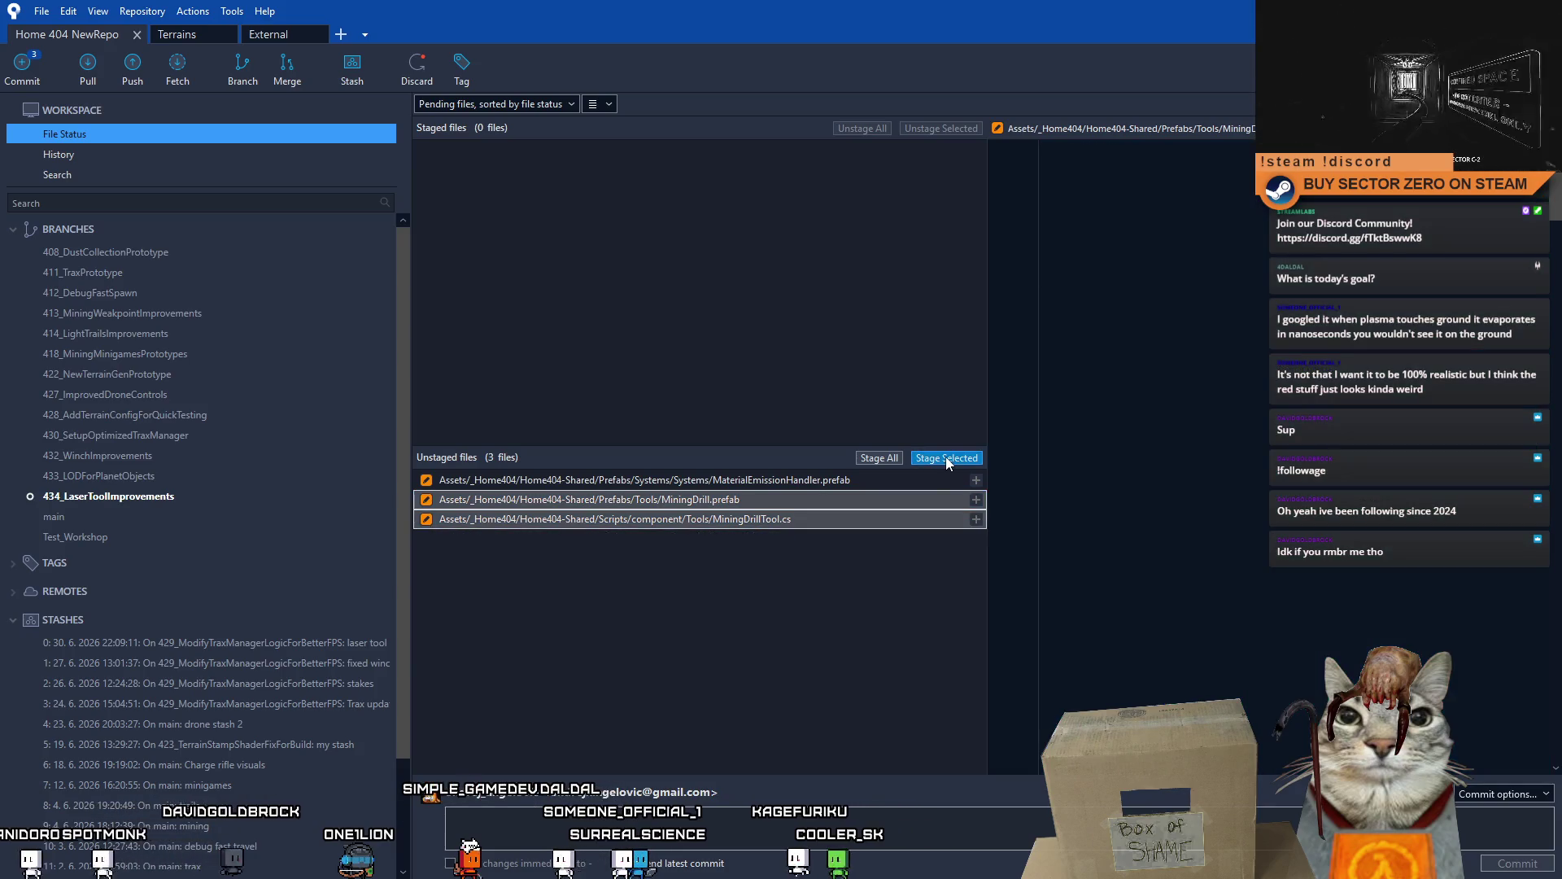
pyautogui.write('Added min')
pyautogui.write('ing drill')
pyautogui.write(' tool vi')
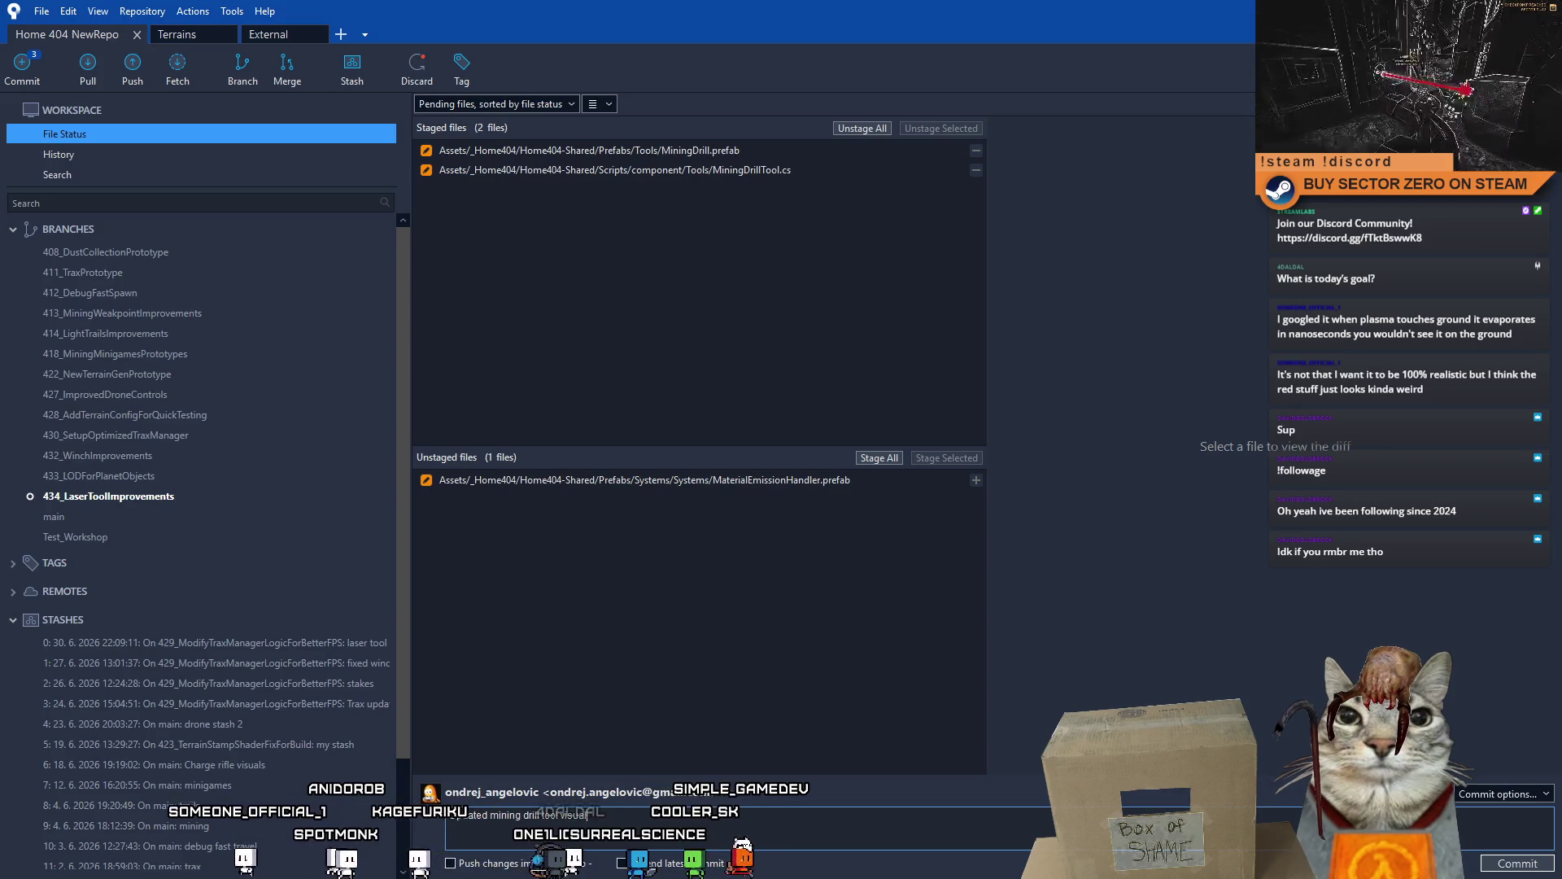
pyautogui.write('s, and added support for')
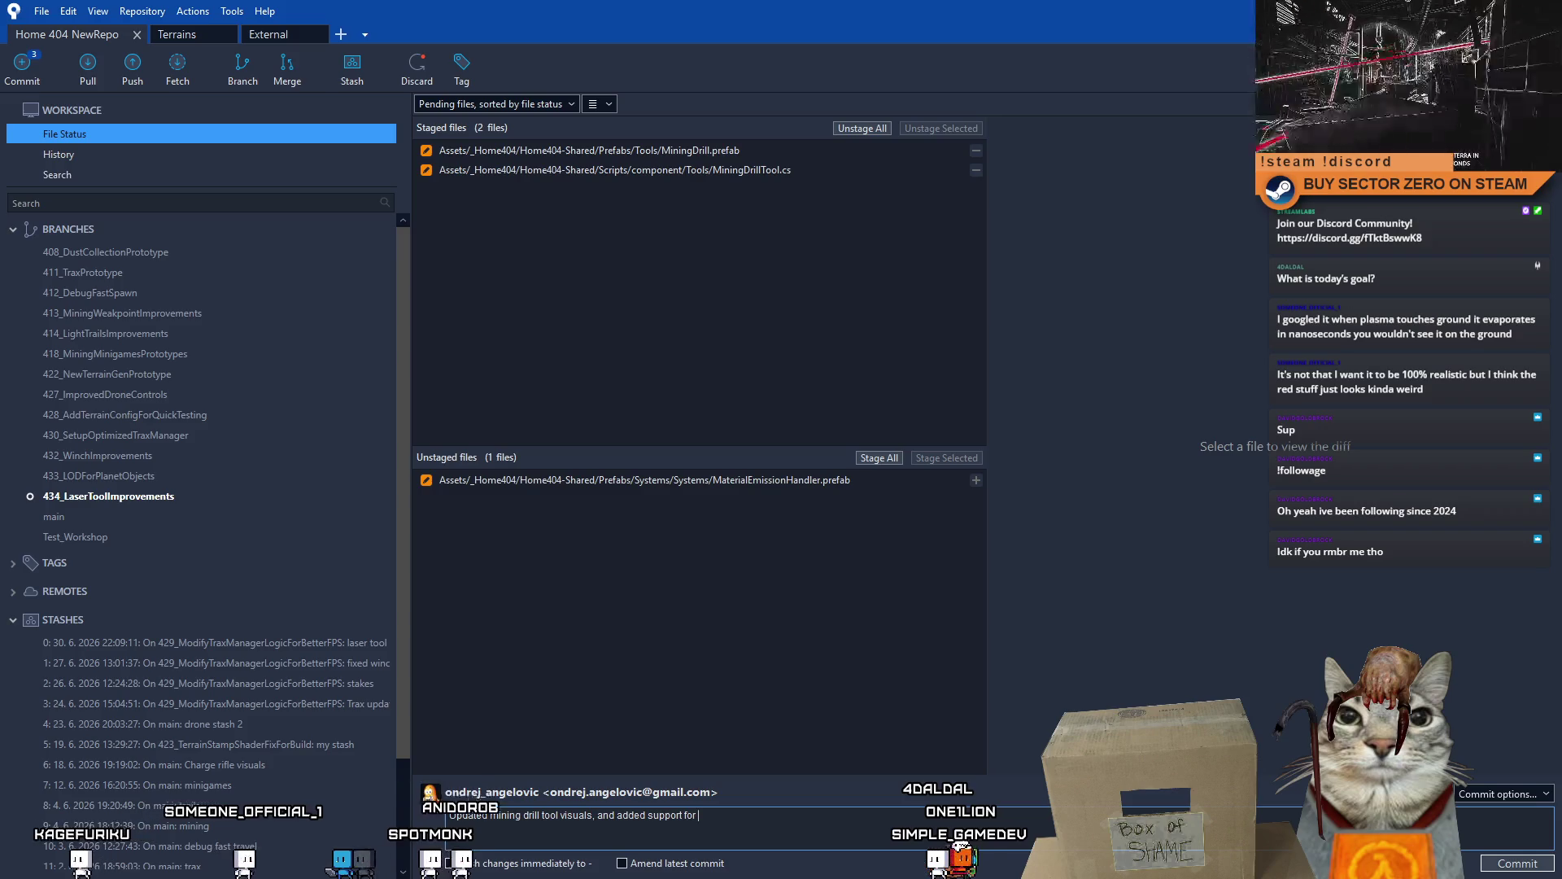
pyautogui.write('laser interacting with weakpoi')
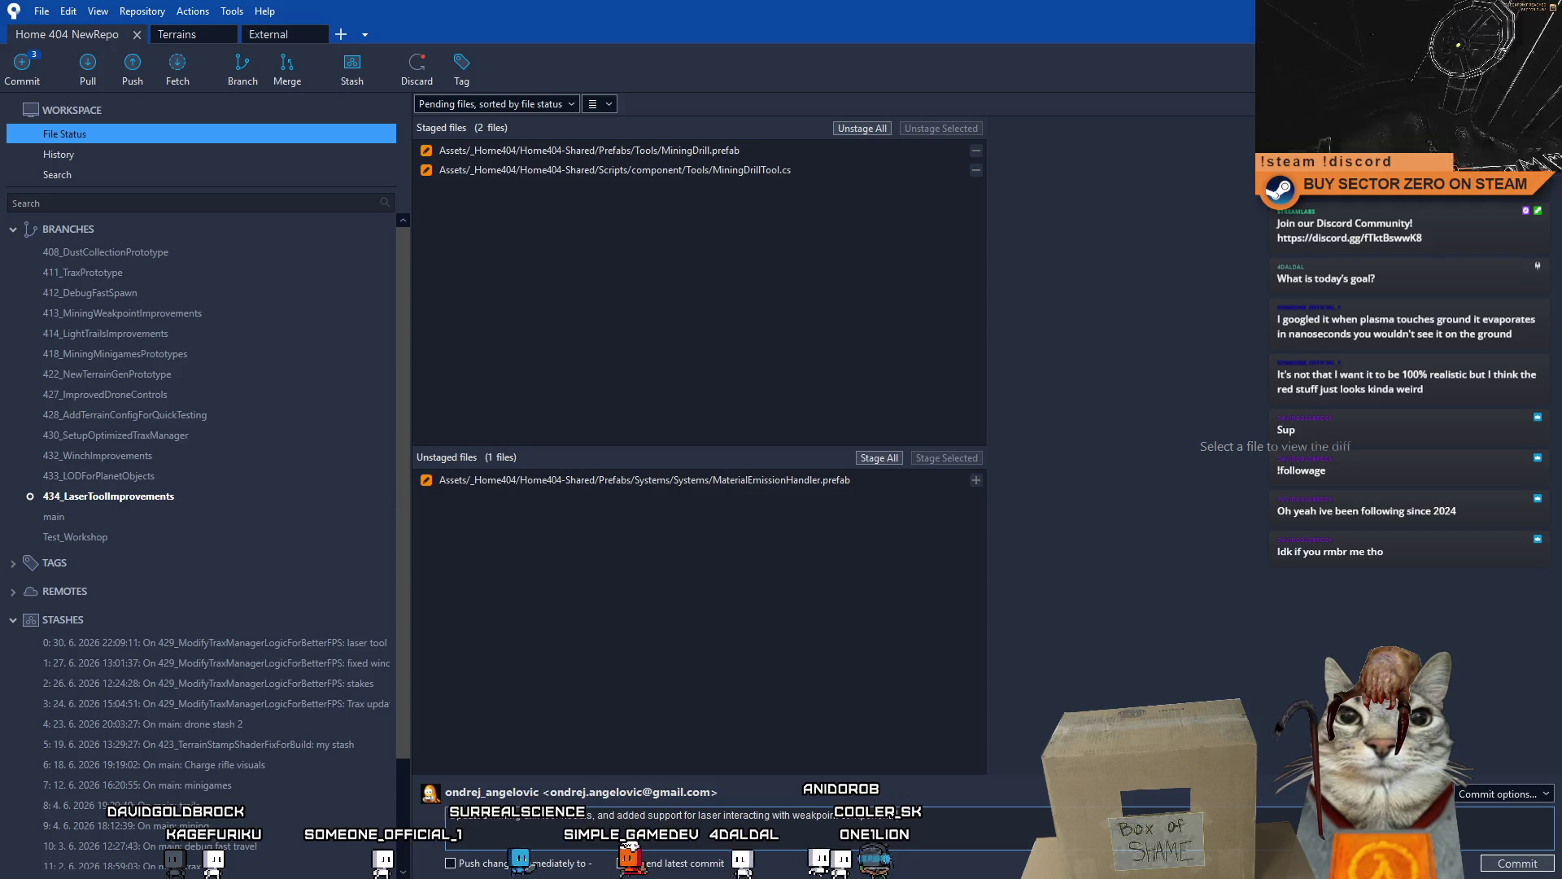
pyautogui.write('nt')
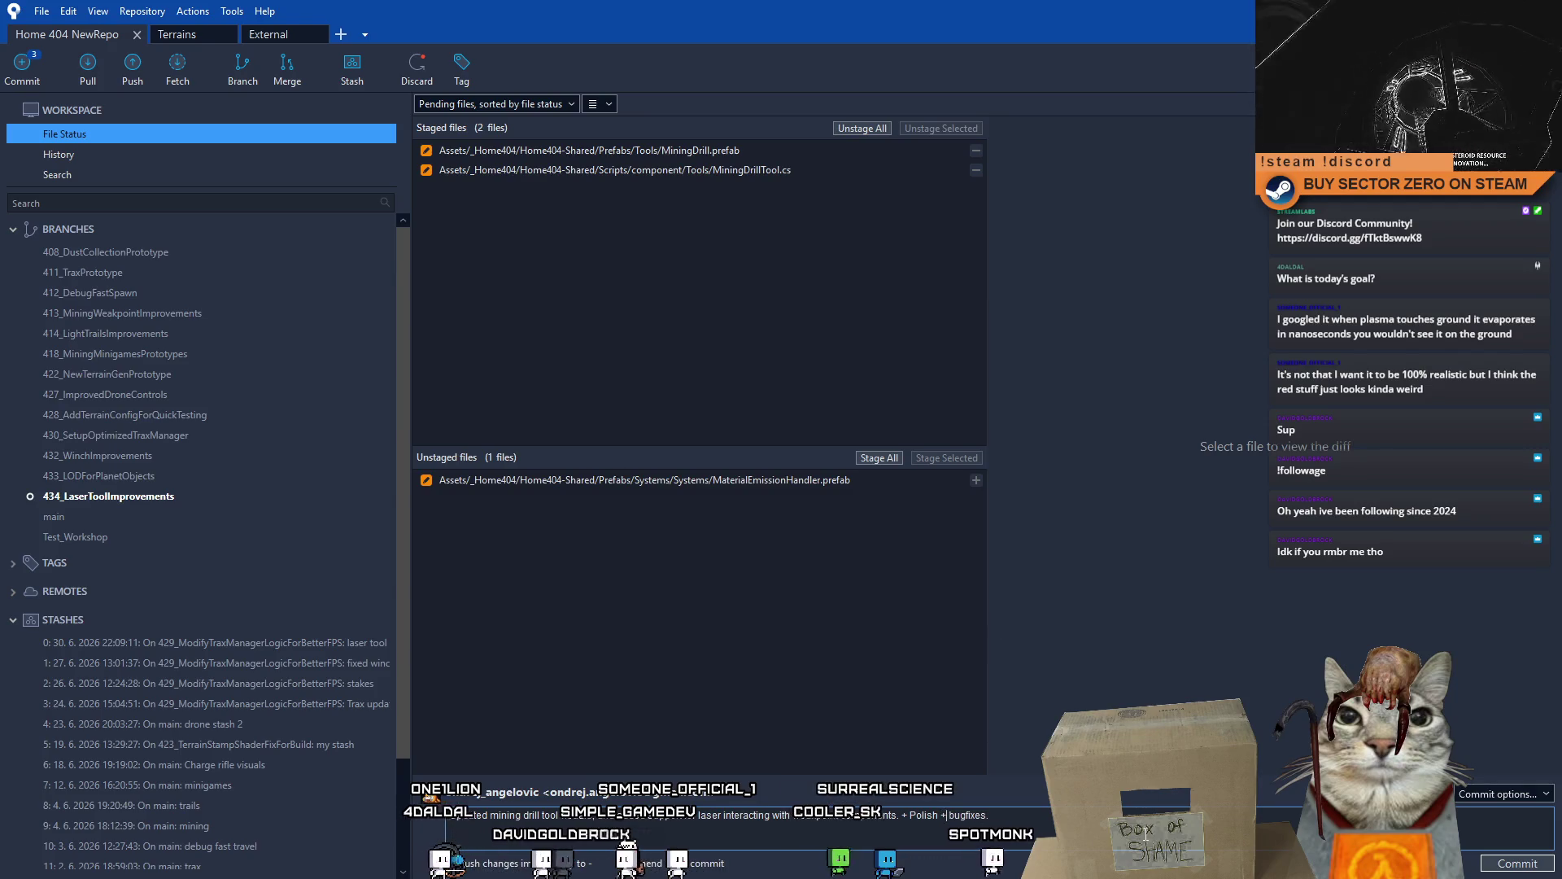
# - Commit MiningDrill.prefab and MiningDrillTool.cs with the drill visuals and laser weakpoint message
pyautogui.click(1483, 859)
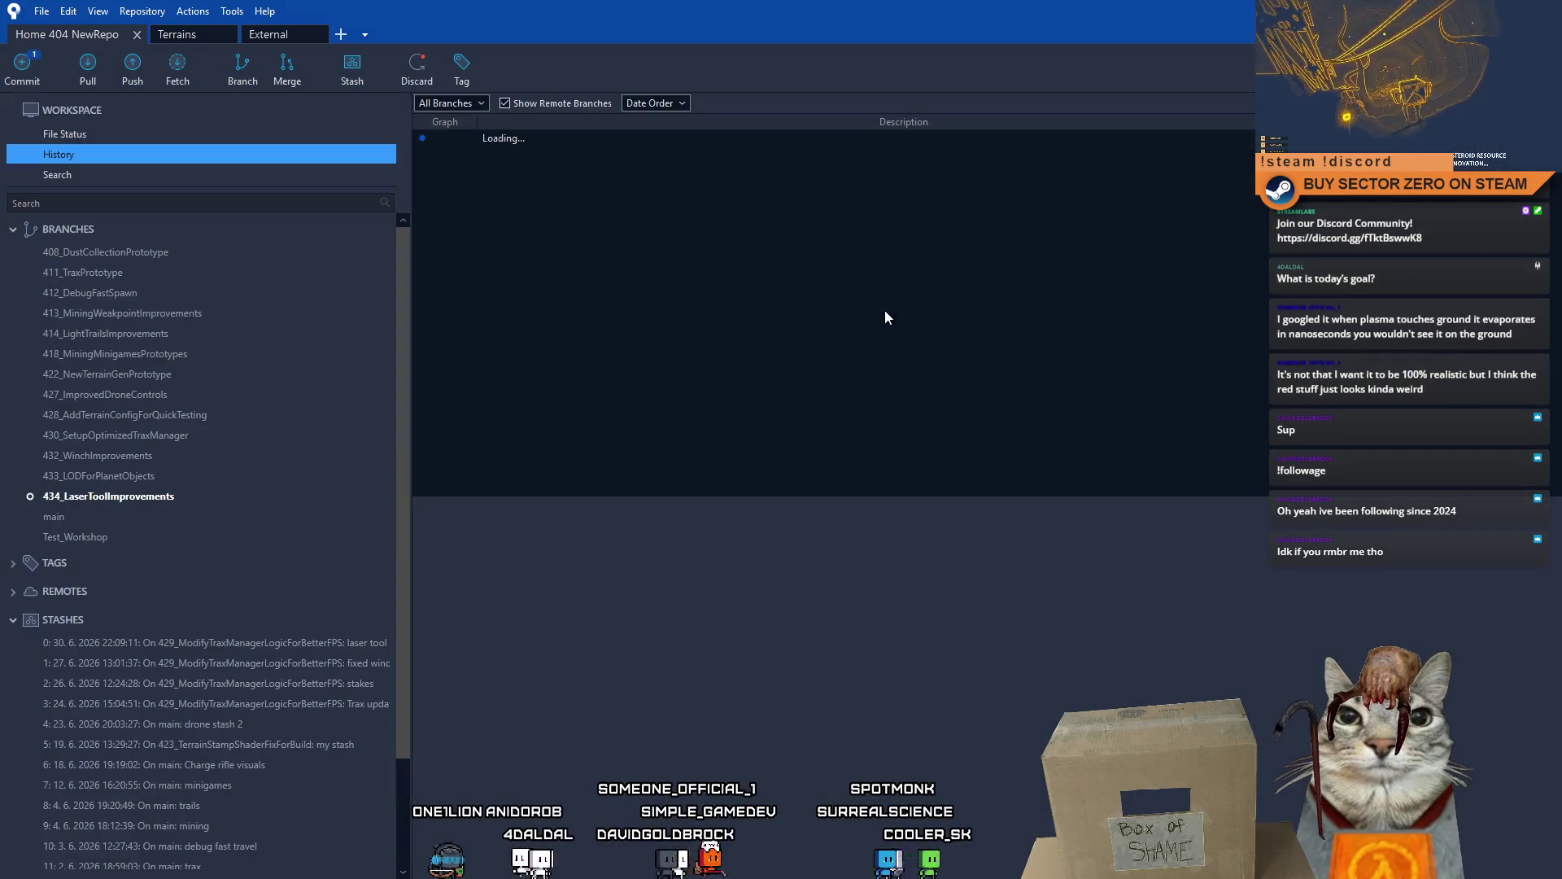
# - Stage MaterialEmissionHandler.prefab and commit it with the red charge material message
pyautogui.click(122, 133)
pyautogui.click(724, 484)
pyautogui.click(961, 456)
pyautogui.write('Updated EmissionHan')
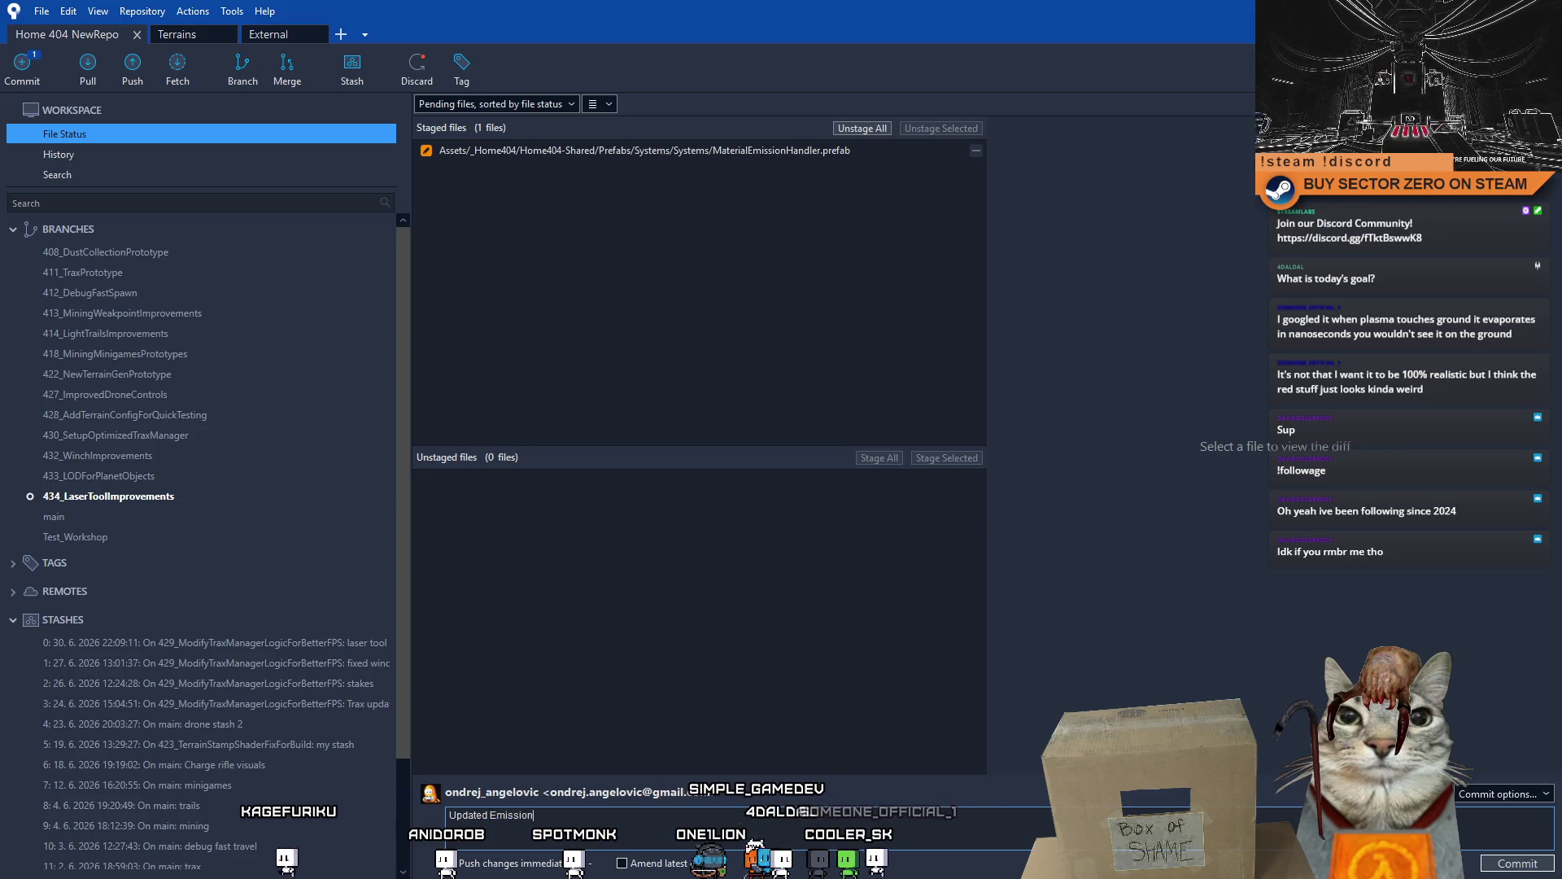
pyautogui.write('dded')
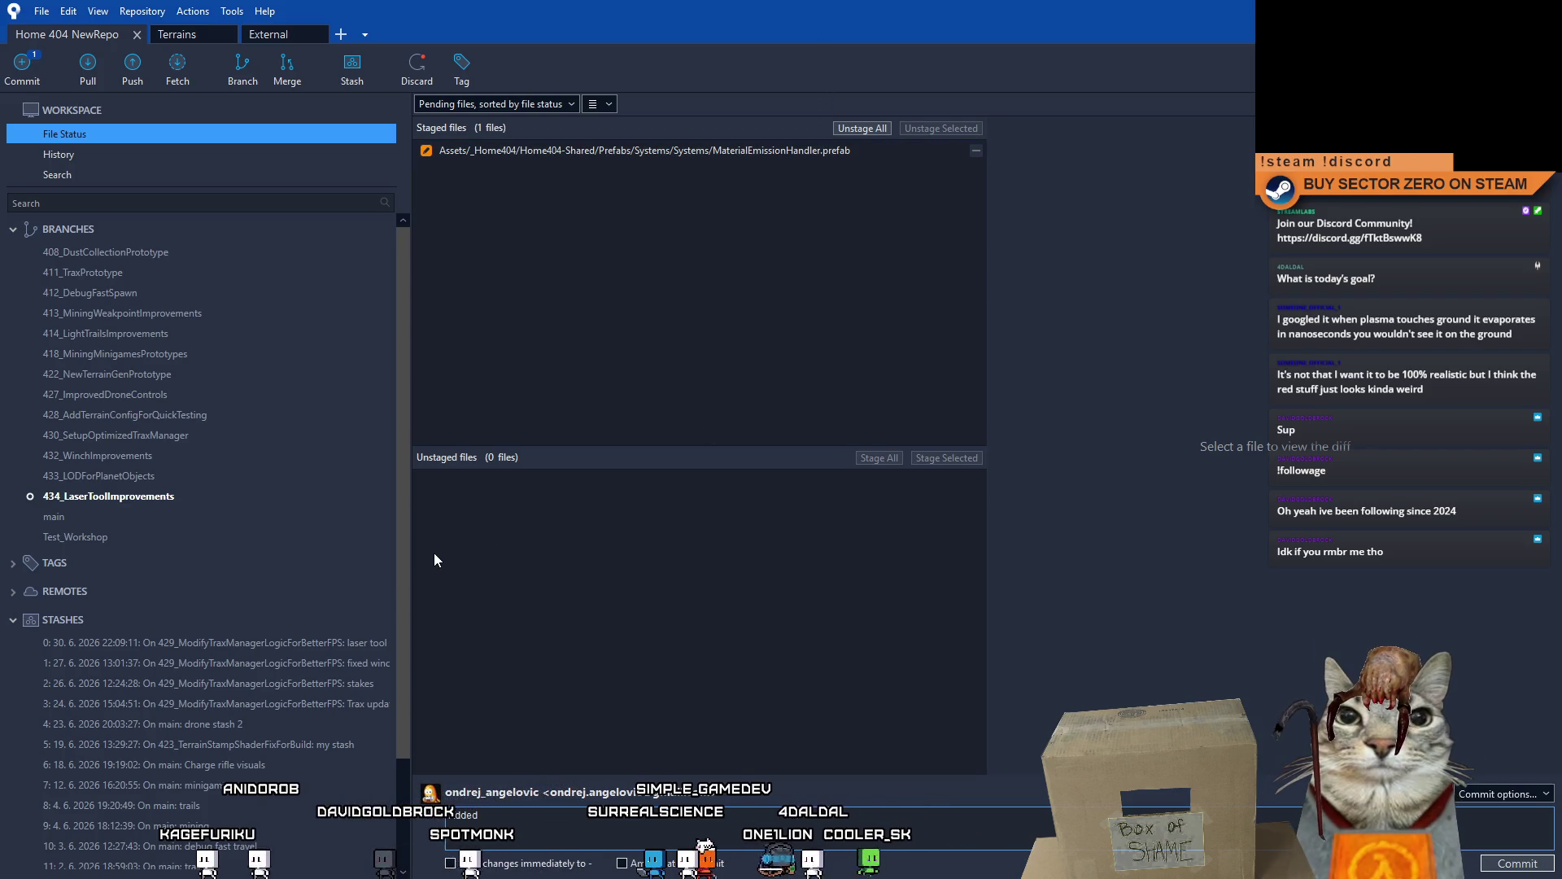
pyautogui.click(734, 151)
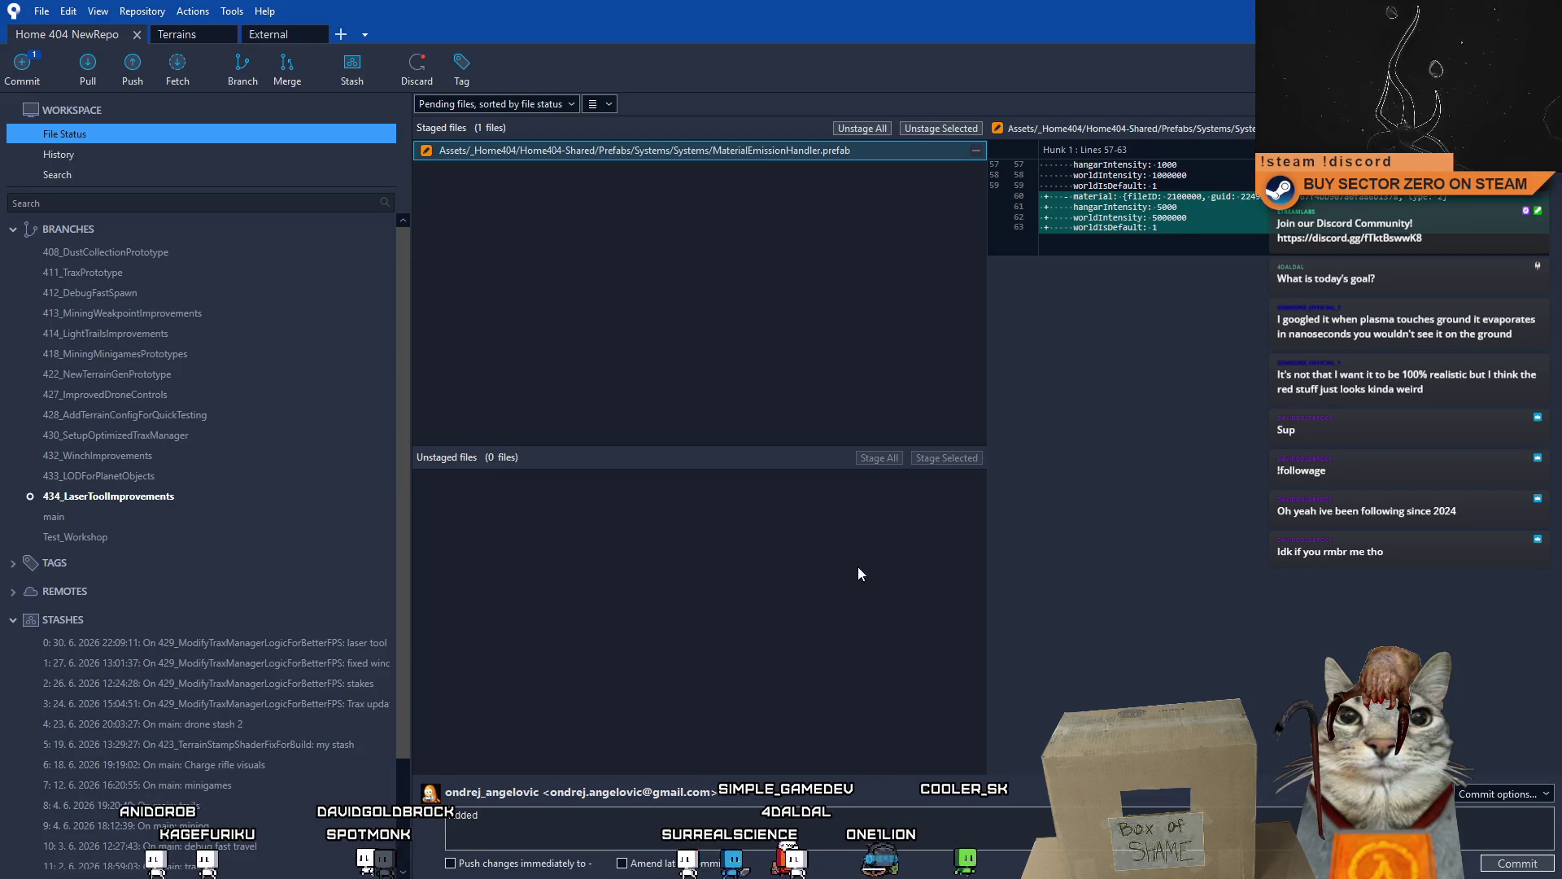
pyautogui.click(565, 809)
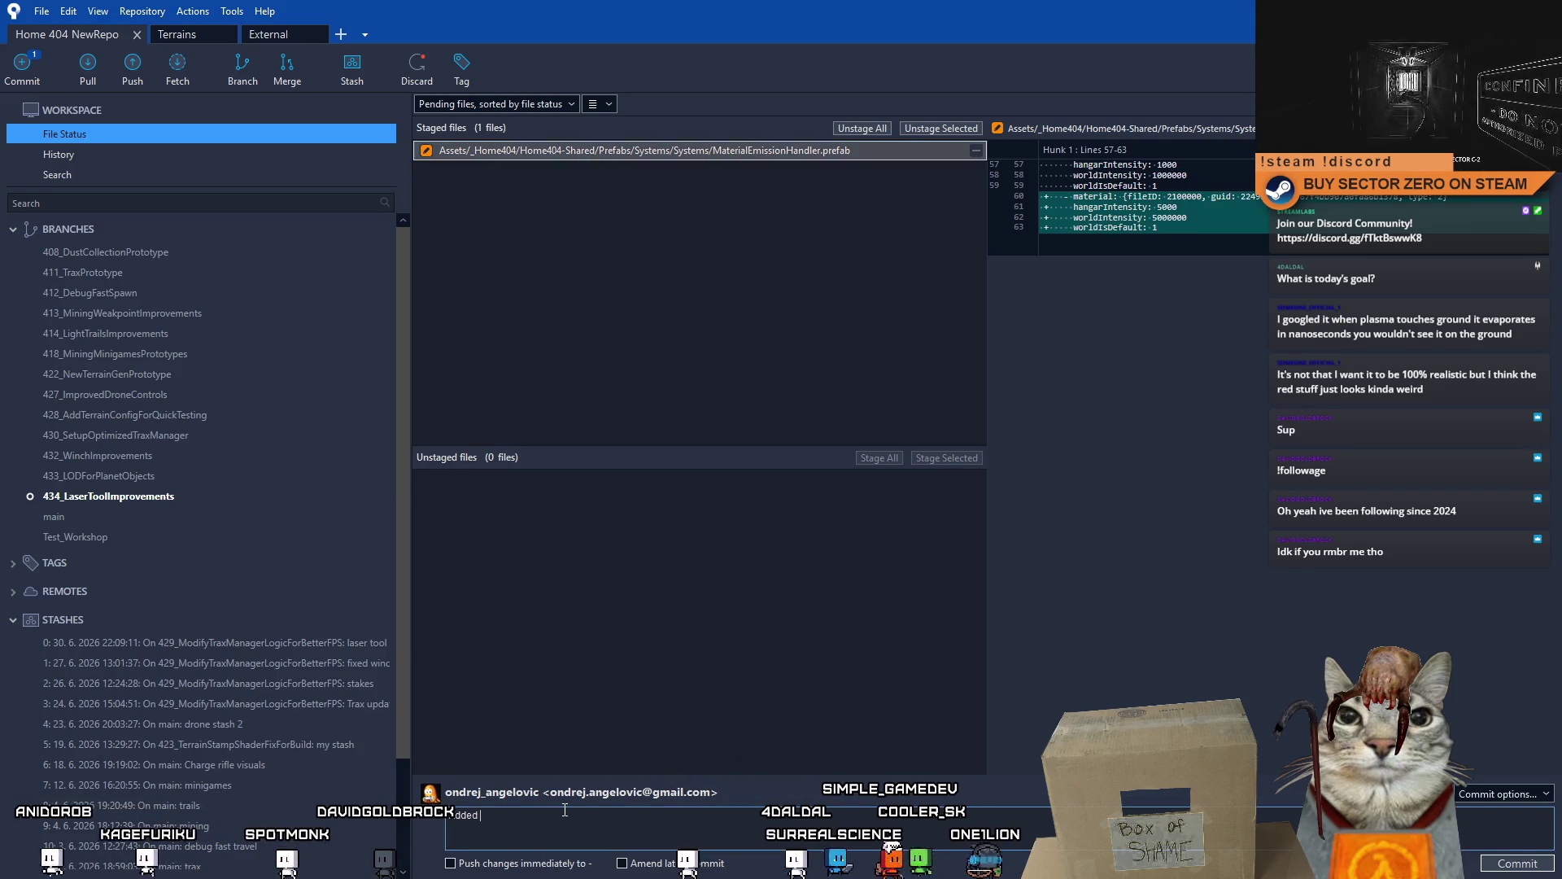
pyautogui.write('red control materi')
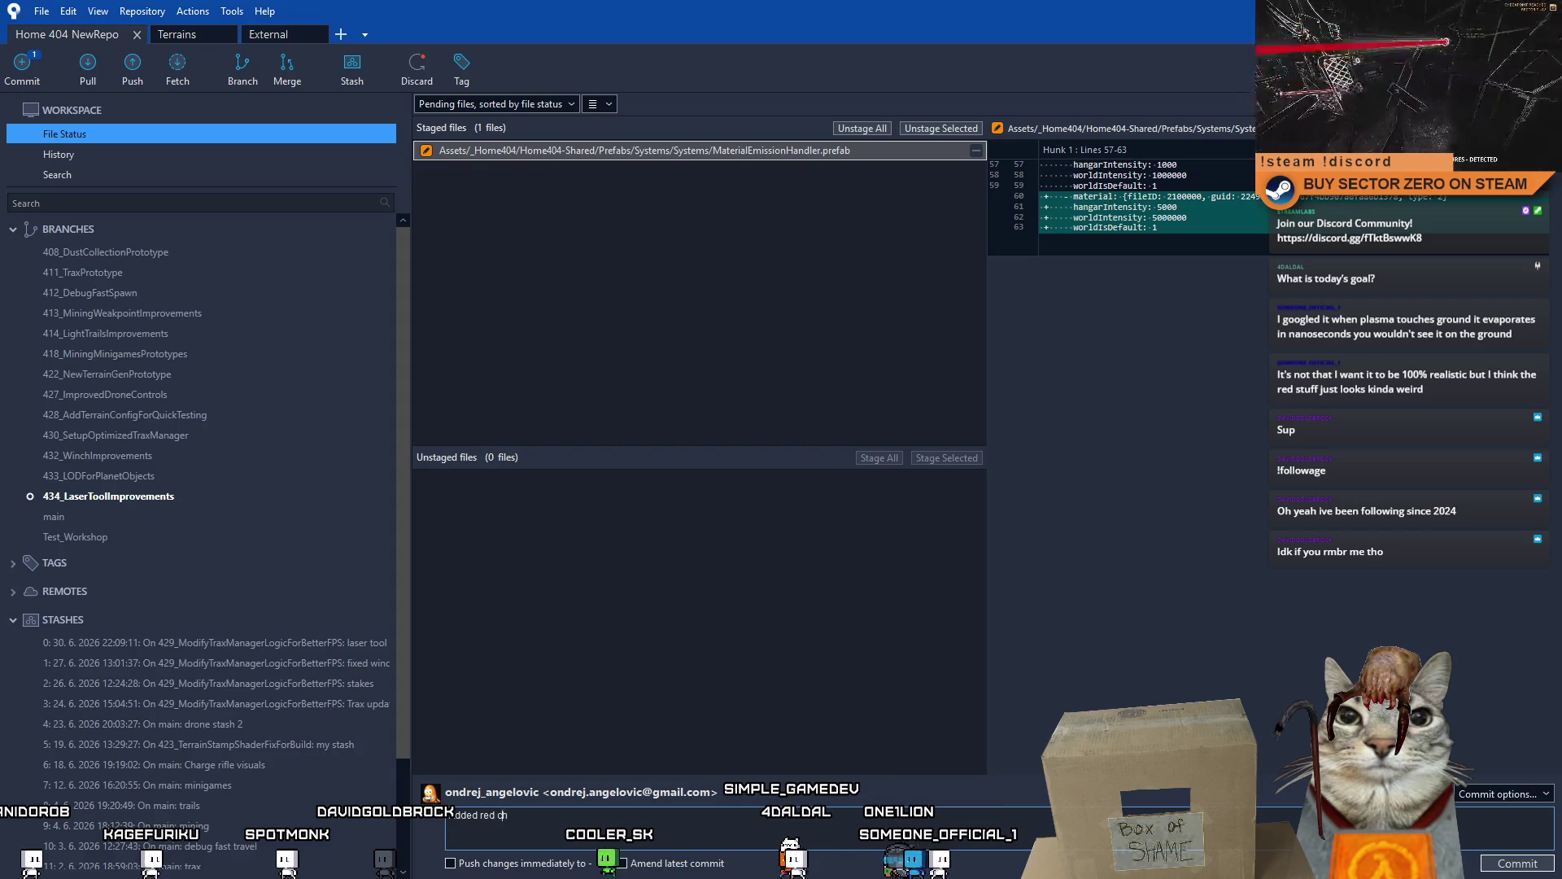
pyautogui.write(' mater')
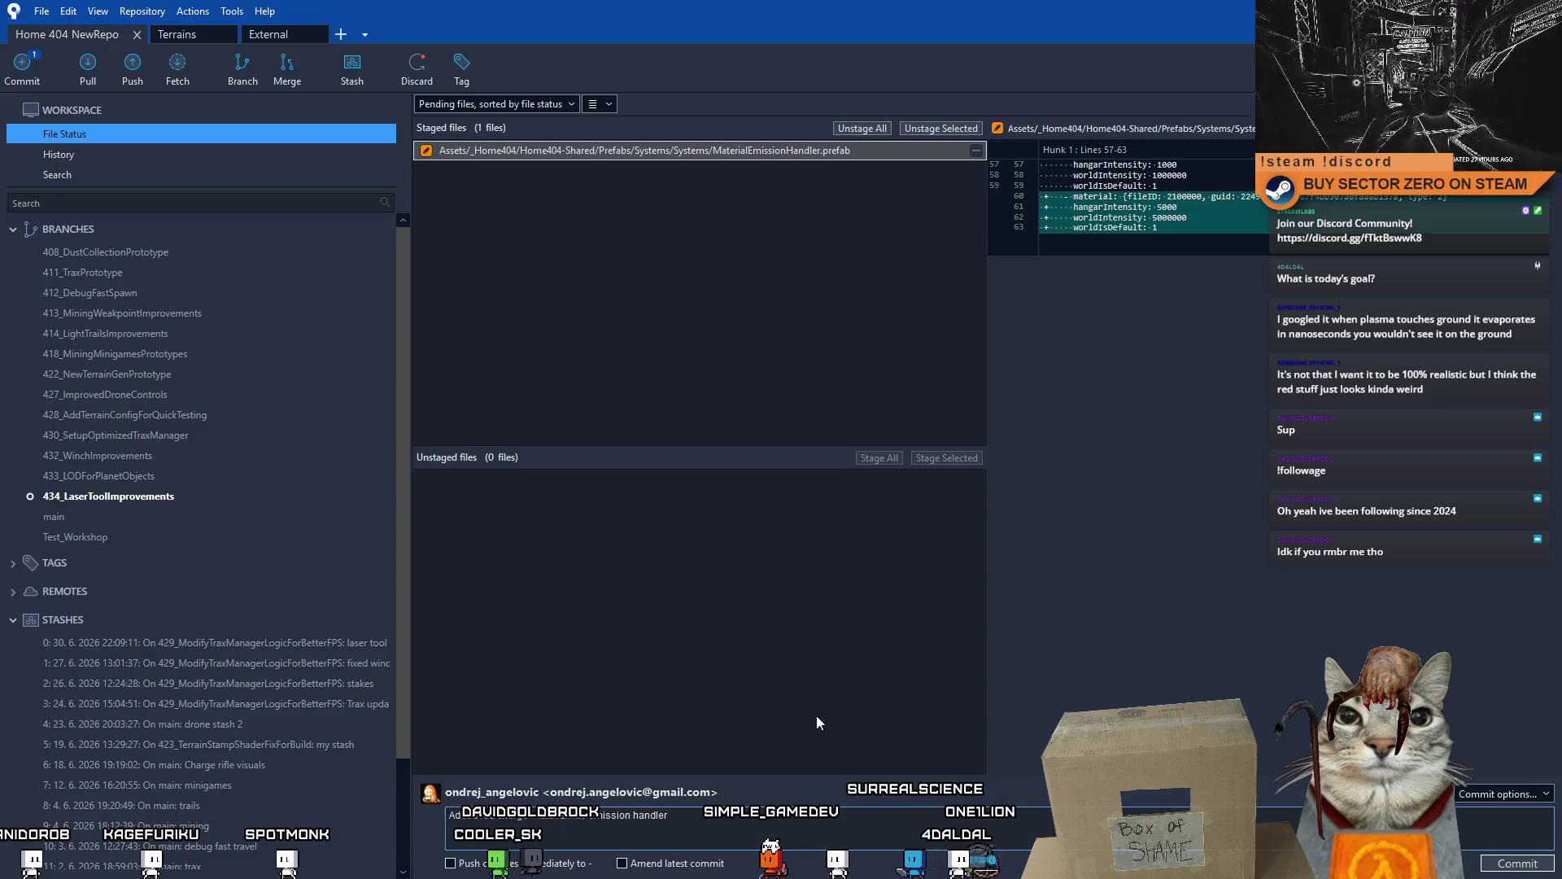
pyautogui.click(1500, 863)
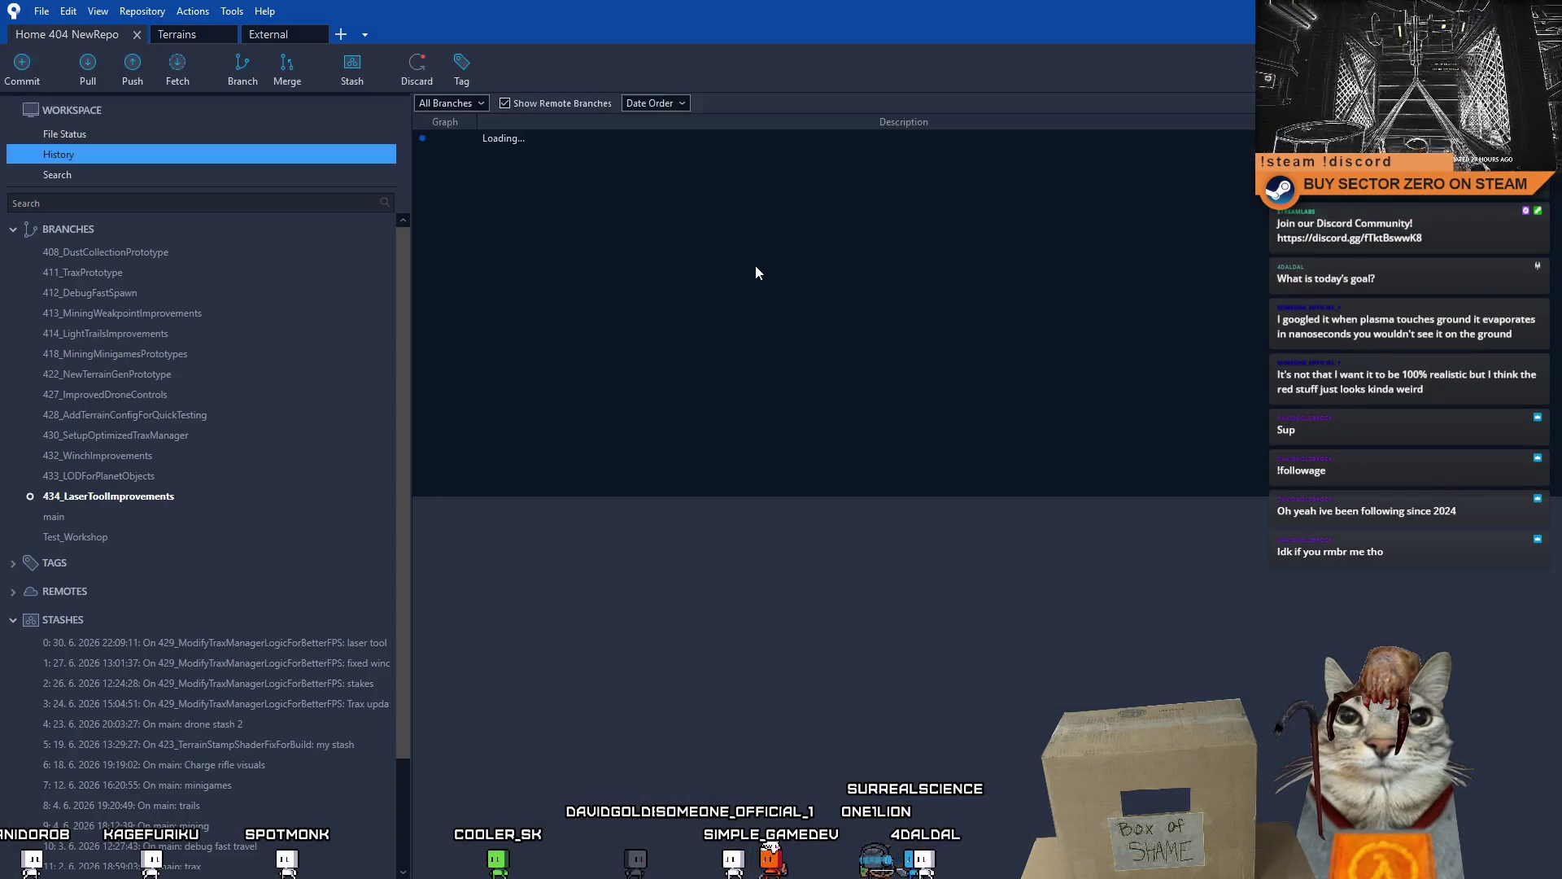
# - Push only the 434_LaserToolImprovements branch to the origin remote
pyautogui.click(59, 155)
pyautogui.click(118, 76)
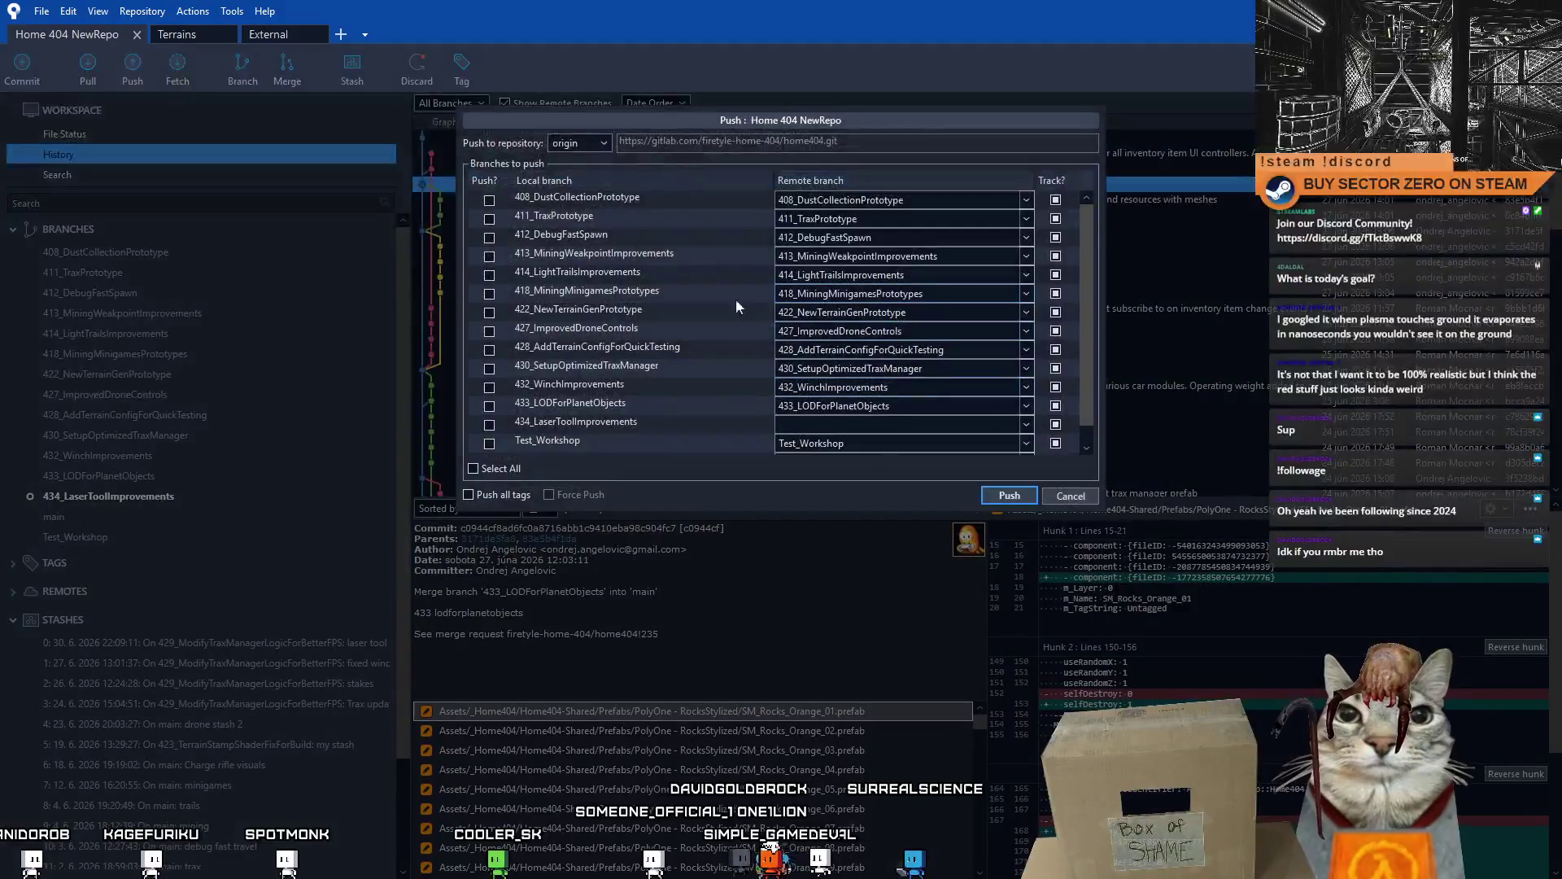
pyautogui.click(488, 405)
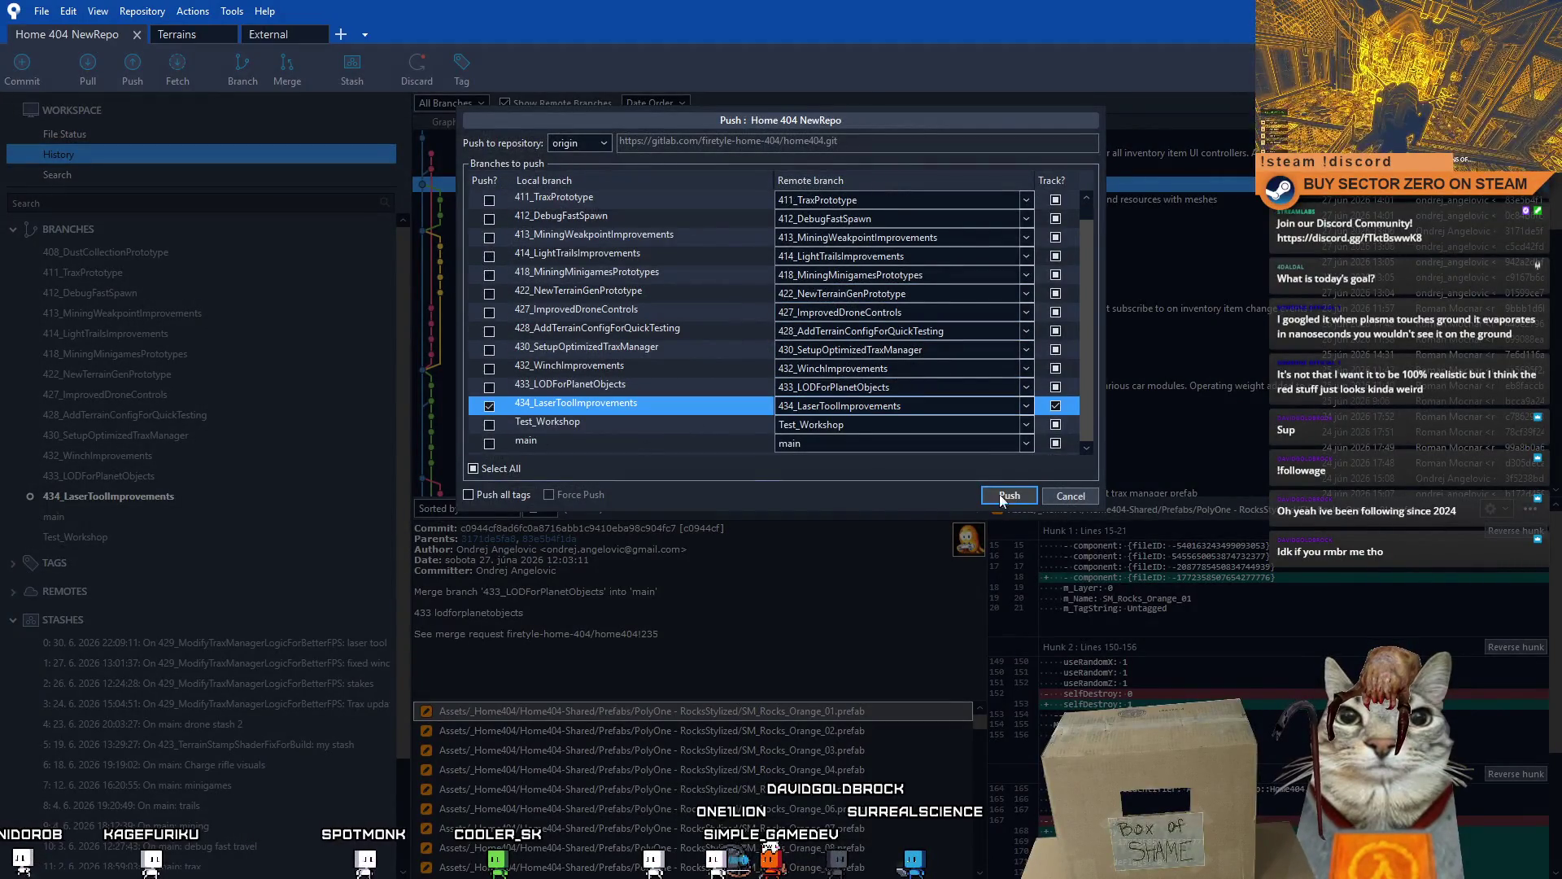
pyautogui.click(1005, 495)
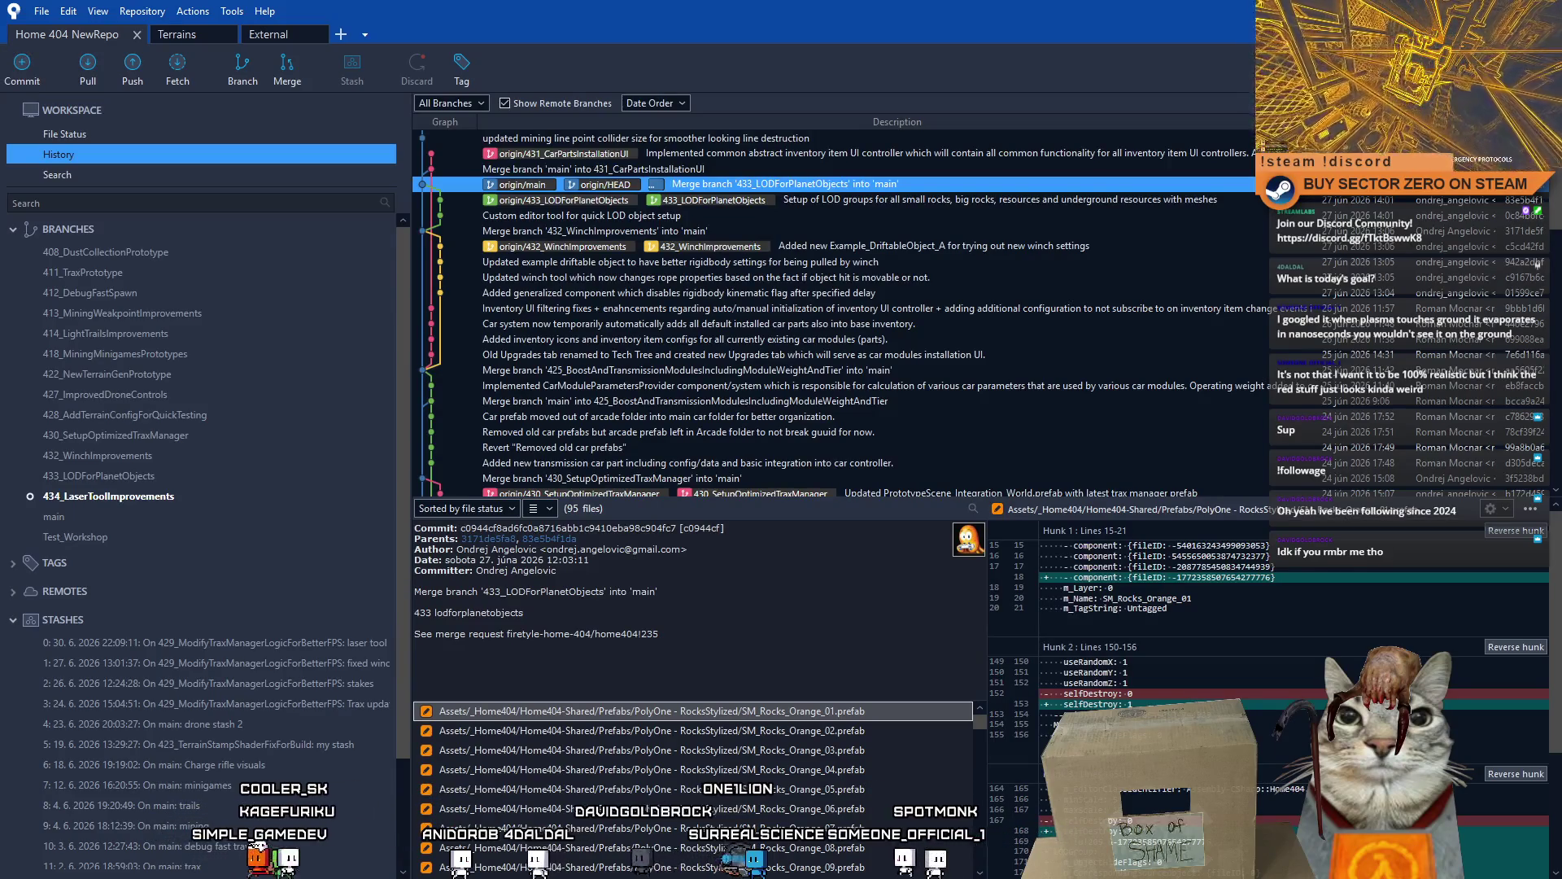
# - Visit Unity, return to Fork and check File Status for remaining uncommitted changes
pyautogui.hotkey('alt', 'Tab')
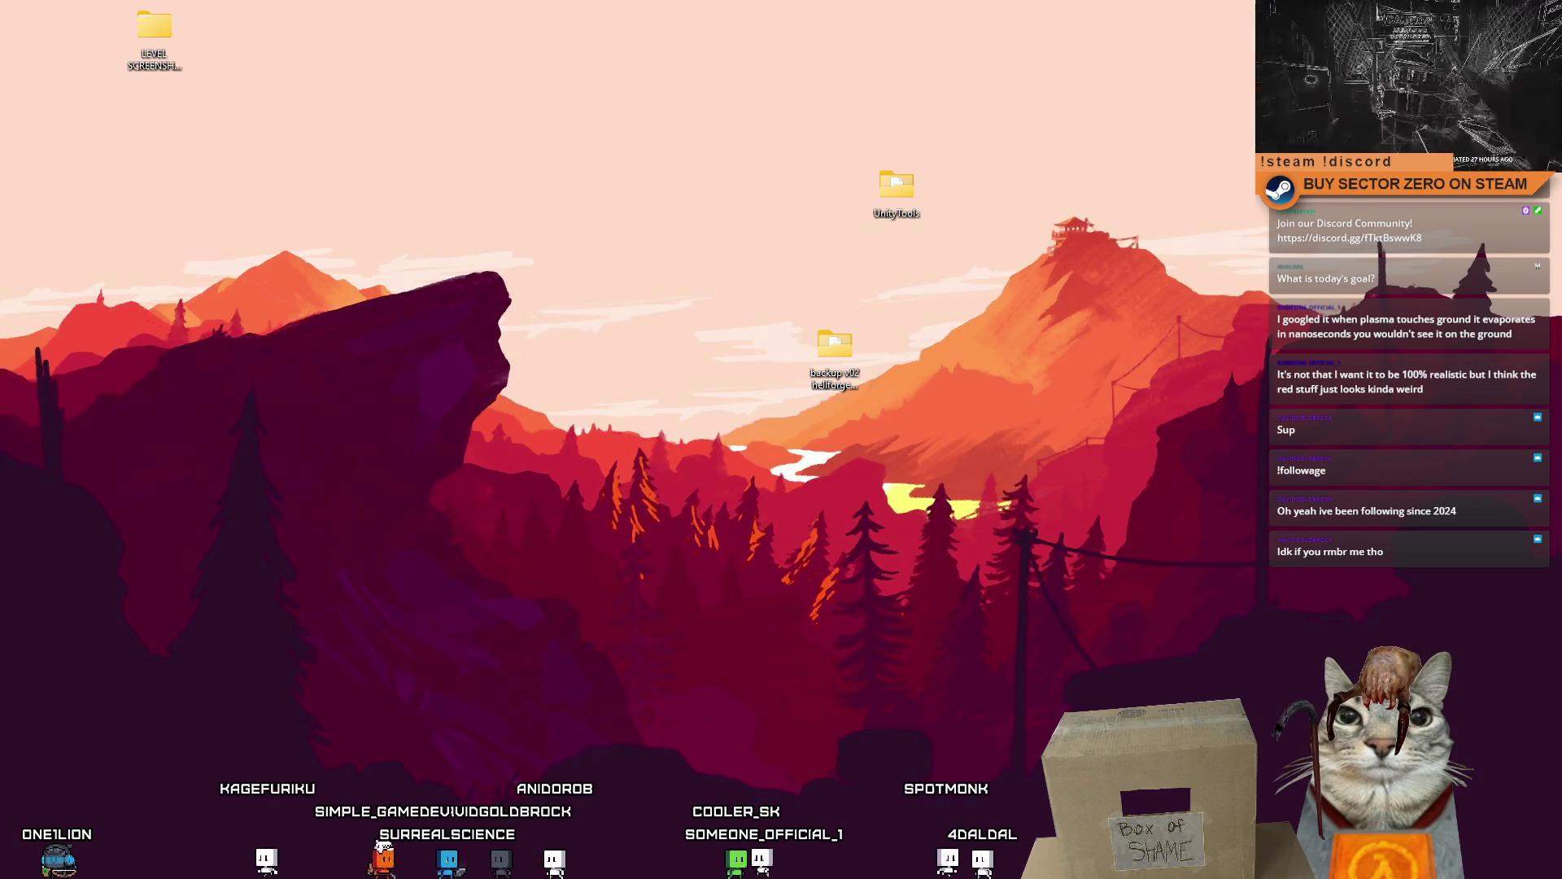
pyautogui.hotkey('alt', 'Tab')
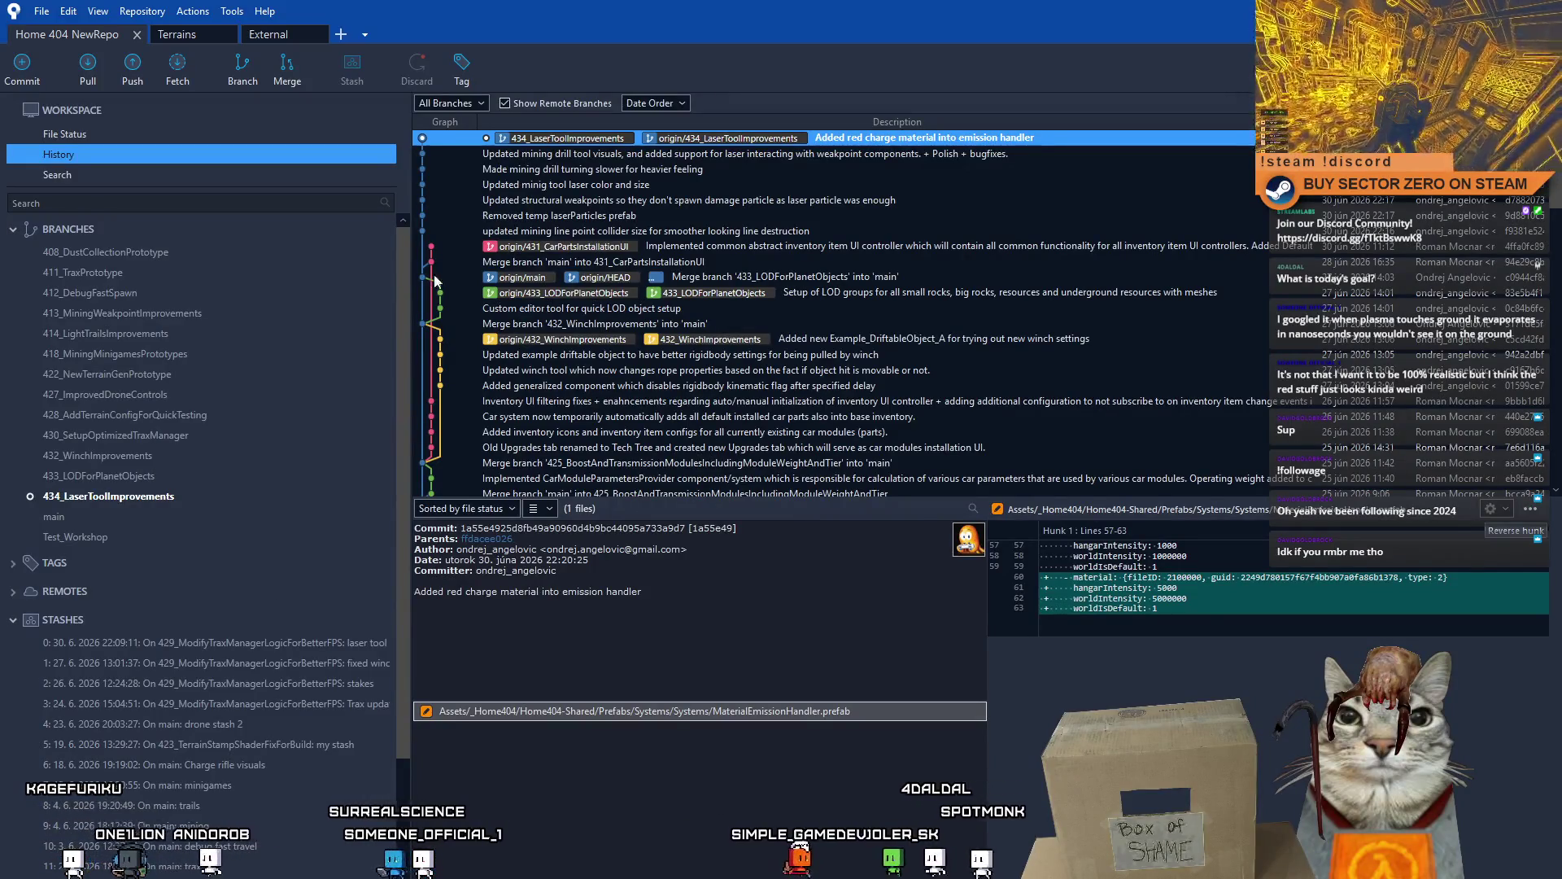
pyautogui.click(144, 137)
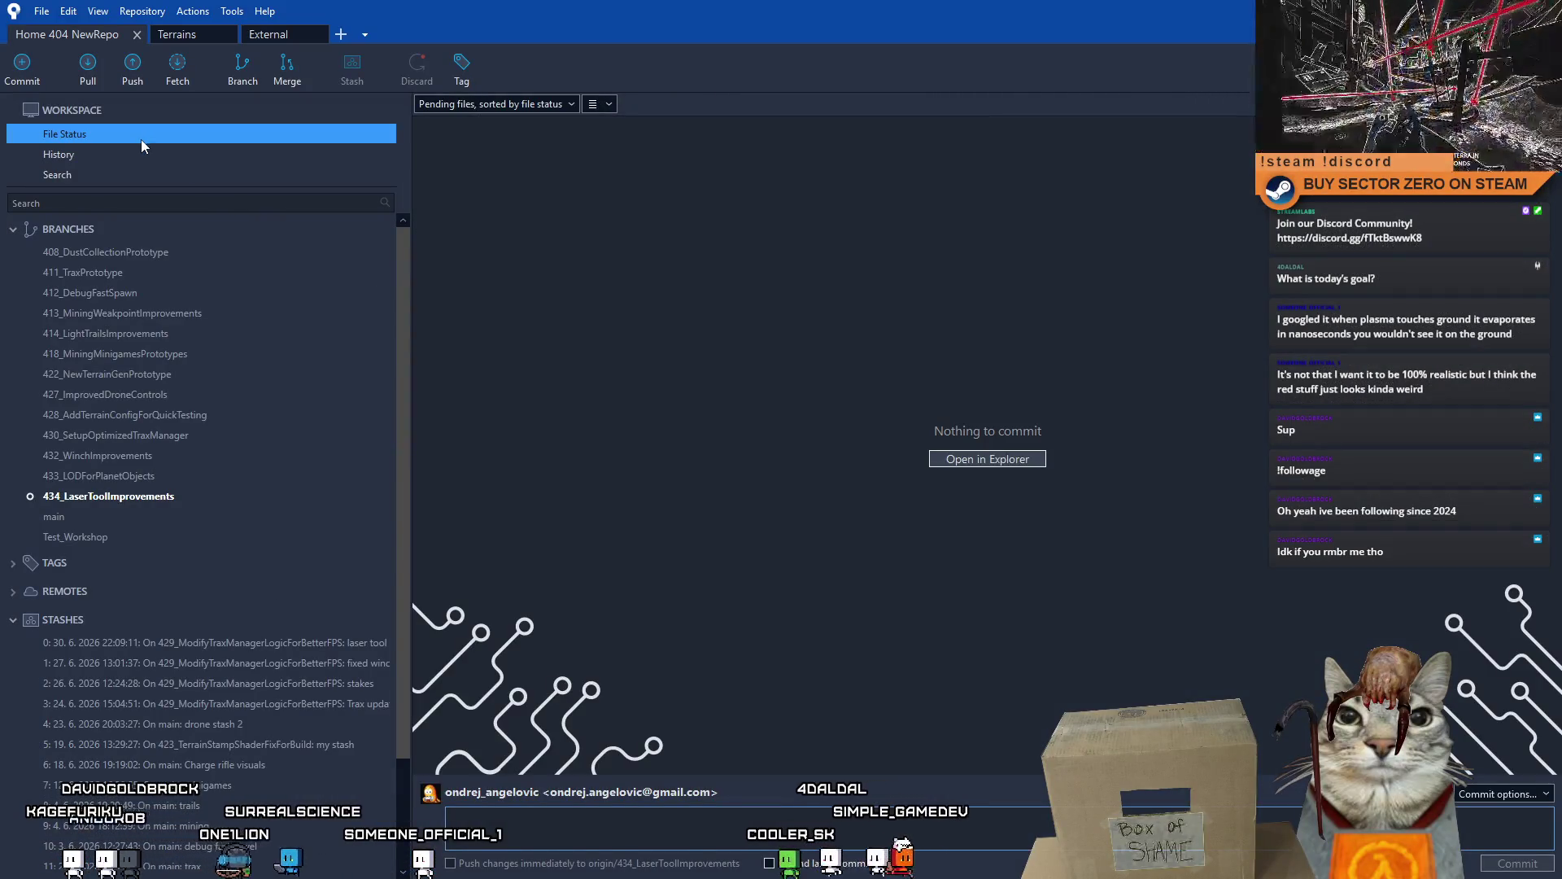
# - Review the 434_LaserToolImprovements history and confirm File Status shows nothing to commit
pyautogui.click(172, 497)
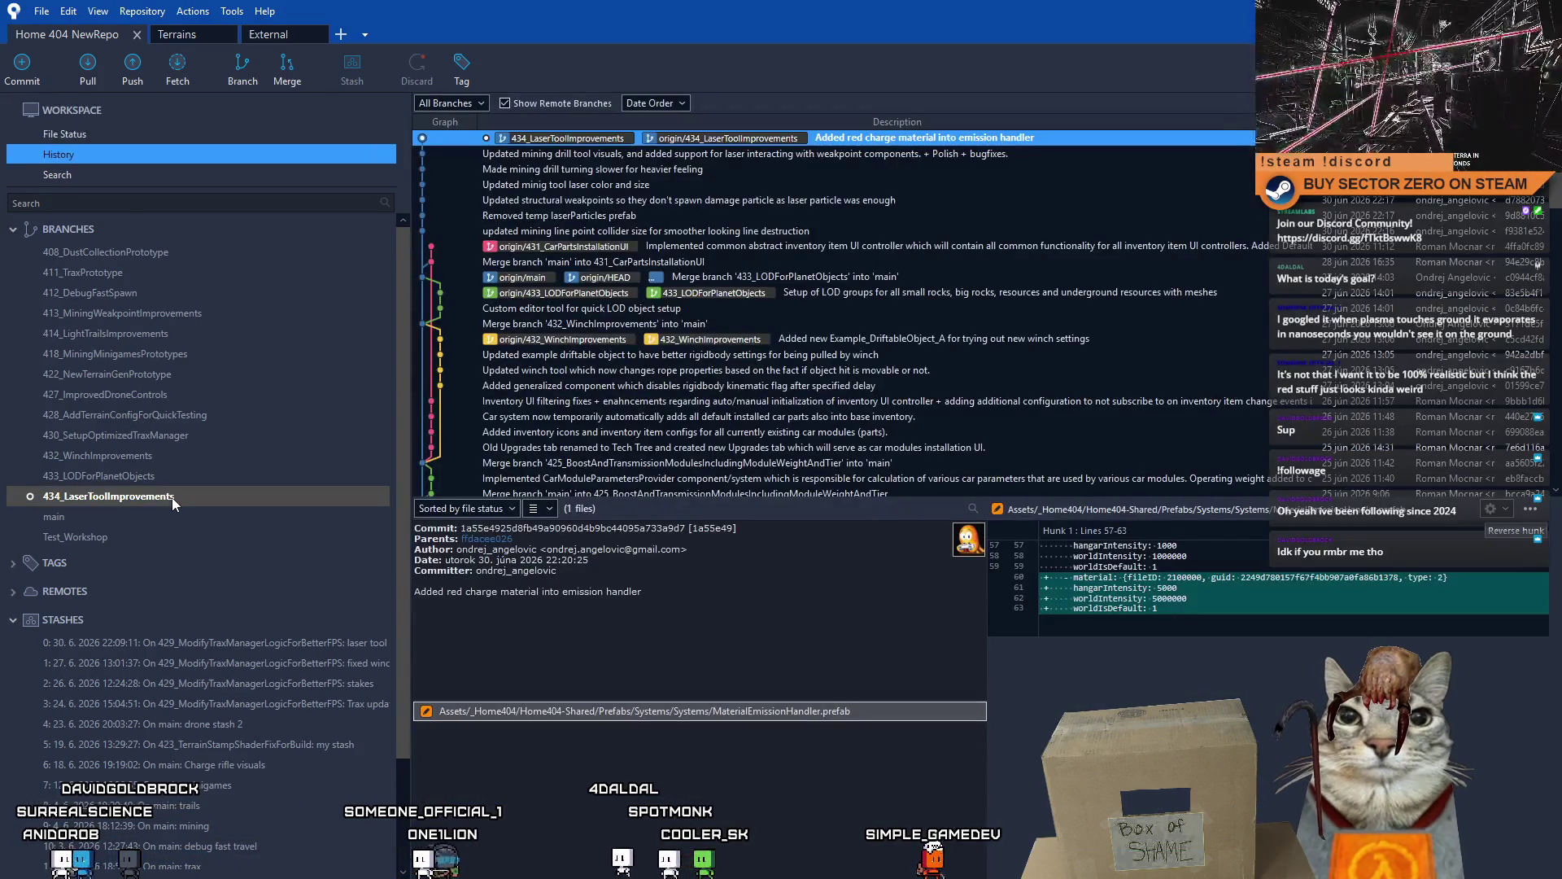
pyautogui.click(119, 135)
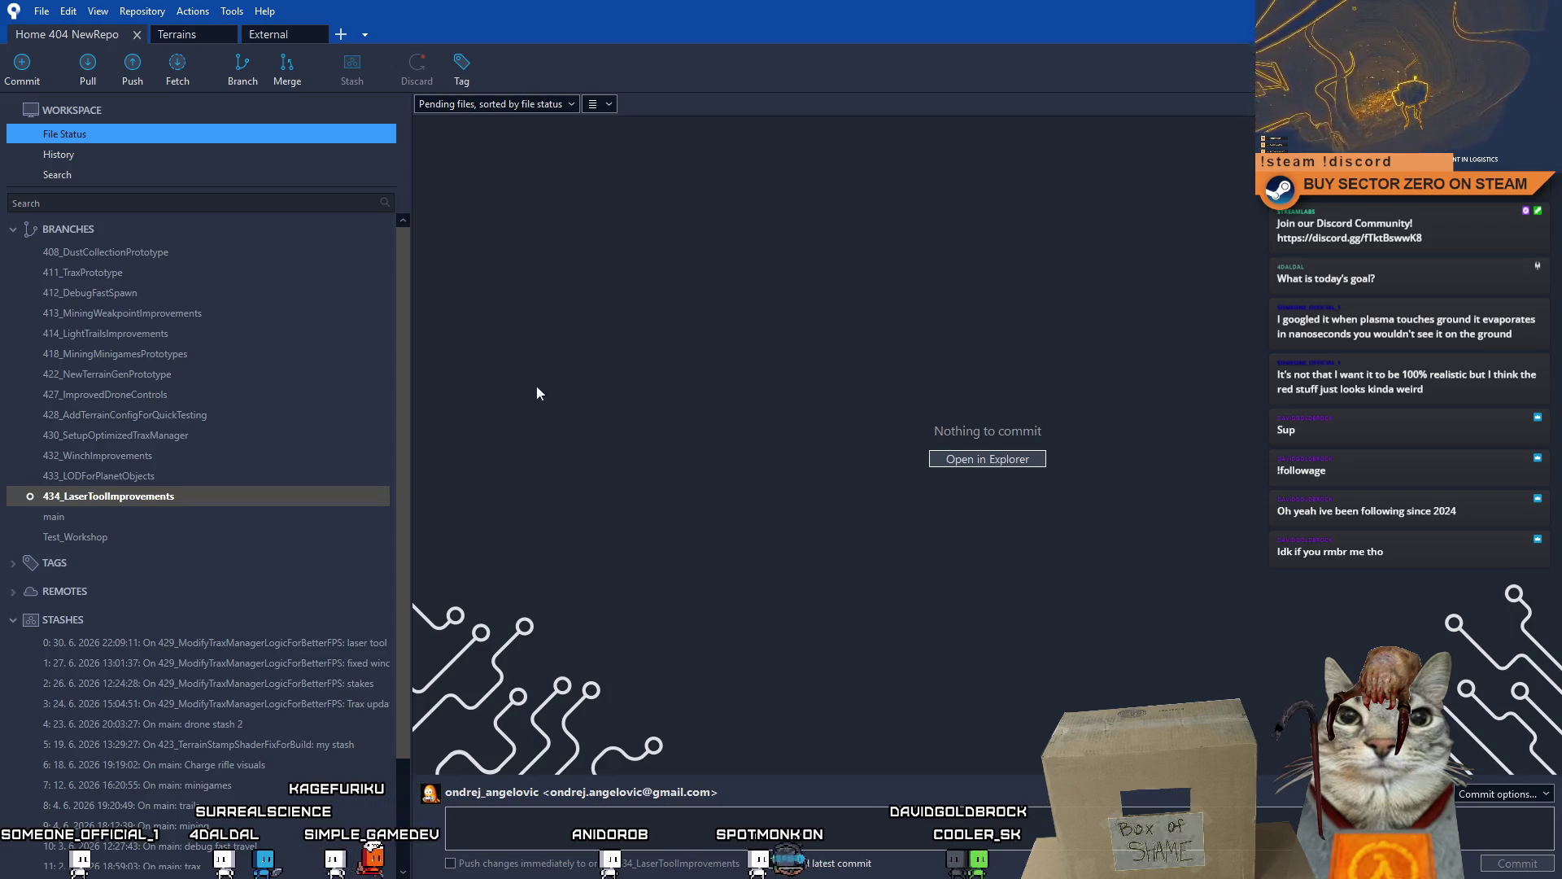
# - Check out main and pull it from origin to bring in the 434_LaserToolImprovements merge
pyautogui.doubleClick(106, 519)
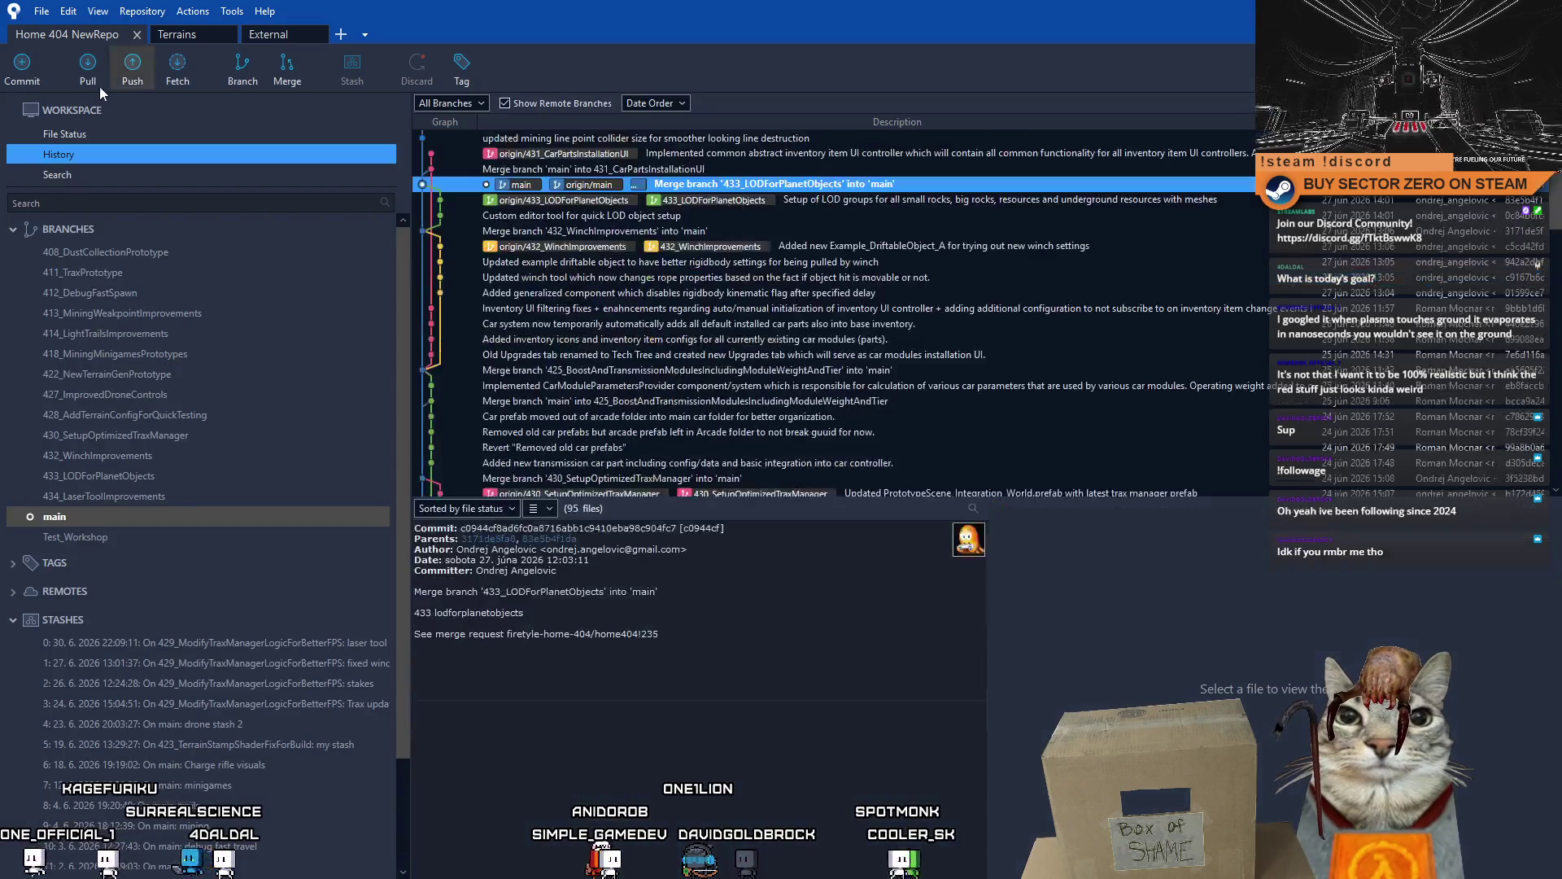
pyautogui.click(90, 83)
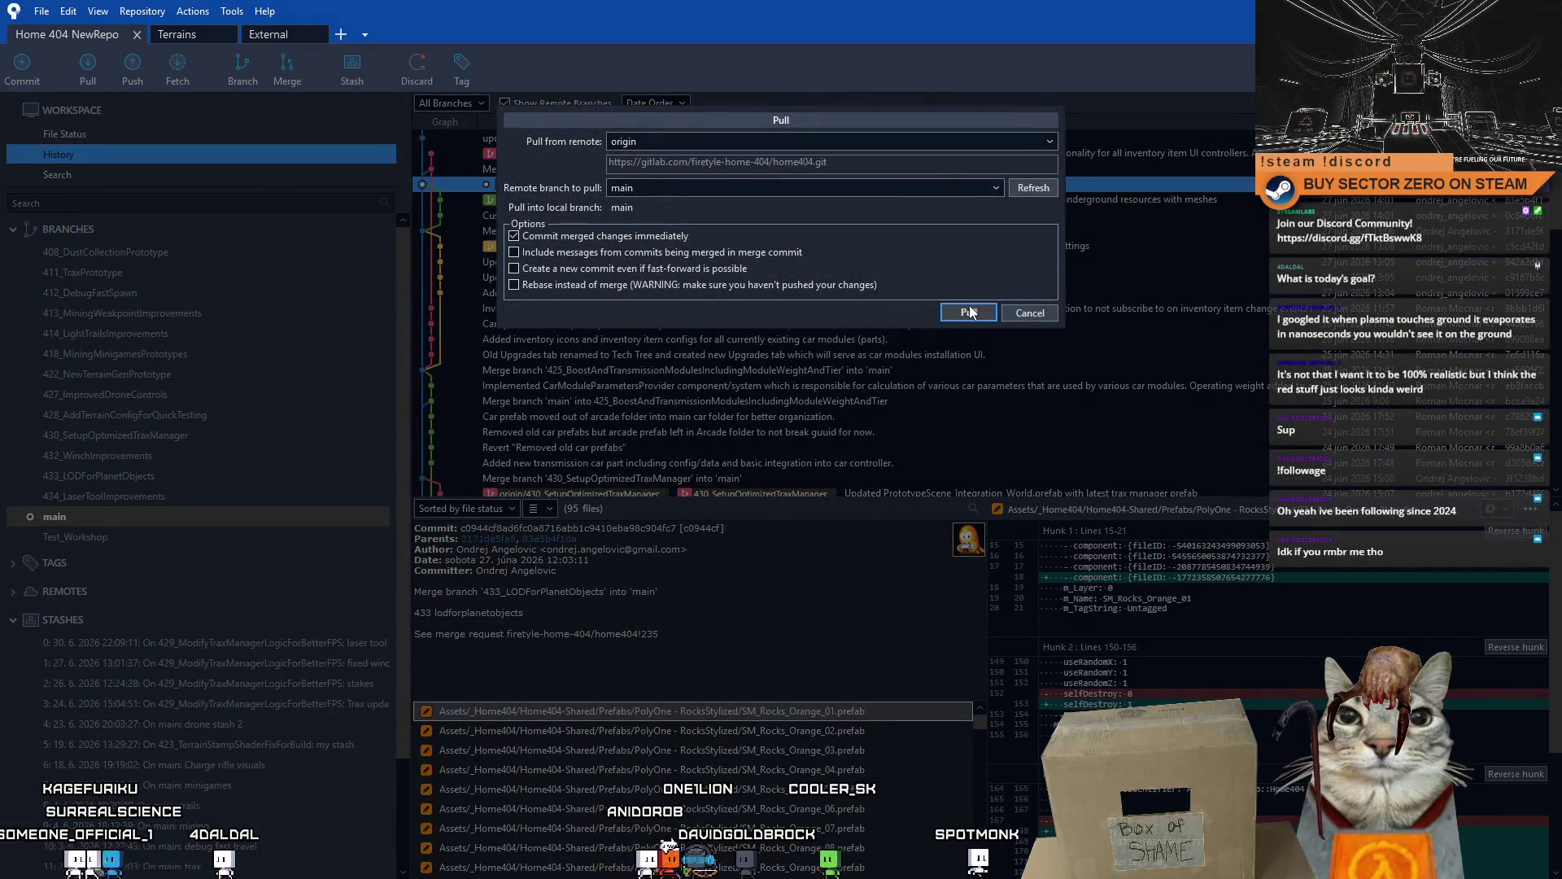
pyautogui.click(969, 307)
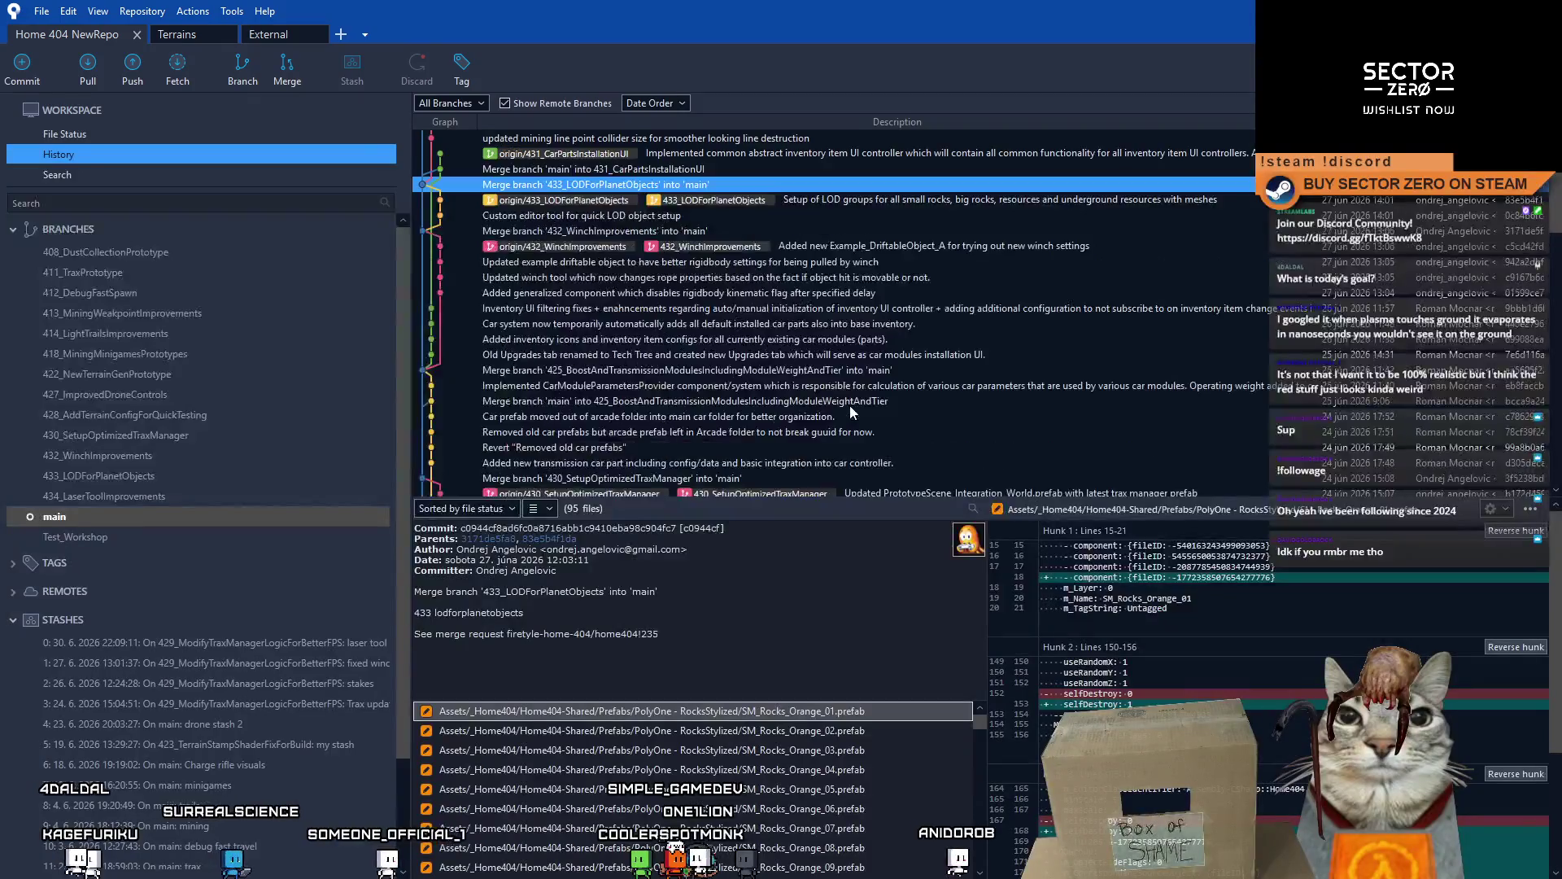
pyautogui.scroll(3, 849, 404)
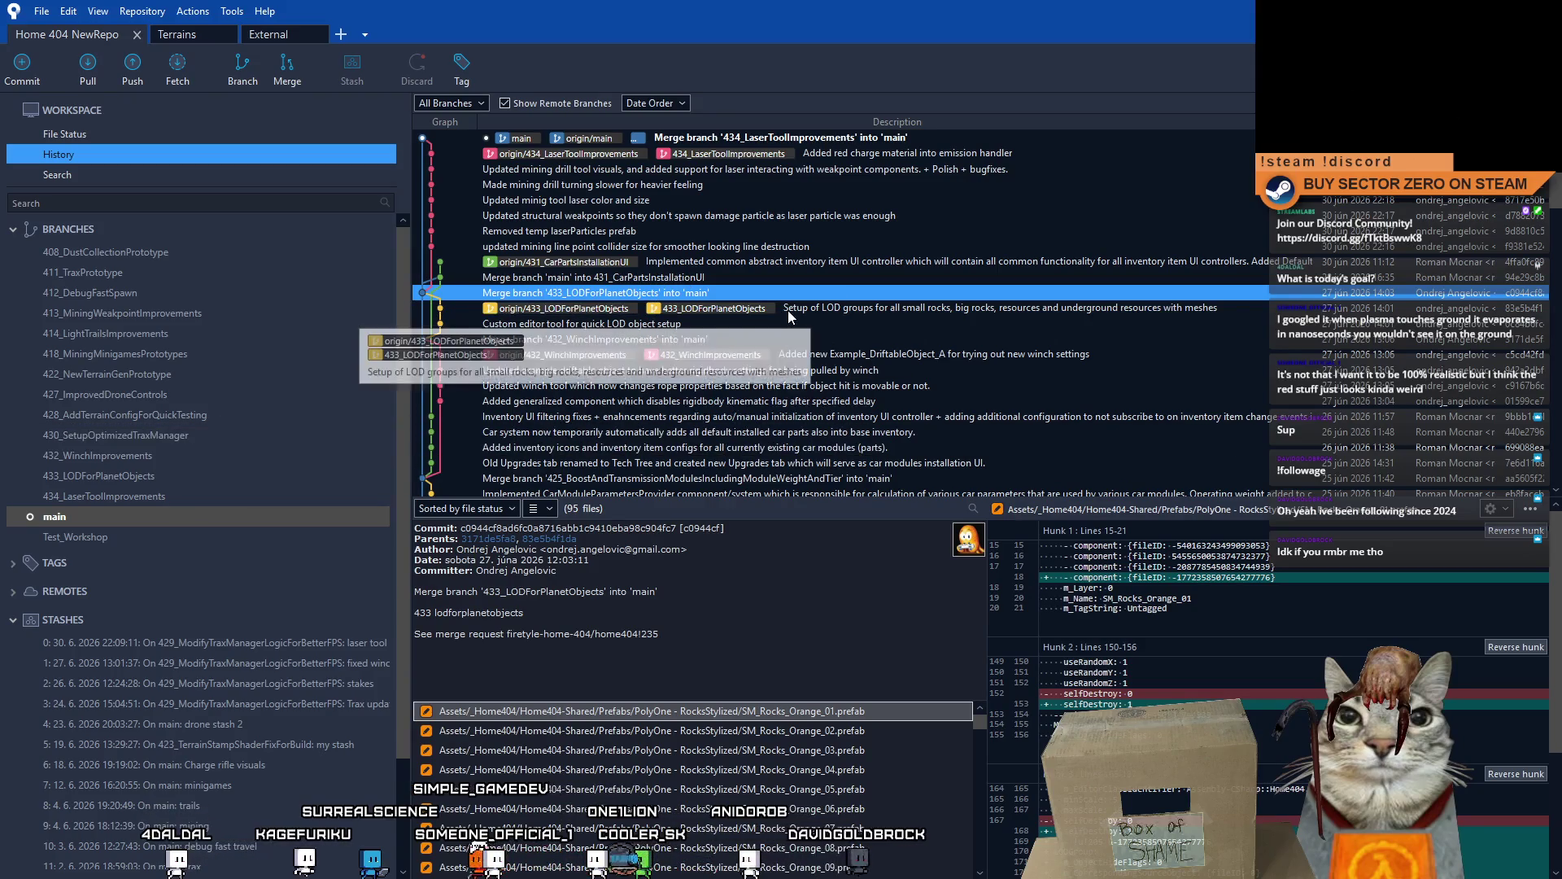
# - Browse the merge commits in main's history, then hide Fork to show the desktop
pyautogui.click(719, 288)
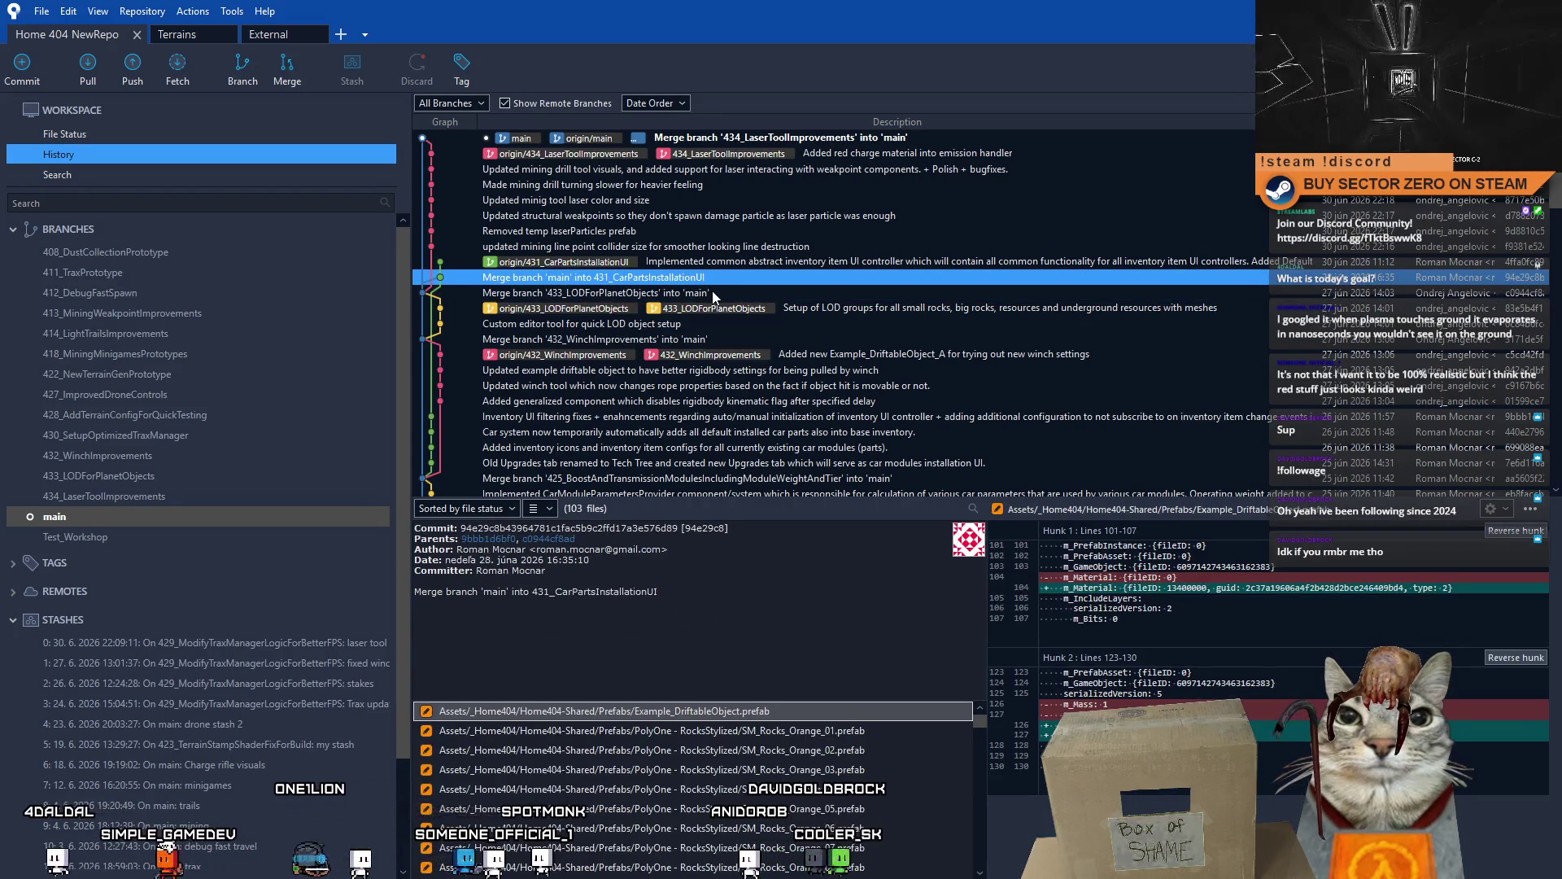
pyautogui.click(719, 263)
pyautogui.press('Down')
pyautogui.press('Down')
pyautogui.press('Up')
pyautogui.press('Up')
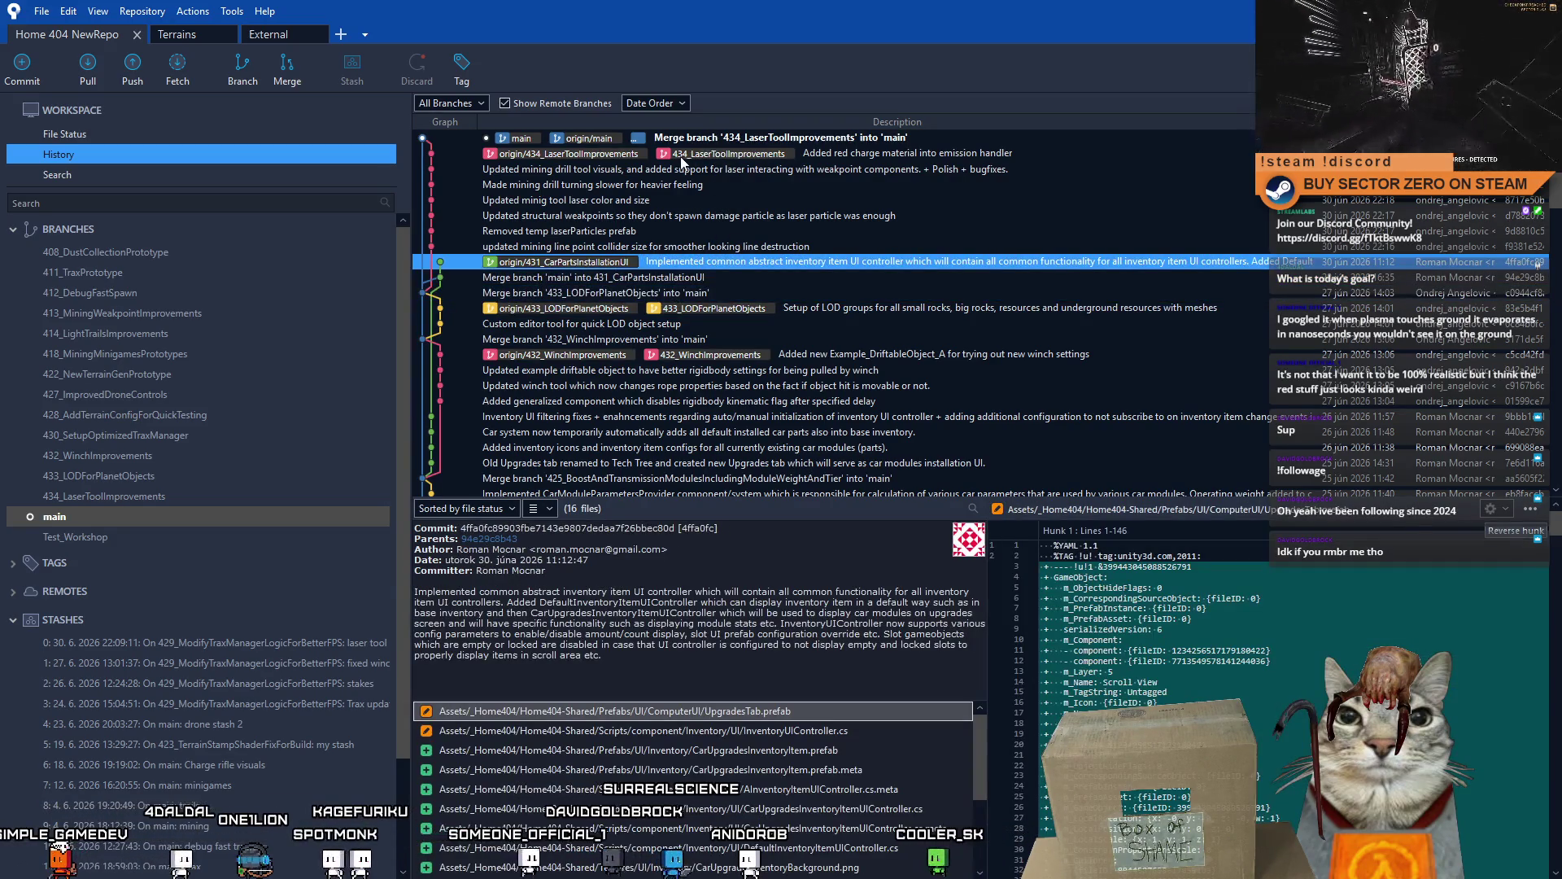
pyautogui.moveTo(728, 154)
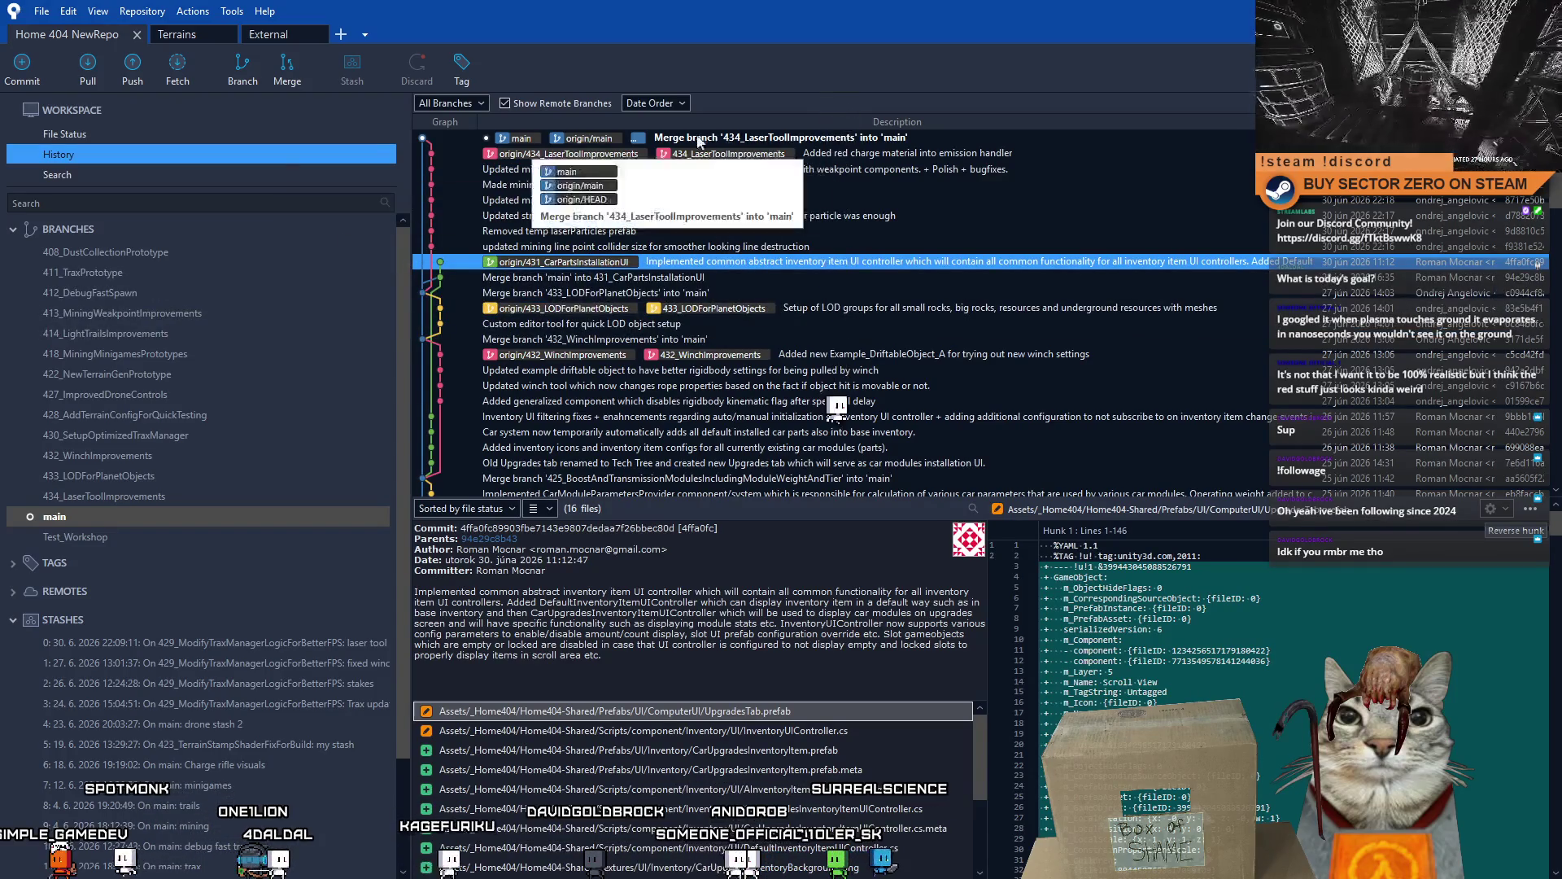
pyautogui.press('super+d')
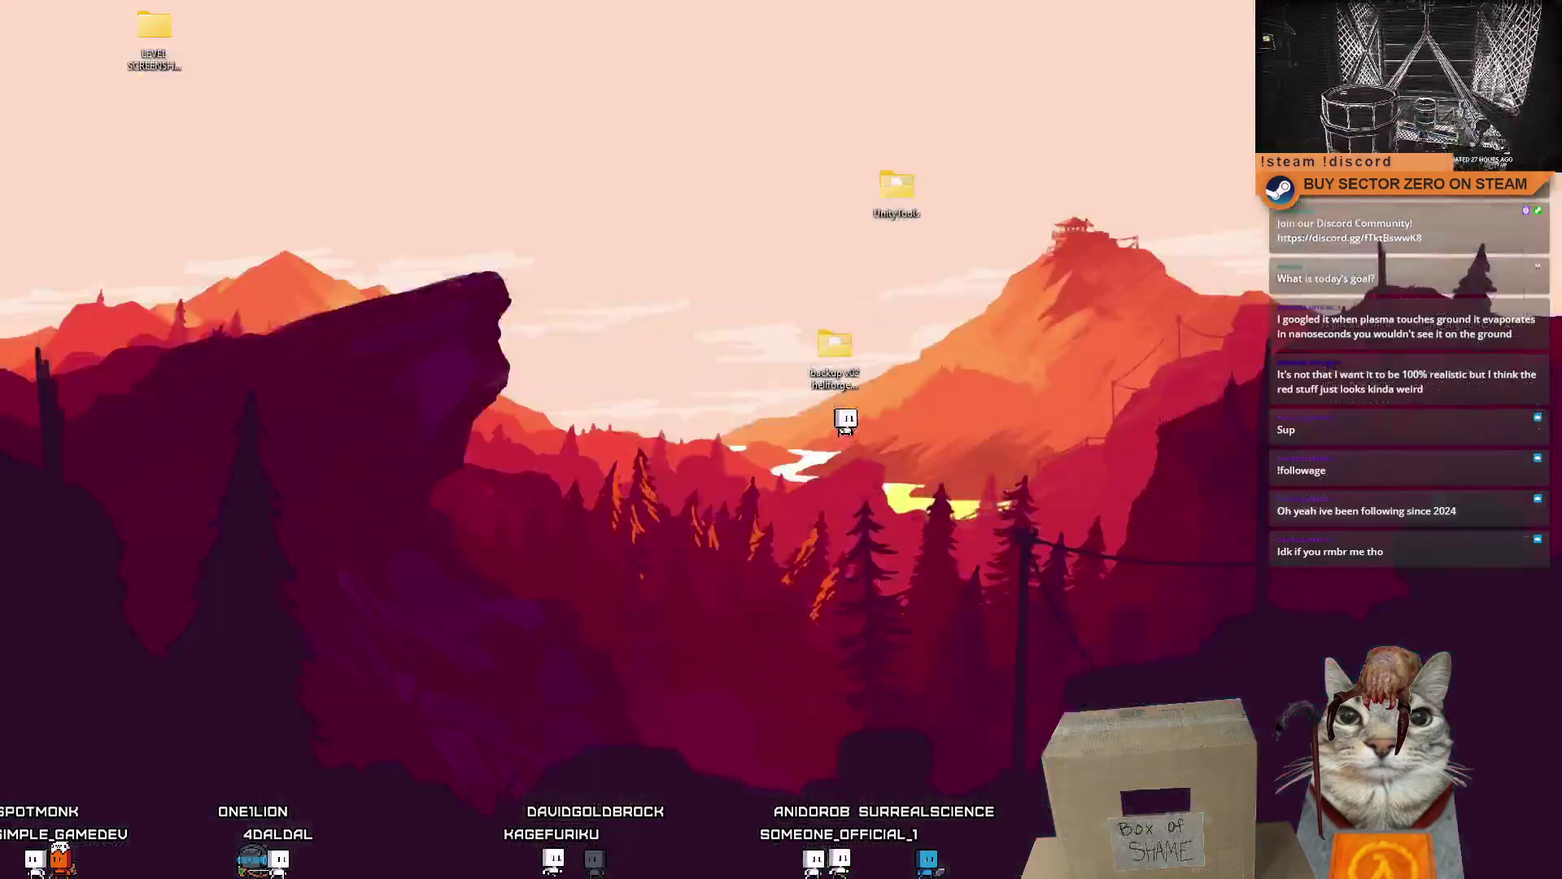
# - Switch to Unity Hub to open the Home 404 NewRepo project and start the game
pyautogui.hotkey('alt', 'Tab')
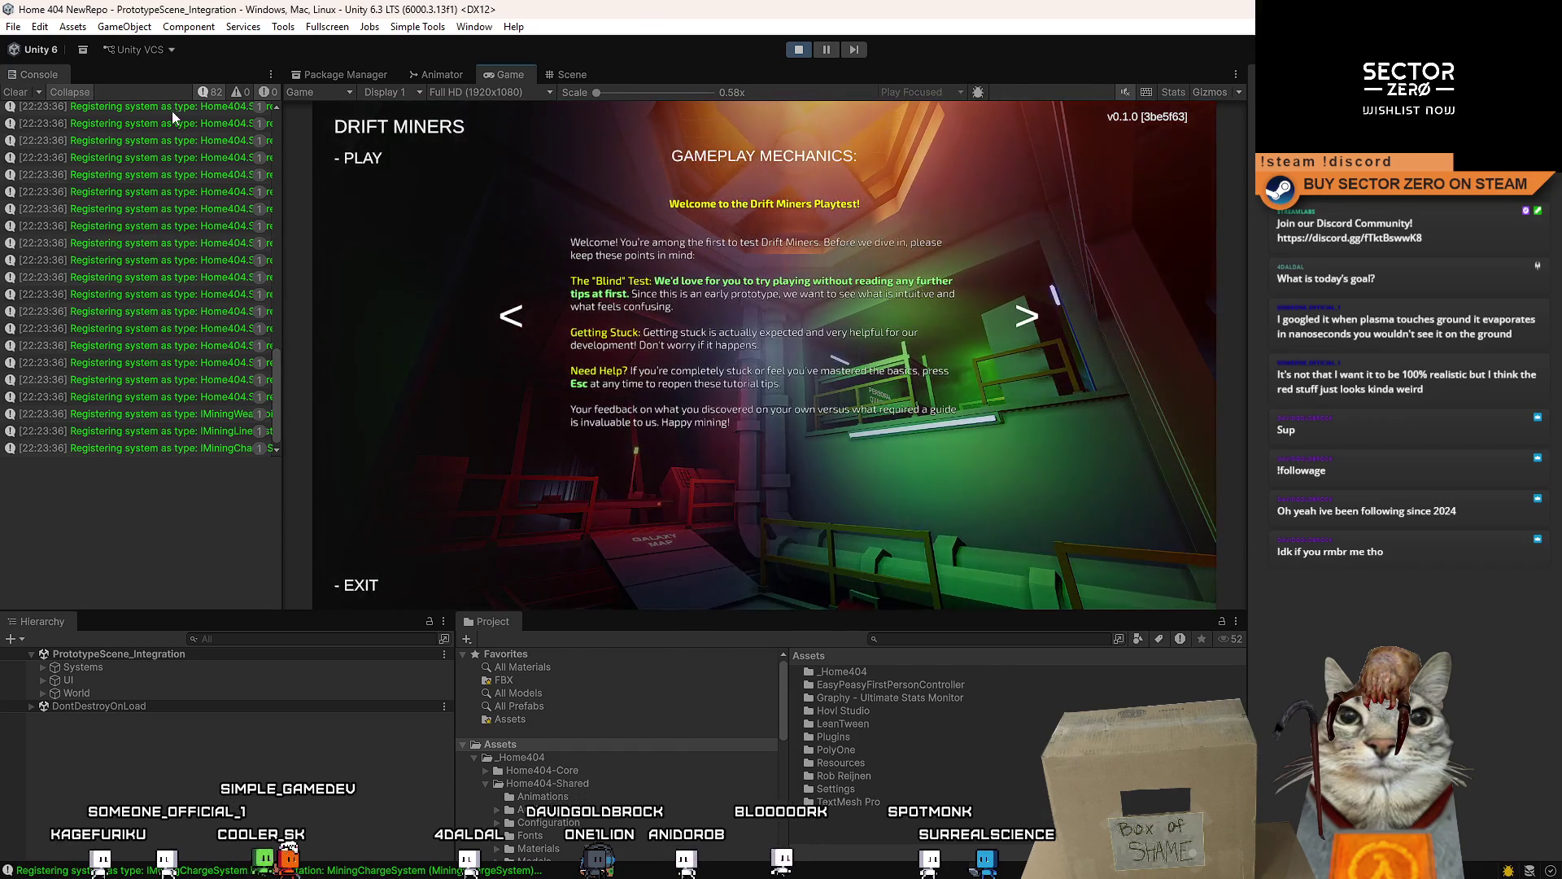
# - Start a new game and walk through the corridor to the red rover terminal
pyautogui.click(362, 157)
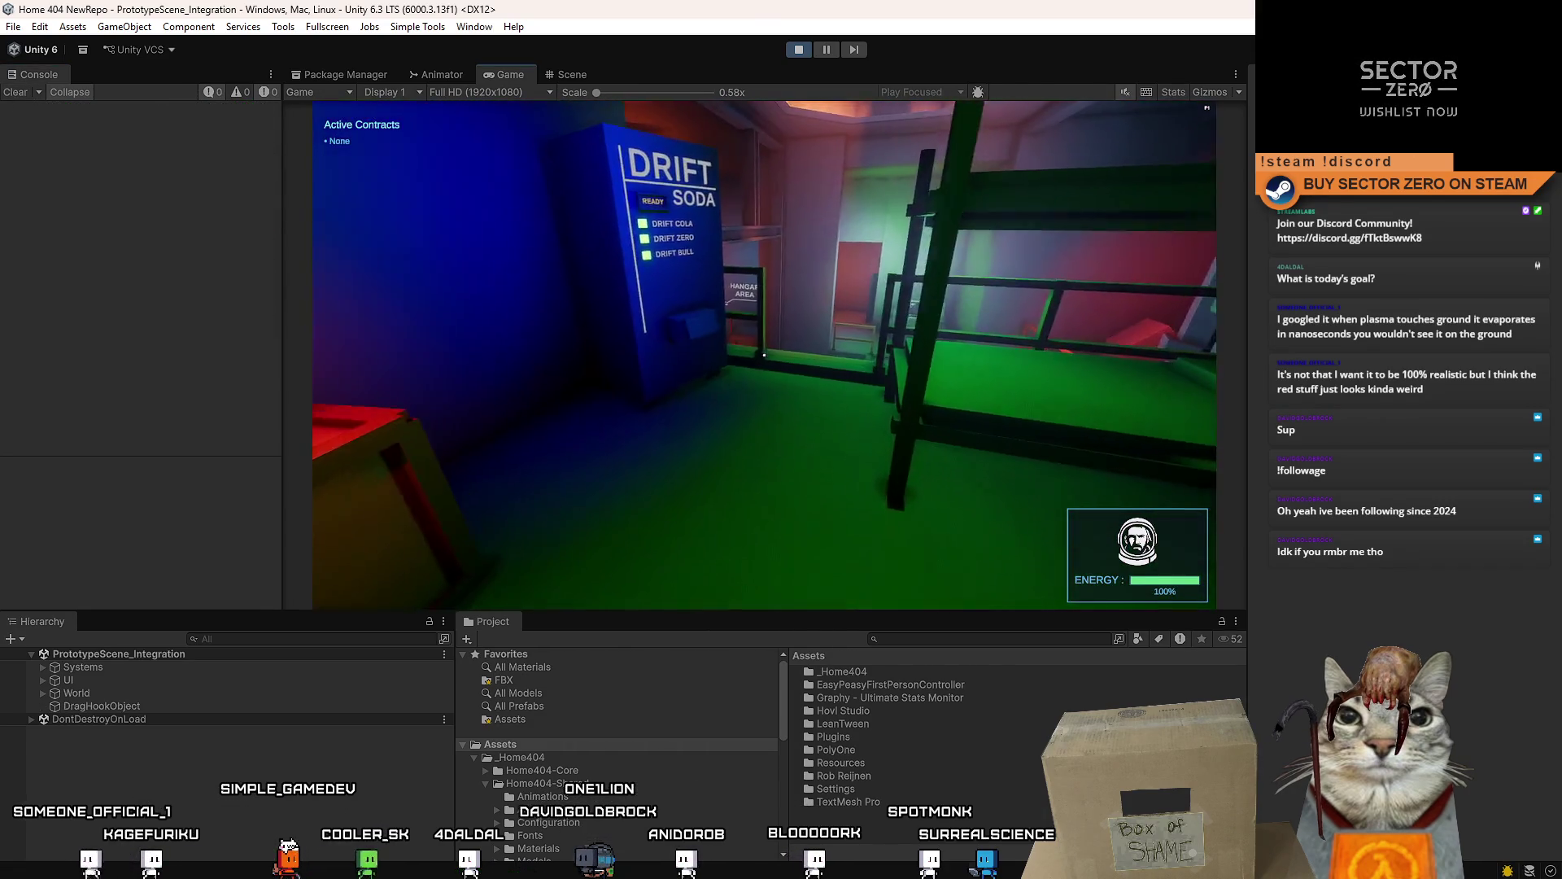
pyautogui.press('w')
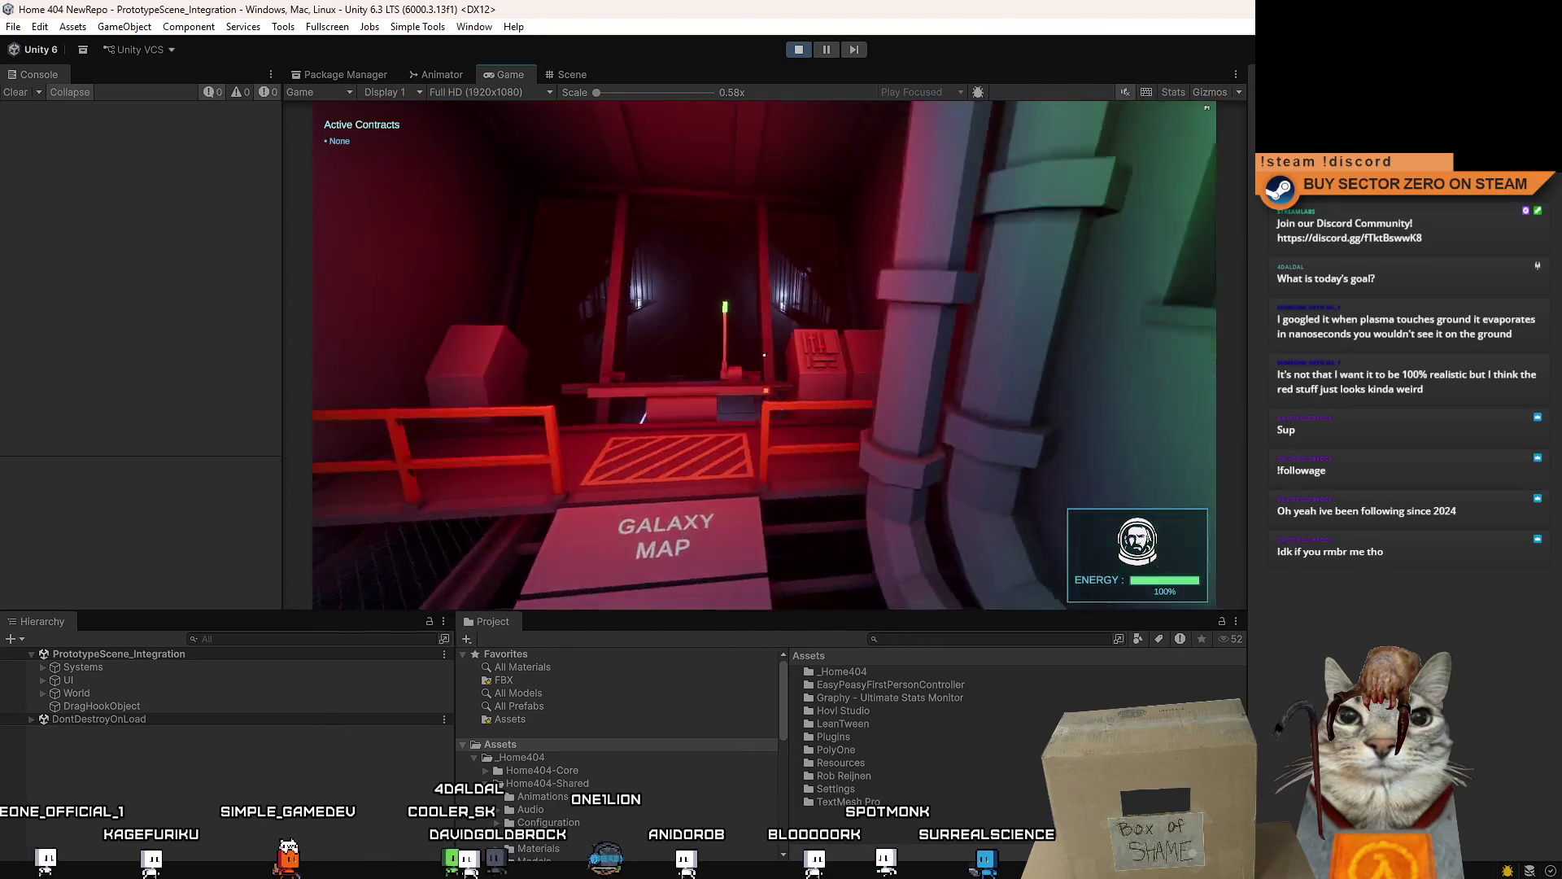
pyautogui.press('w')
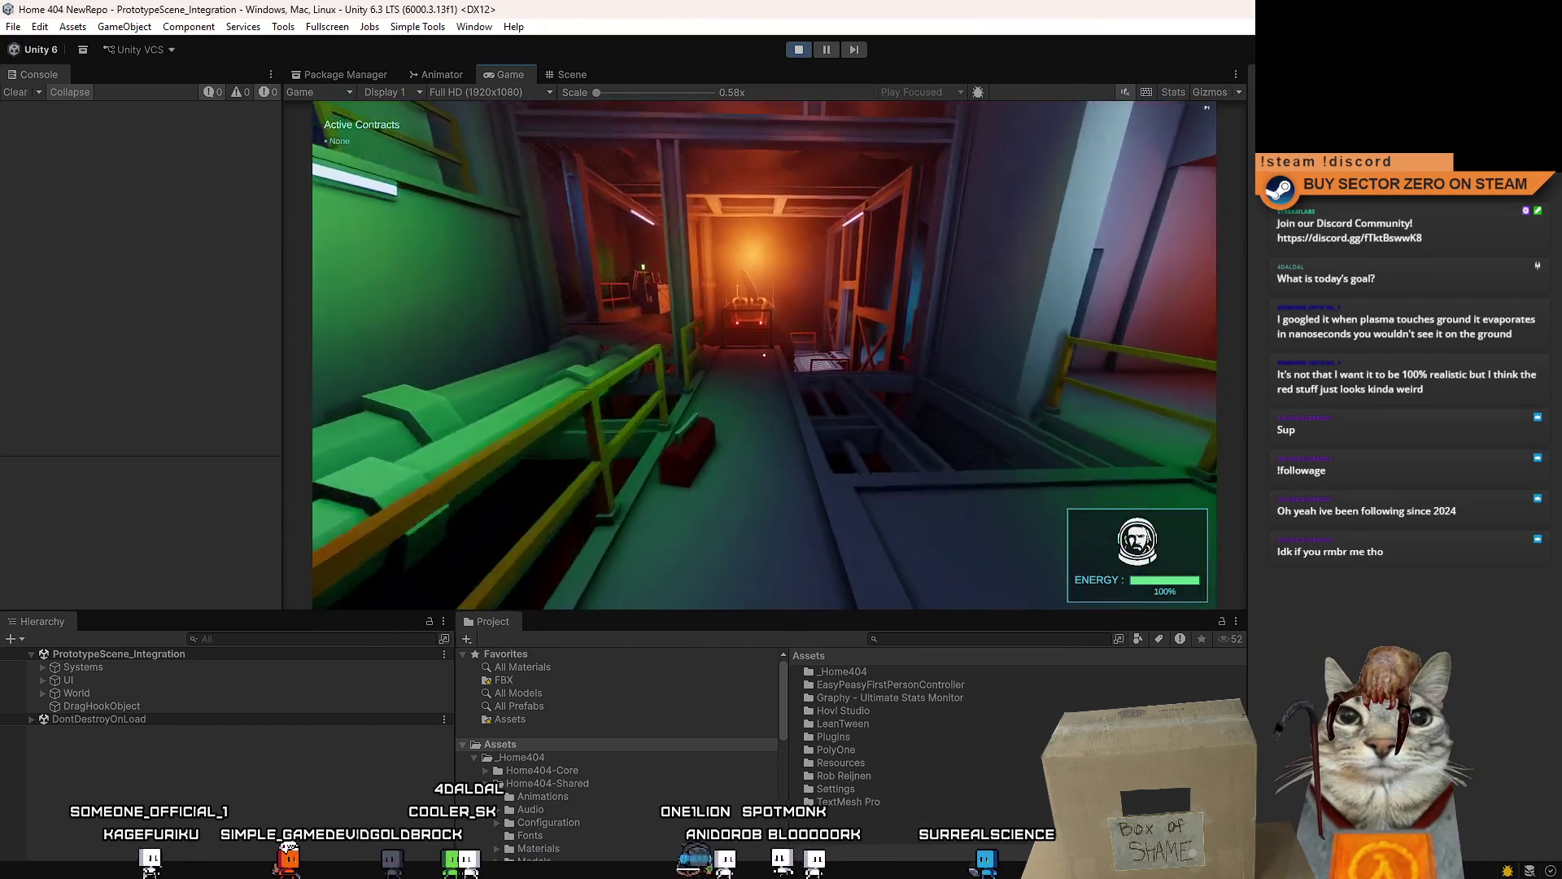
pyautogui.press('w')
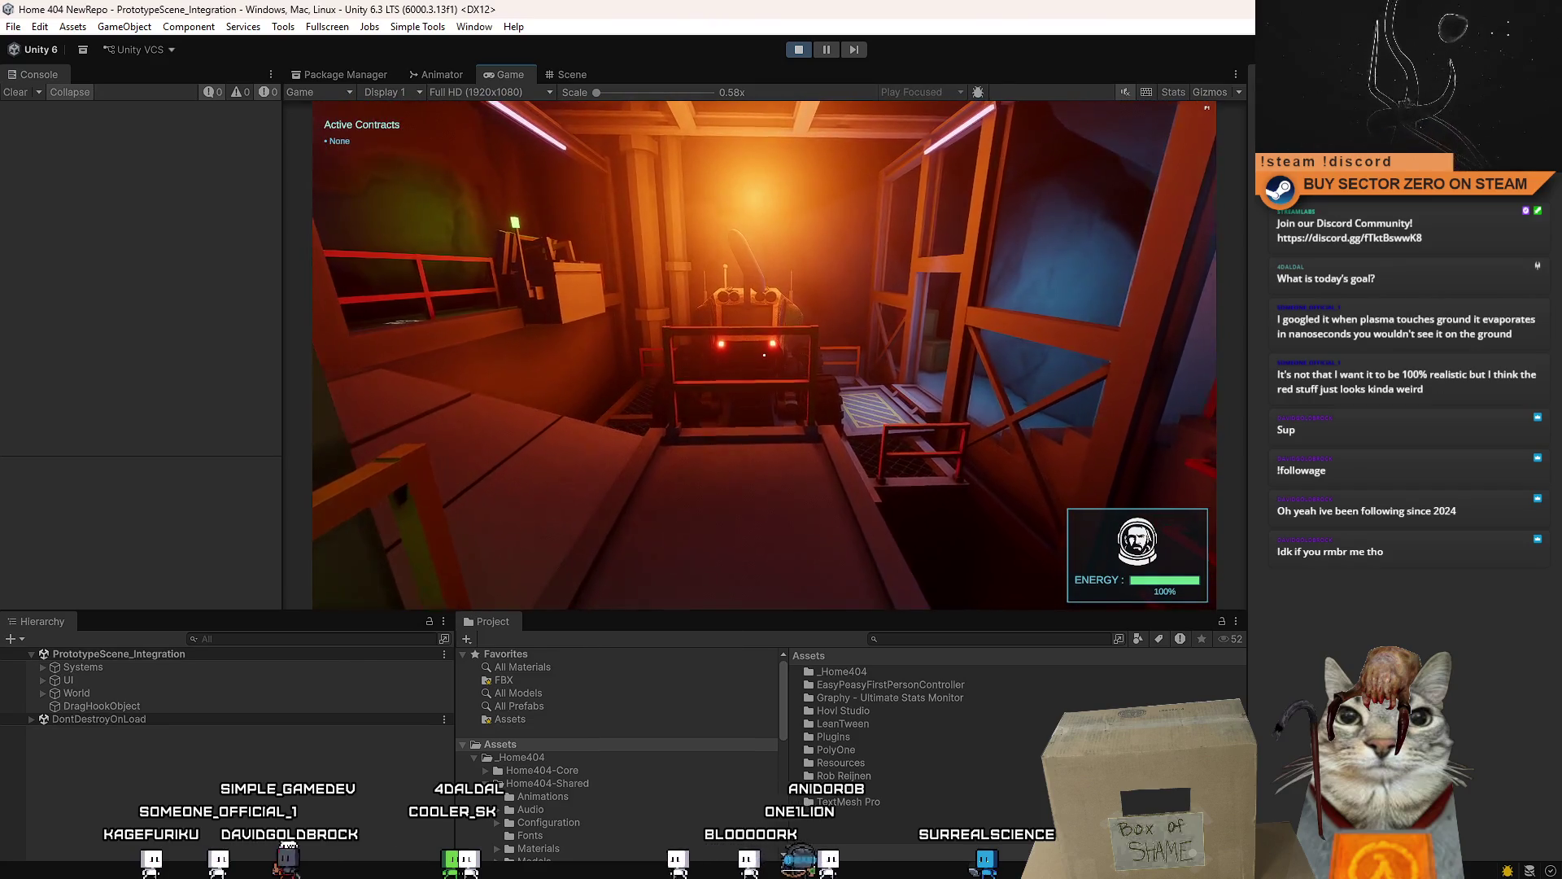
pyautogui.press('w')
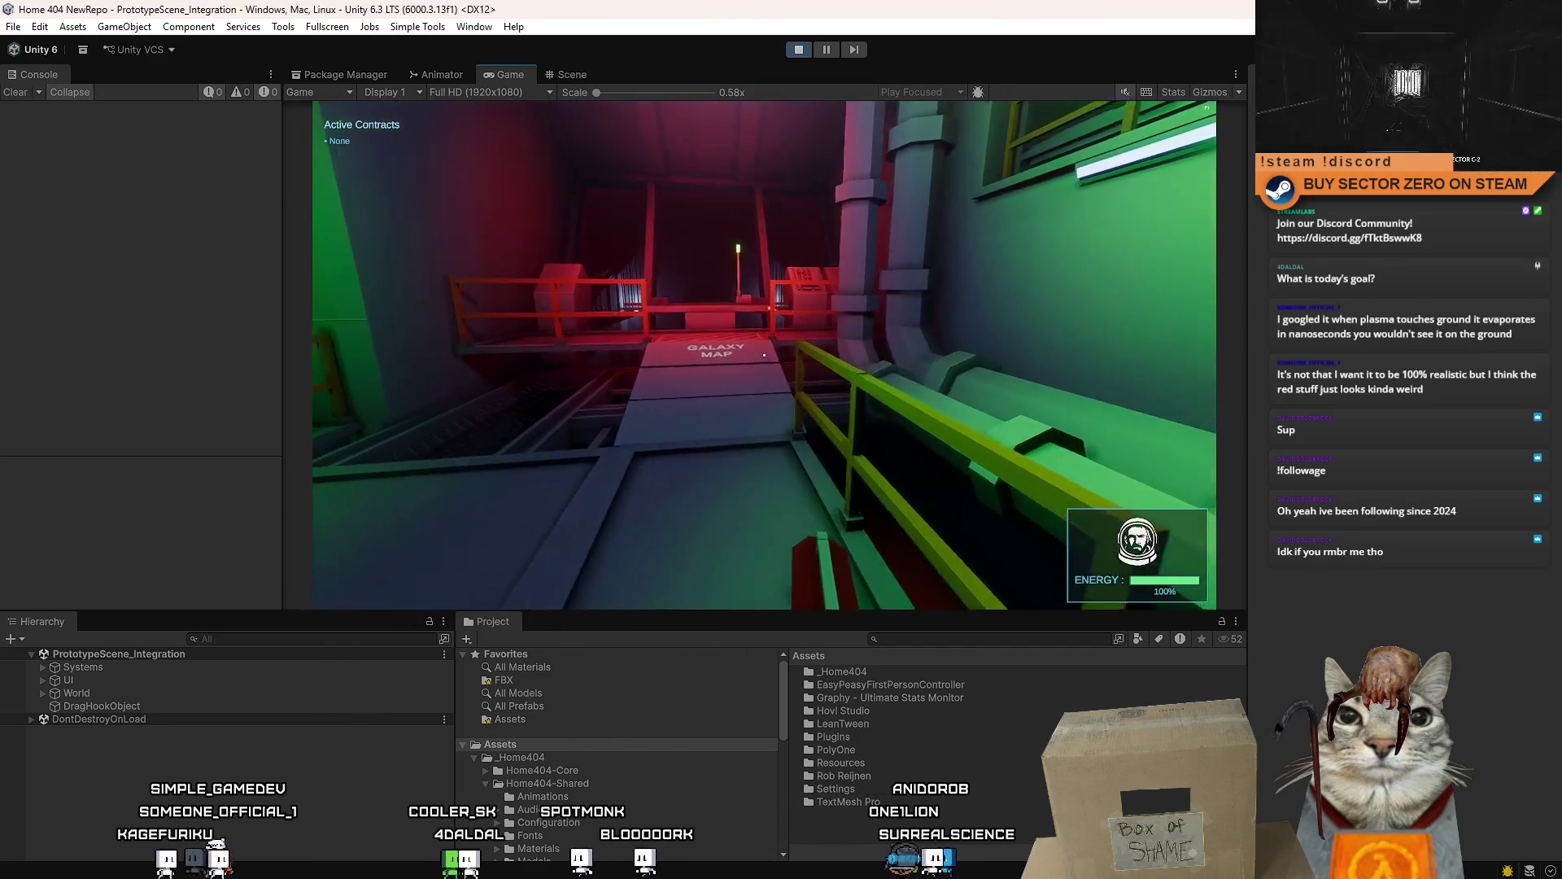
pyautogui.press('w')
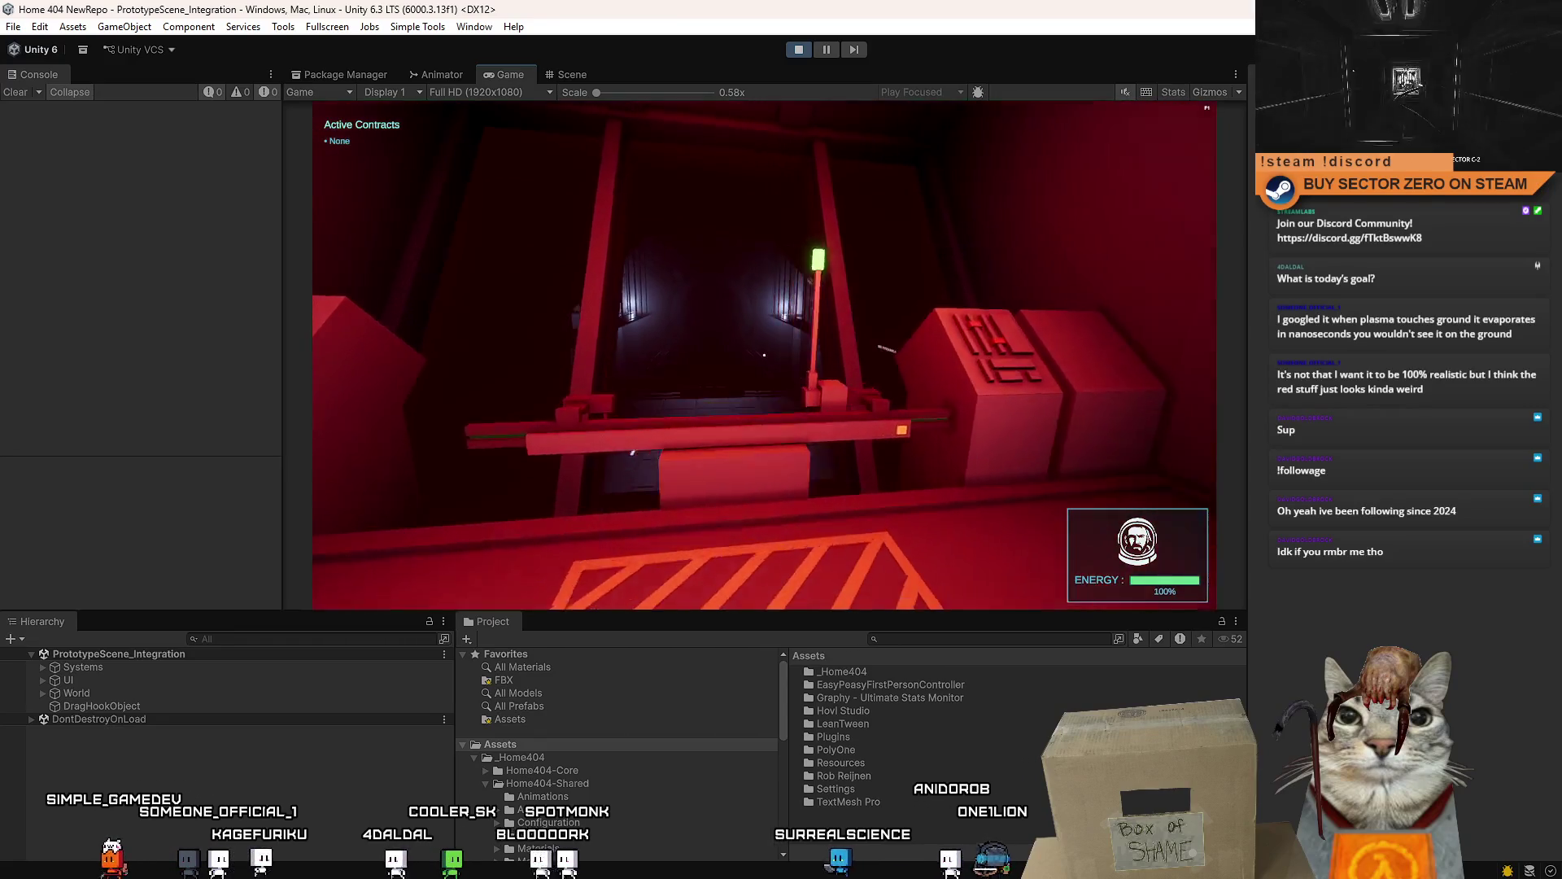
pyautogui.press('w')
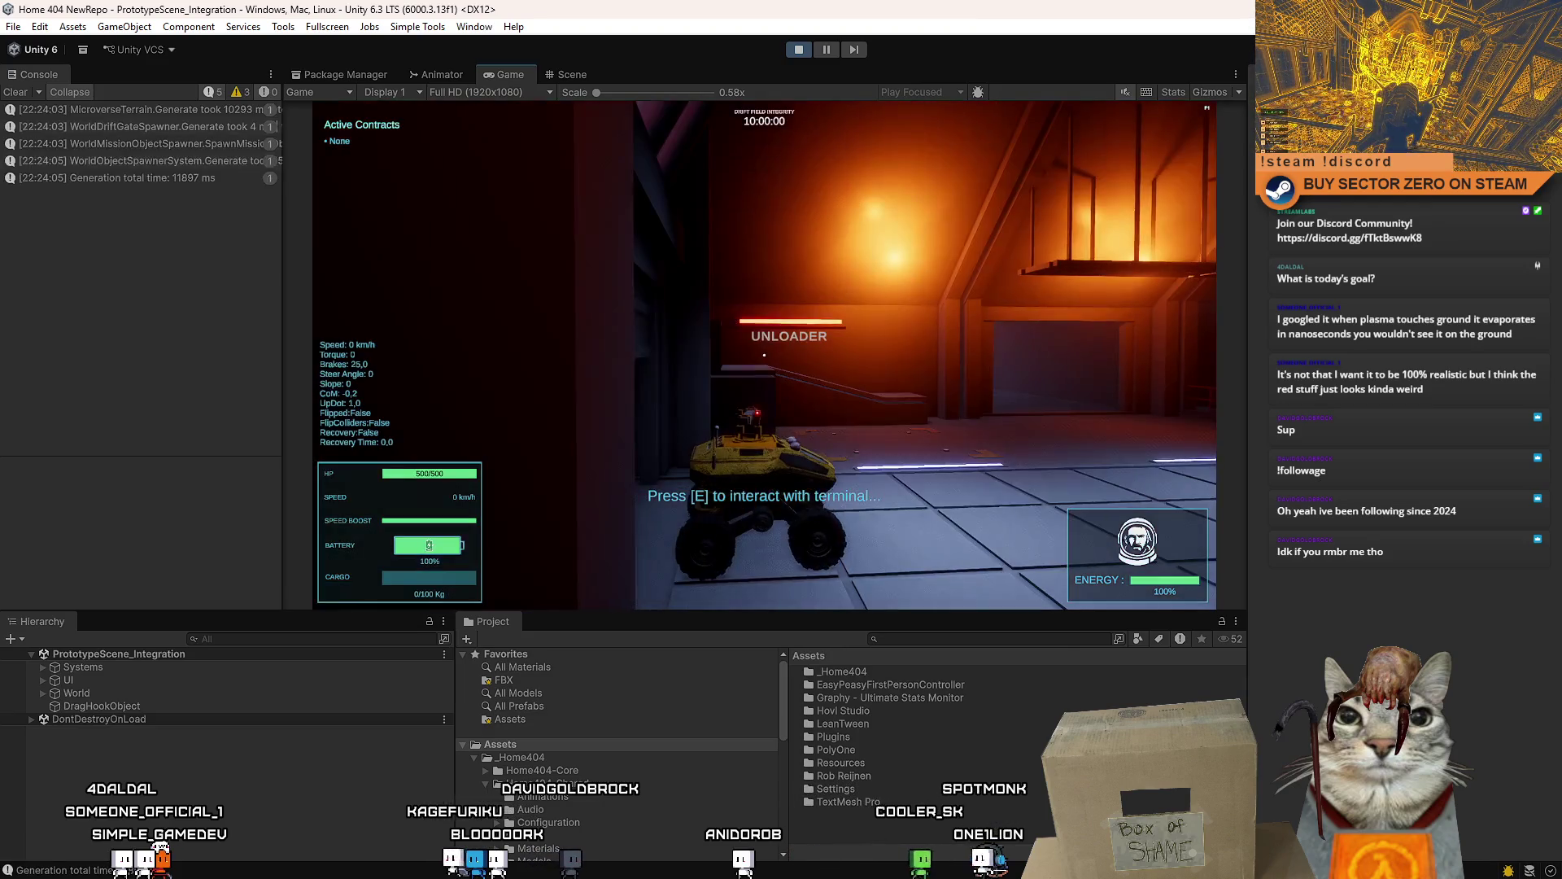
# - Drive the rover through the drift gate onto the terrain, fire its laser, brake and pause the session
pyautogui.press('w')
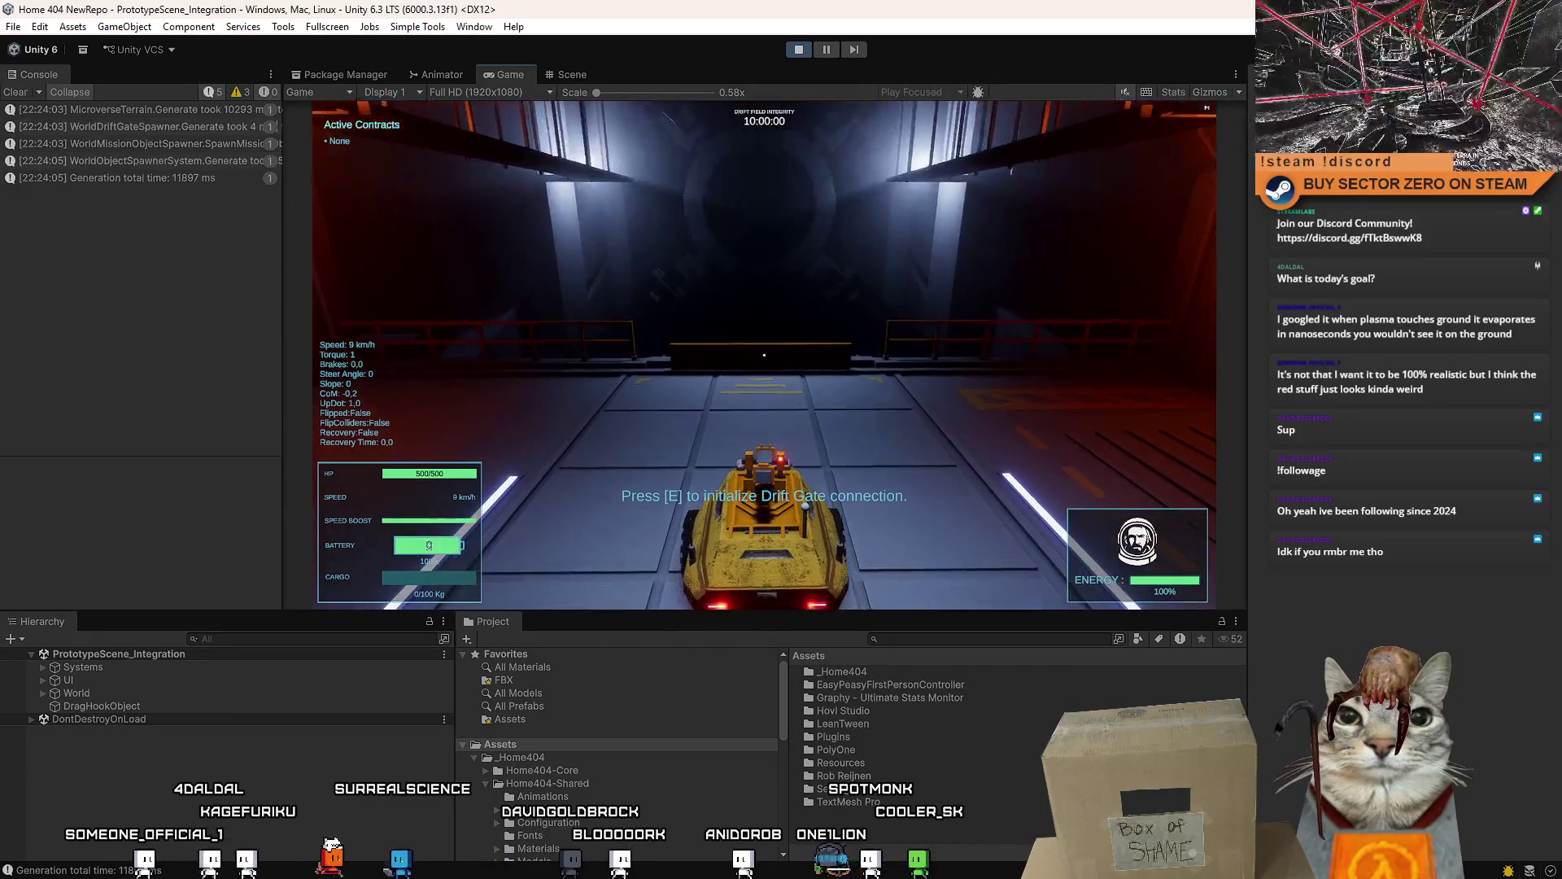
pyautogui.press('e')
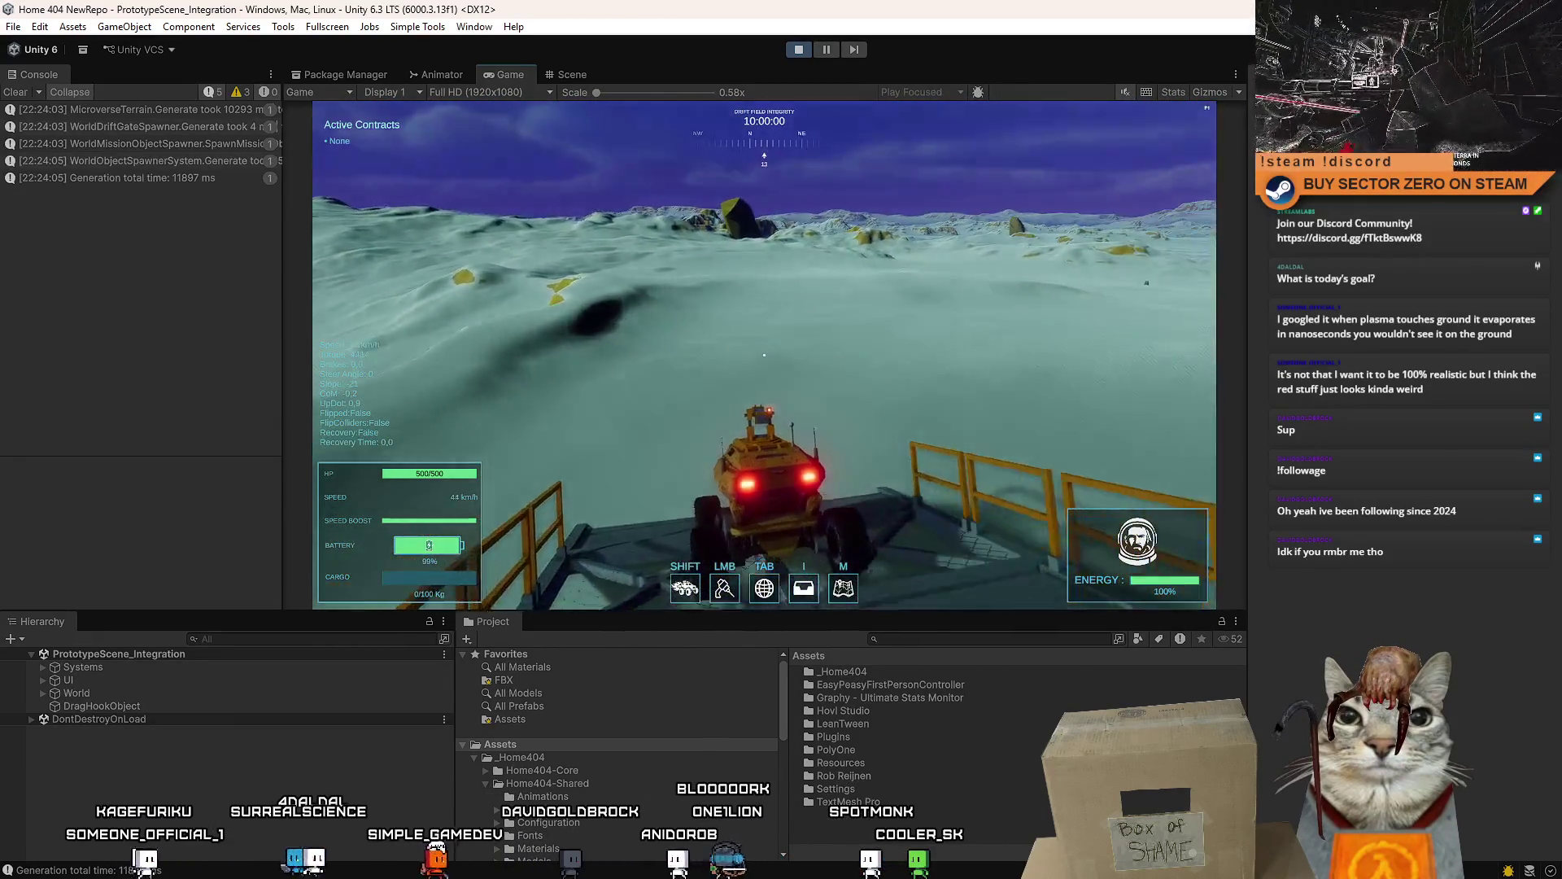
pyautogui.click(764, 354)
pyautogui.press('a')
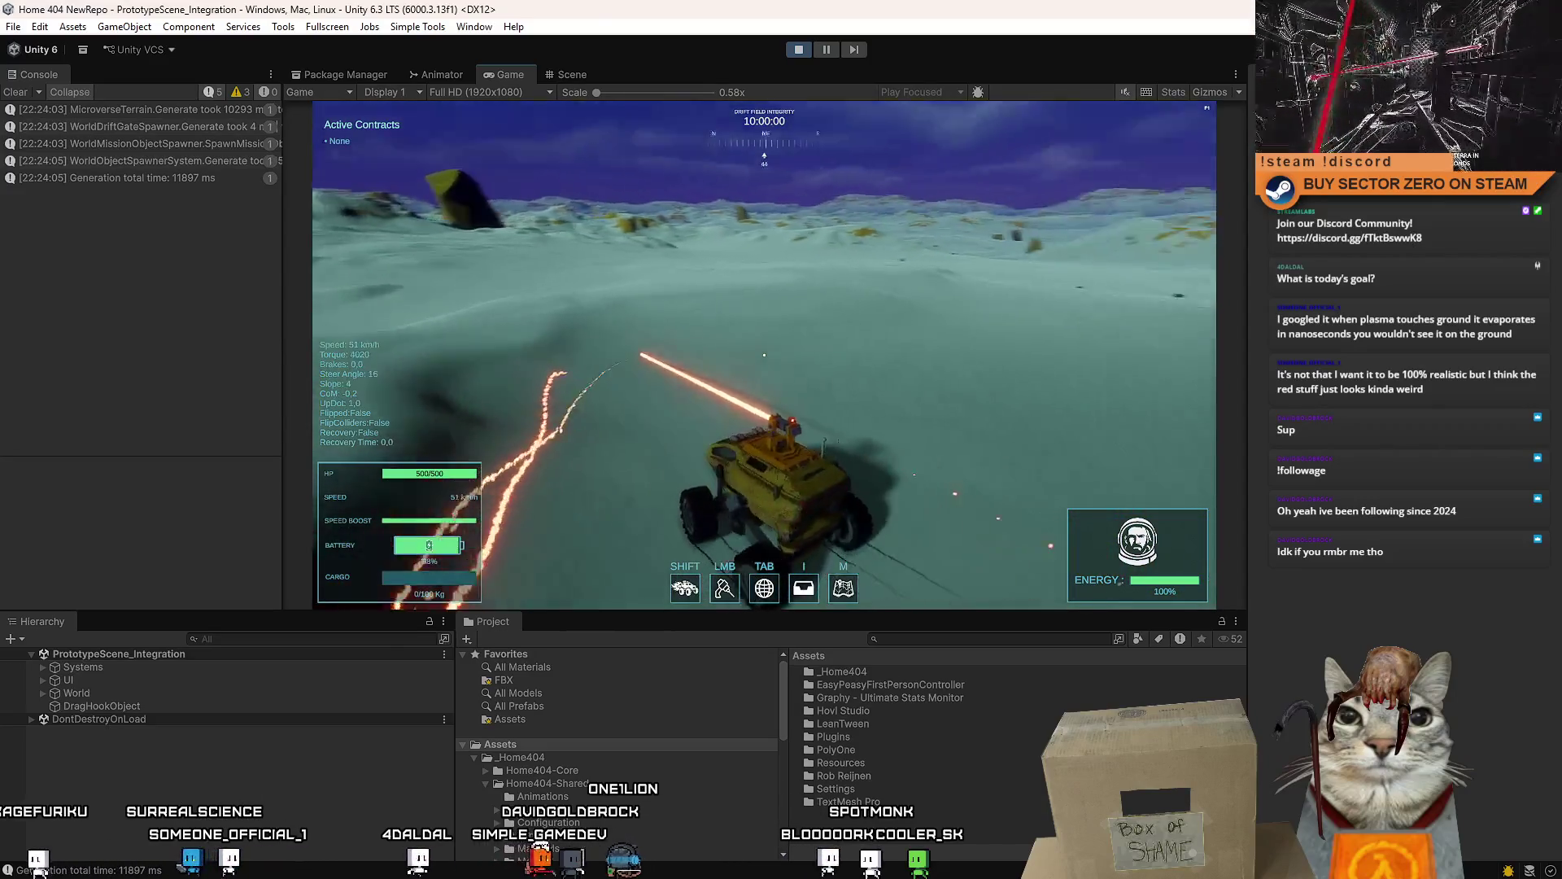
pyautogui.press('d')
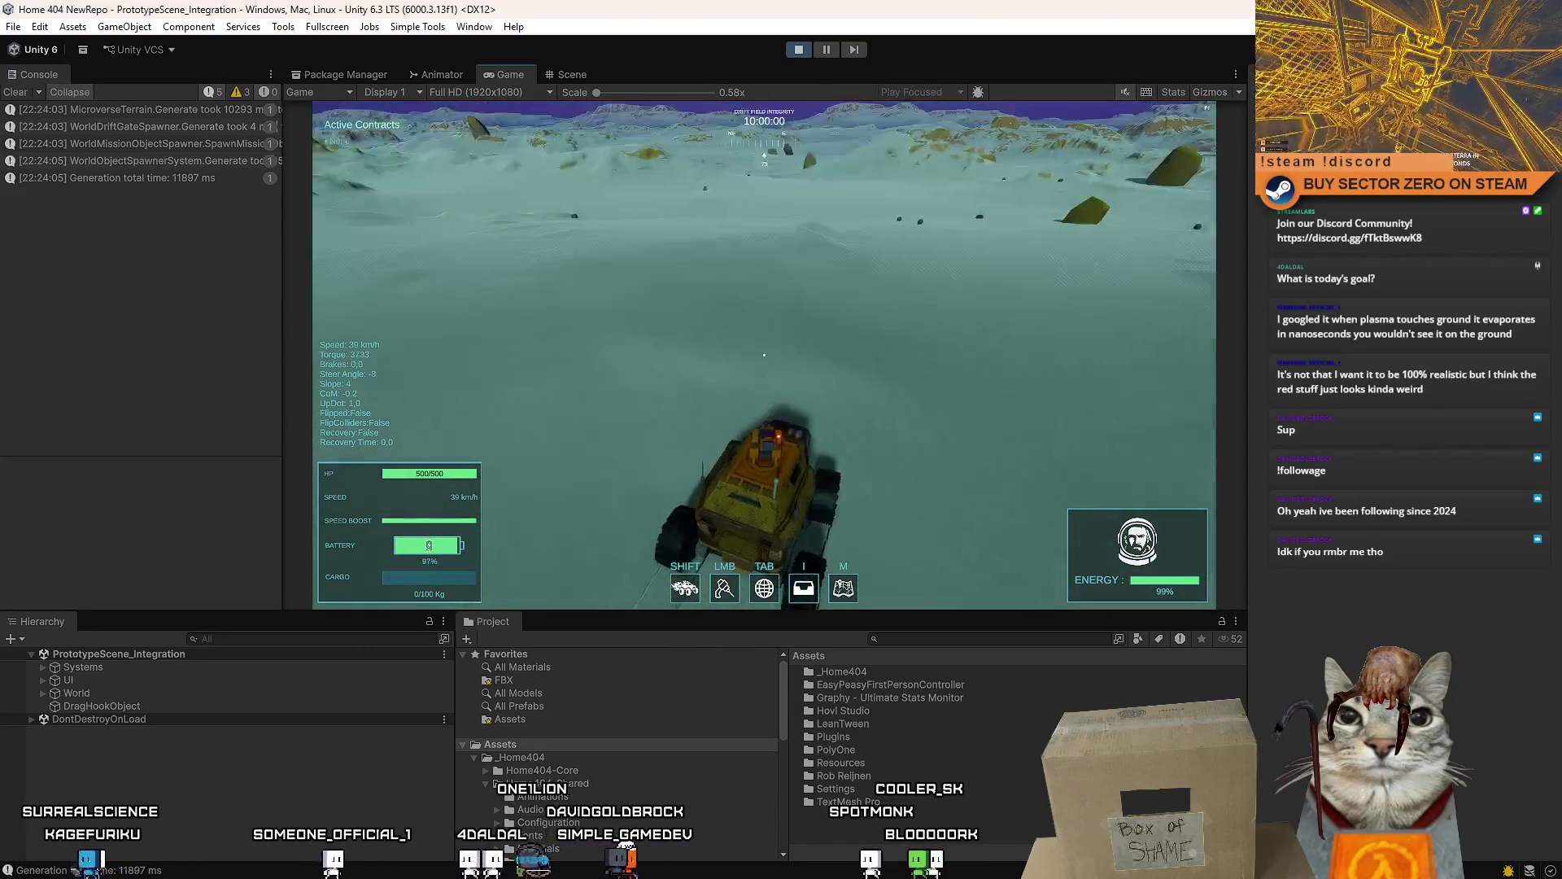
pyautogui.click(764, 354)
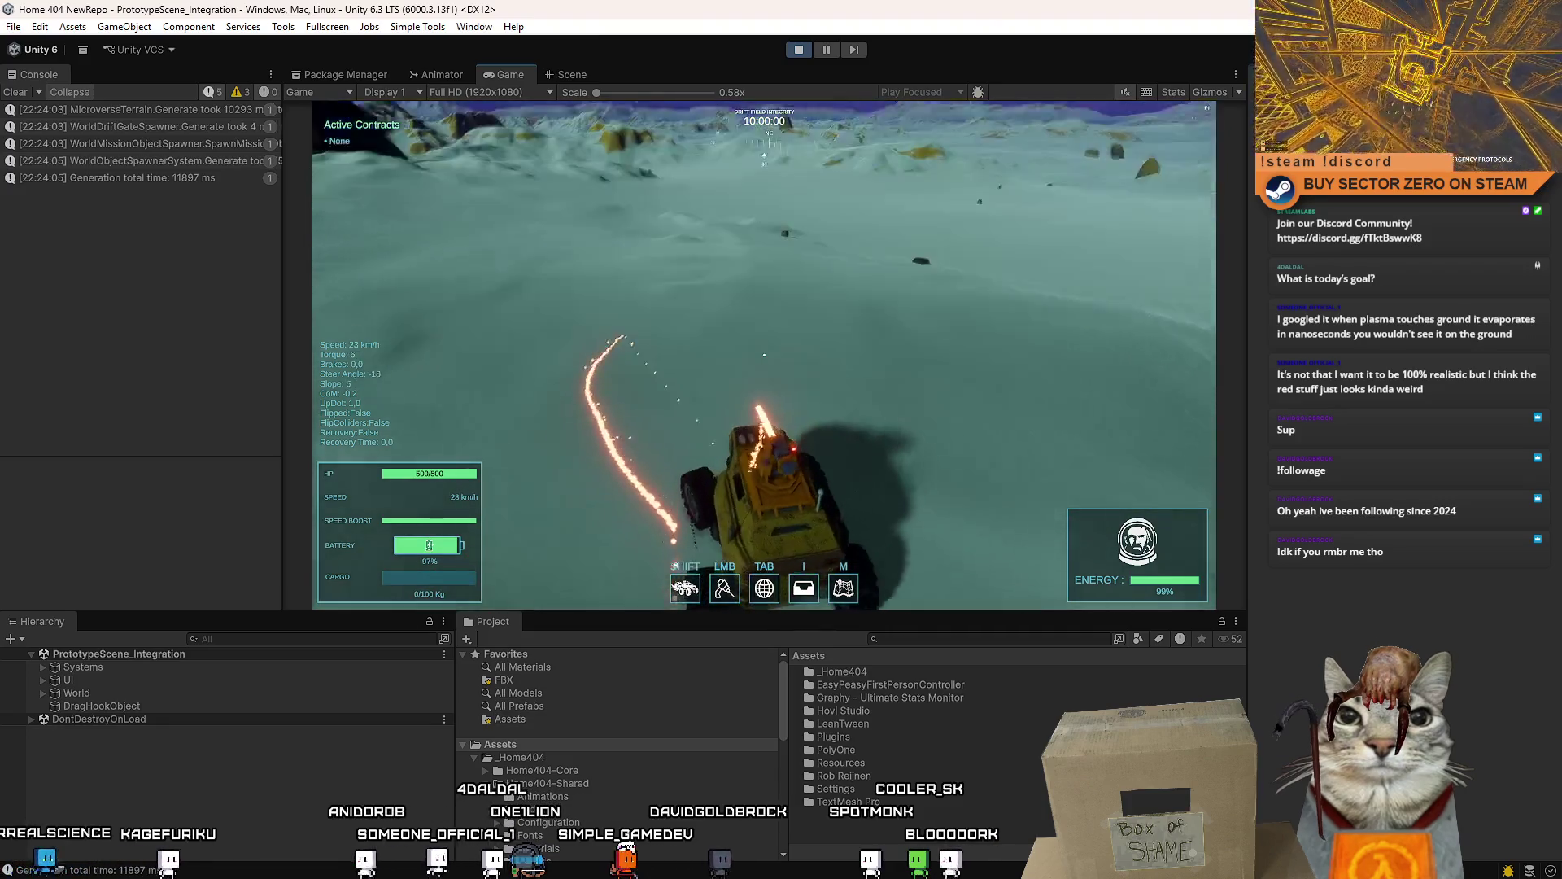
pyautogui.press('space')
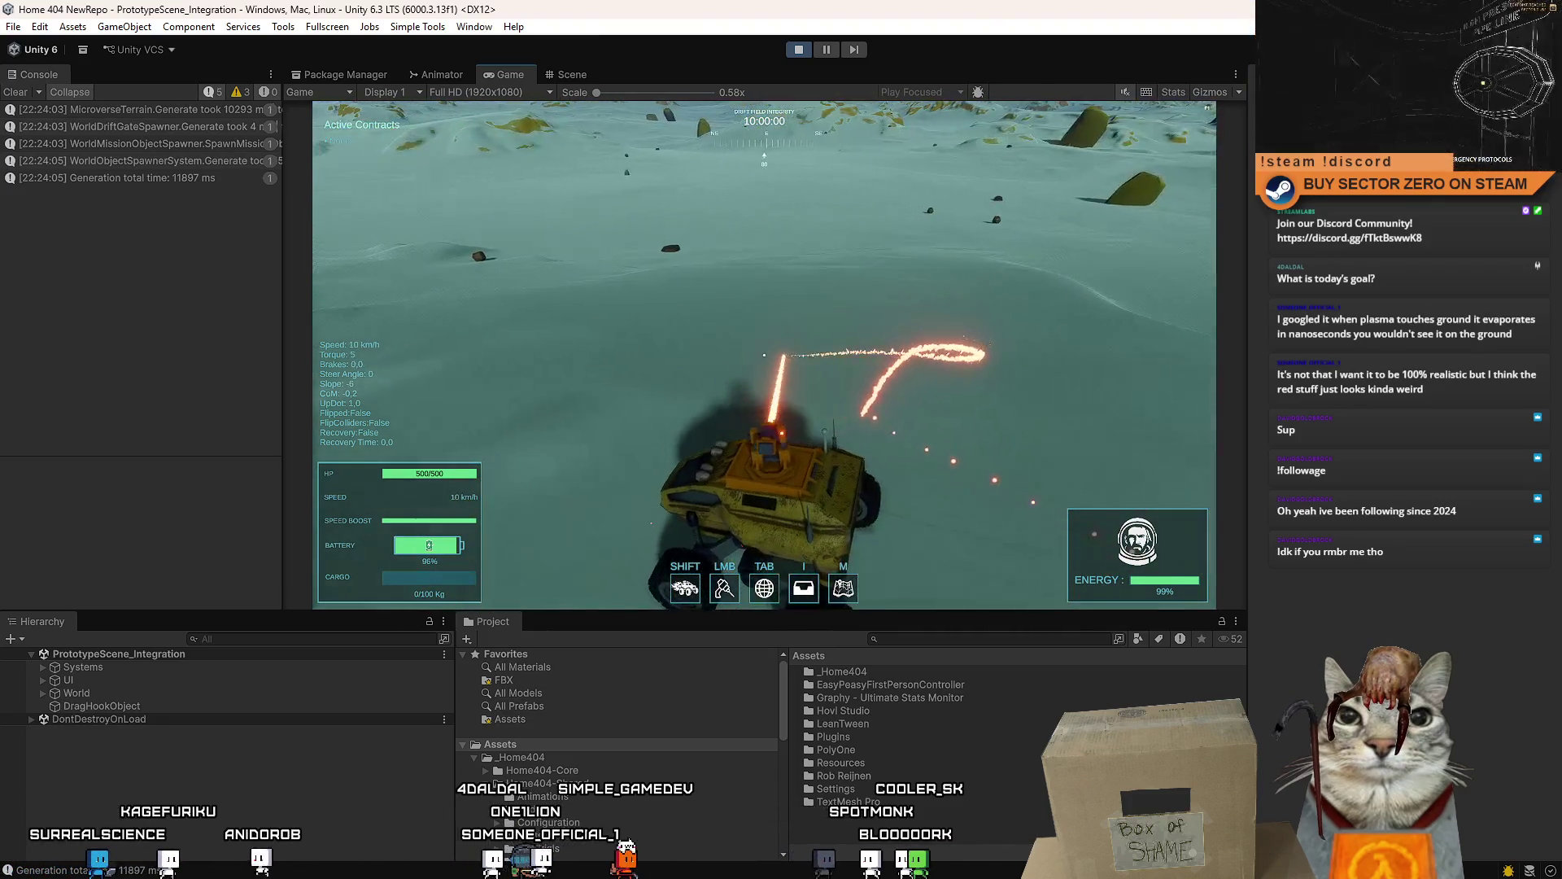
pyautogui.press('Escape')
pyautogui.click(832, 50)
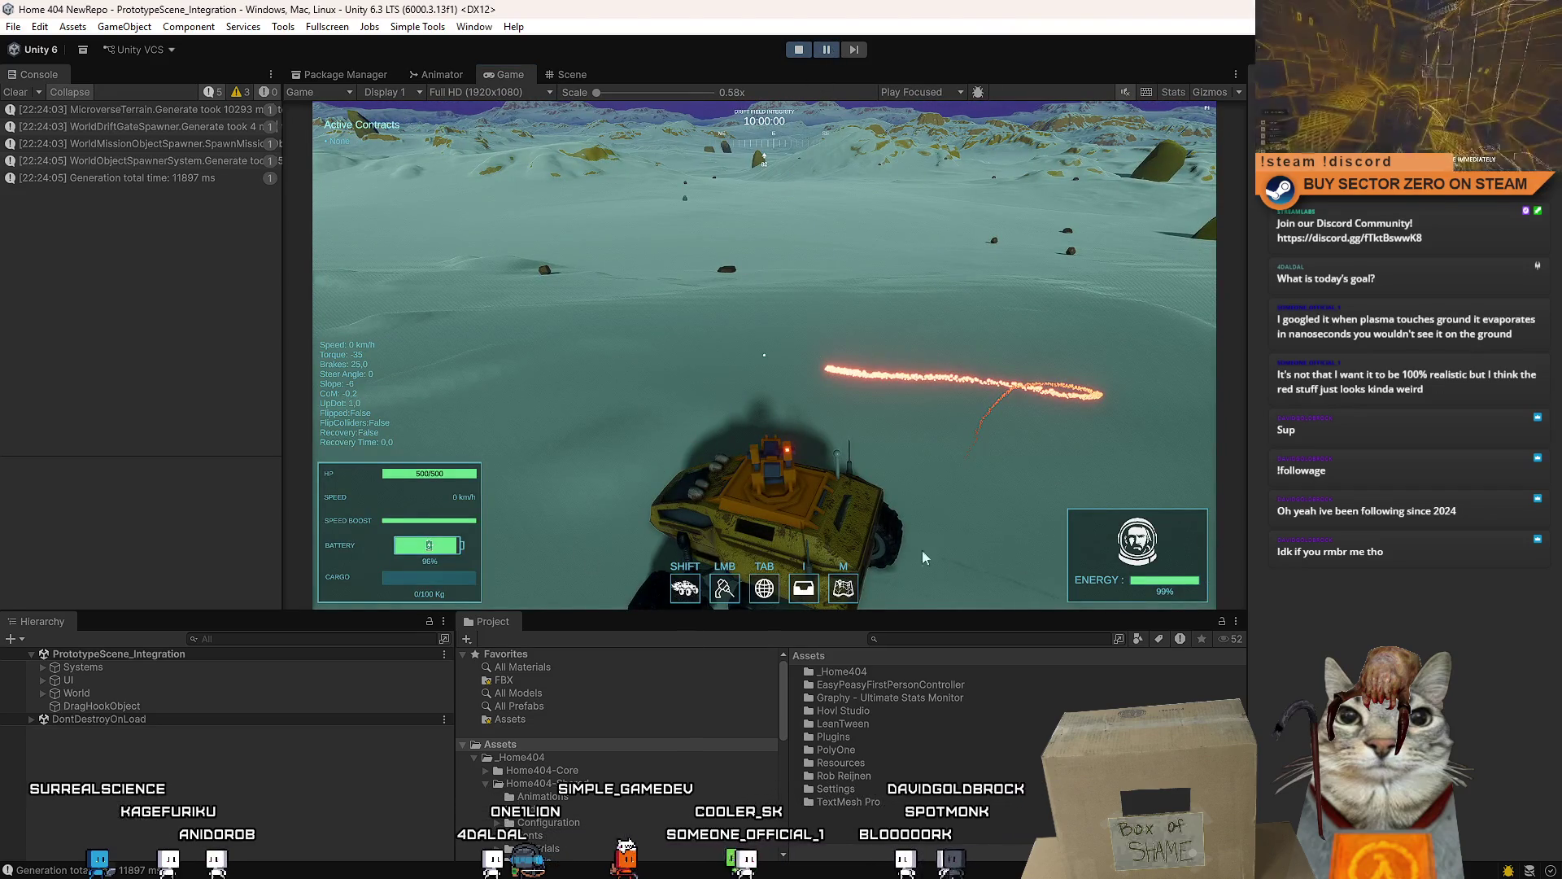
# - Fly the Scene view camera over the terrain next to the rover
pyautogui.click(571, 75)
pyautogui.moveTo(812, 304)
pyautogui.mouseDown()
pyautogui.moveTo(1101, 490)
pyautogui.moveTo(1147, 327)
pyautogui.mouseUp()
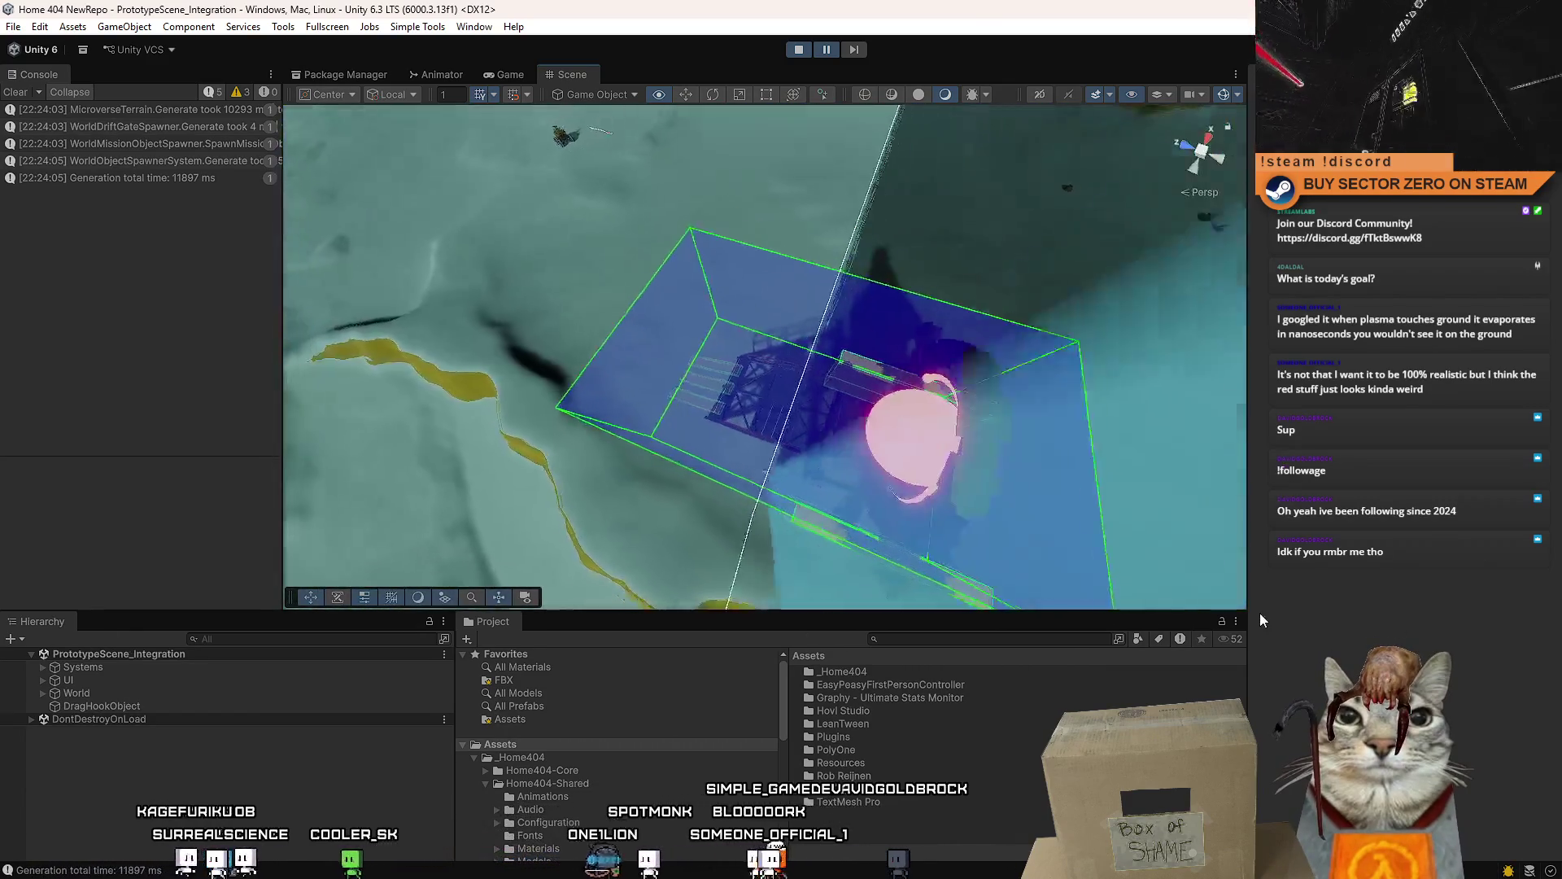
pyautogui.moveTo(1147, 325)
pyautogui.mouseDown()
pyautogui.moveTo(1176, 361)
pyautogui.moveTo(1029, 626)
pyautogui.mouseUp()
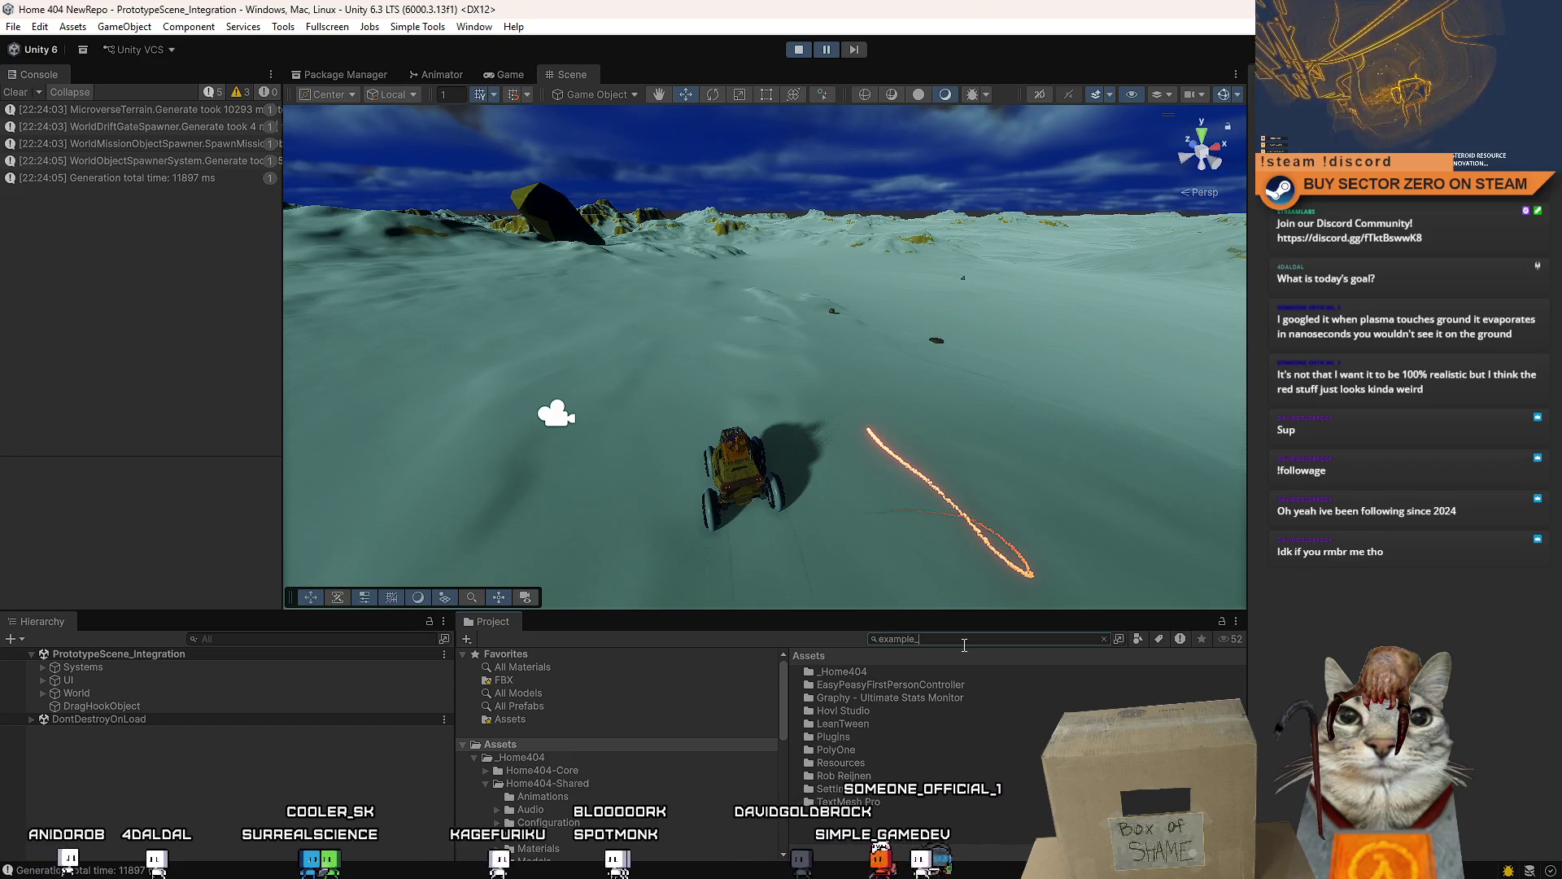
pyautogui.write('_')
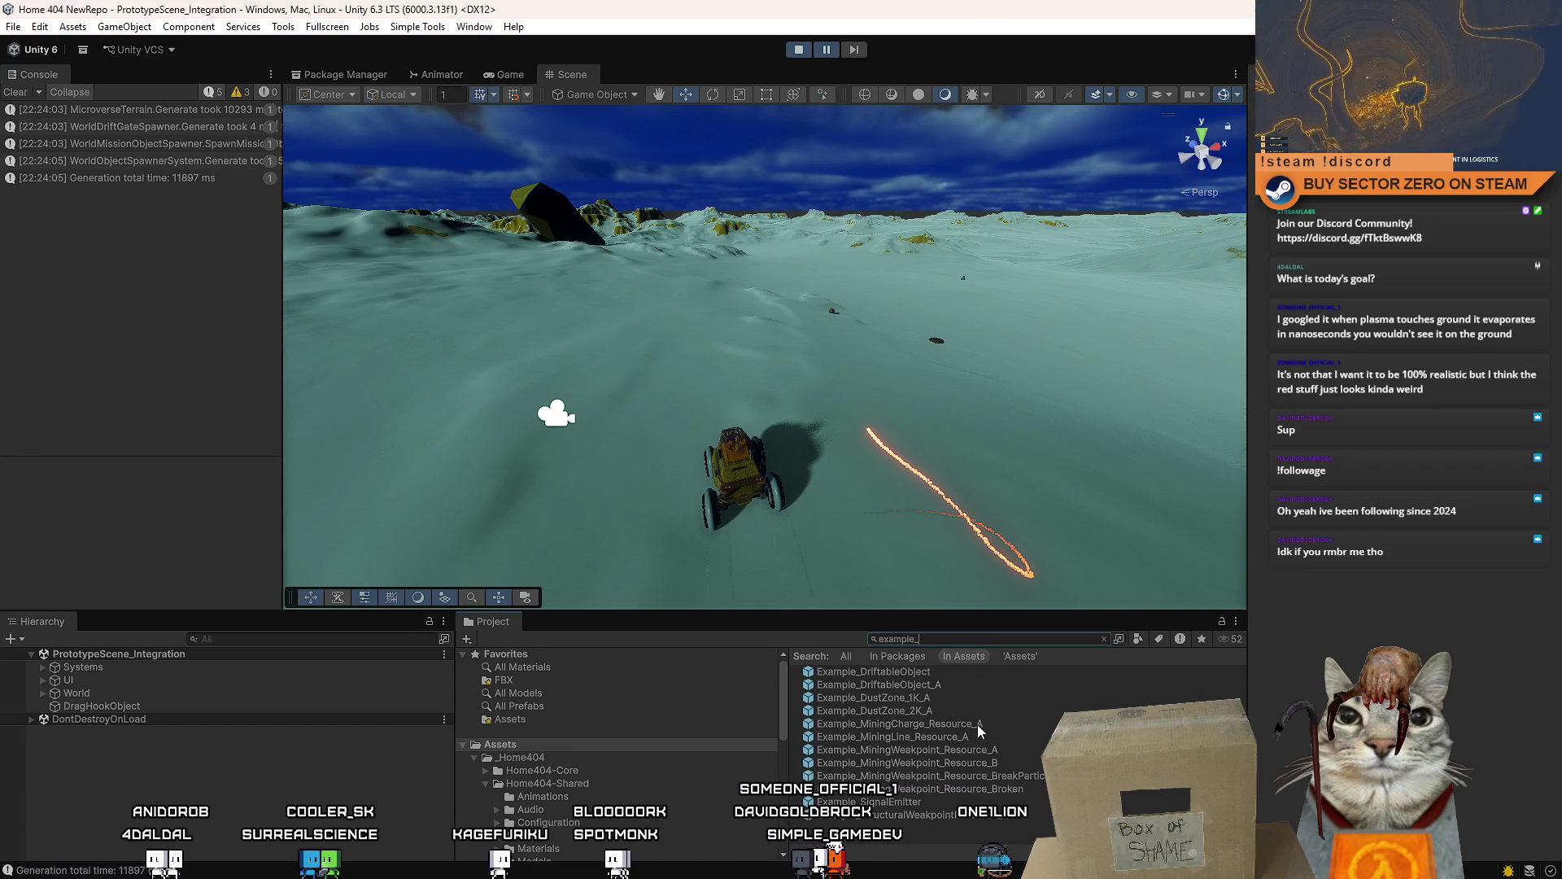
# - Drag the example mining weakpoint, mining line and structural weakpoint prefabs onto the terrain
pyautogui.moveTo(1004, 749); pyautogui.dragTo(939, 548)
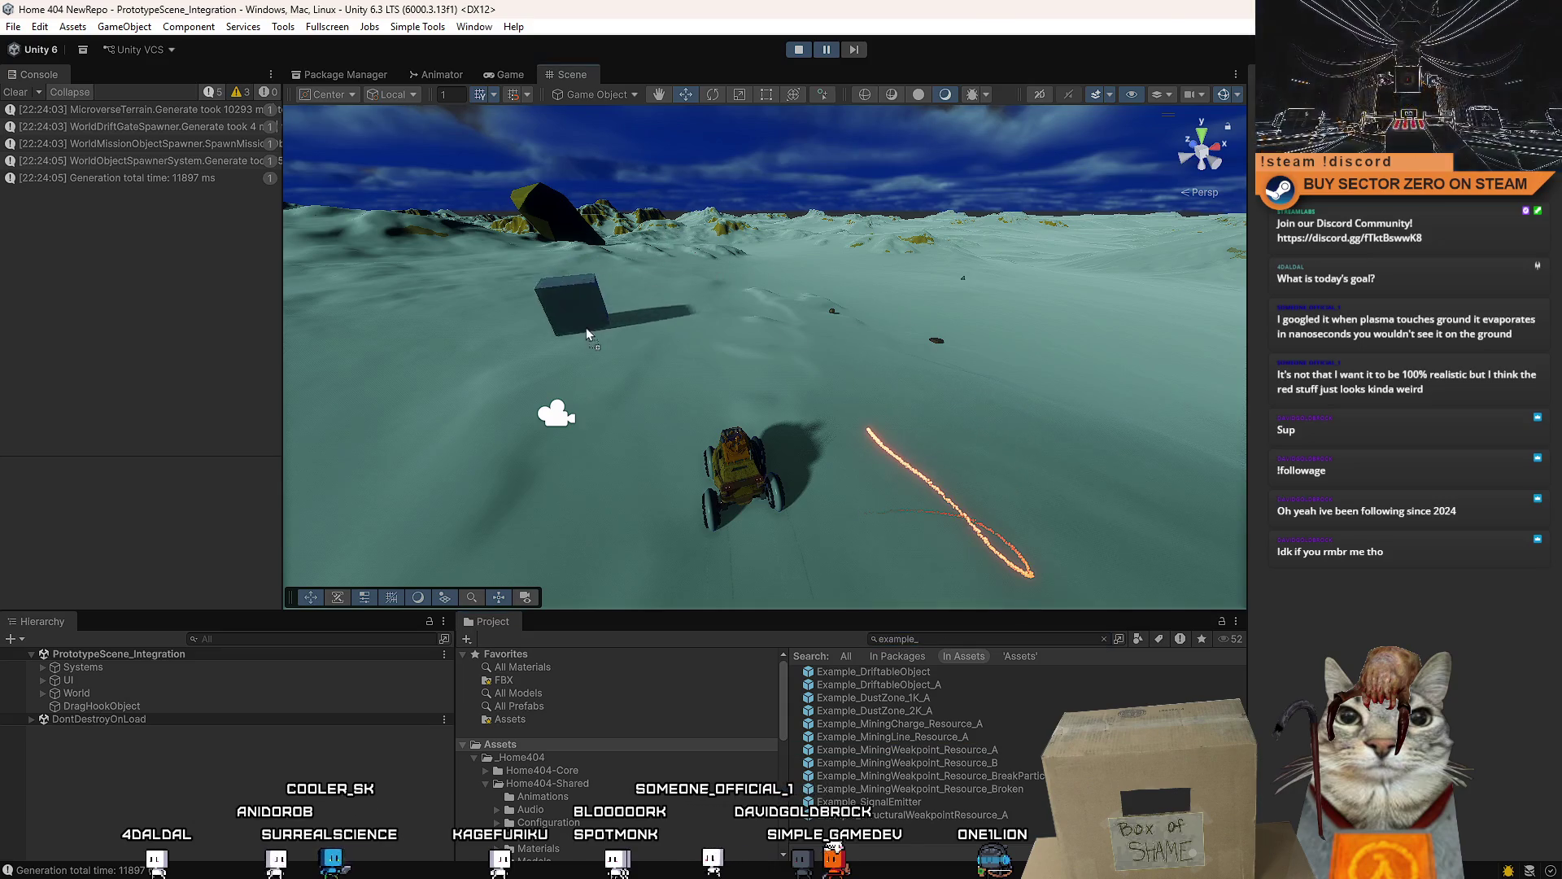
pyautogui.moveTo(1017, 742); pyautogui.dragTo(757, 298)
pyautogui.moveTo(960, 825); pyautogui.dragTo(1038, 330)
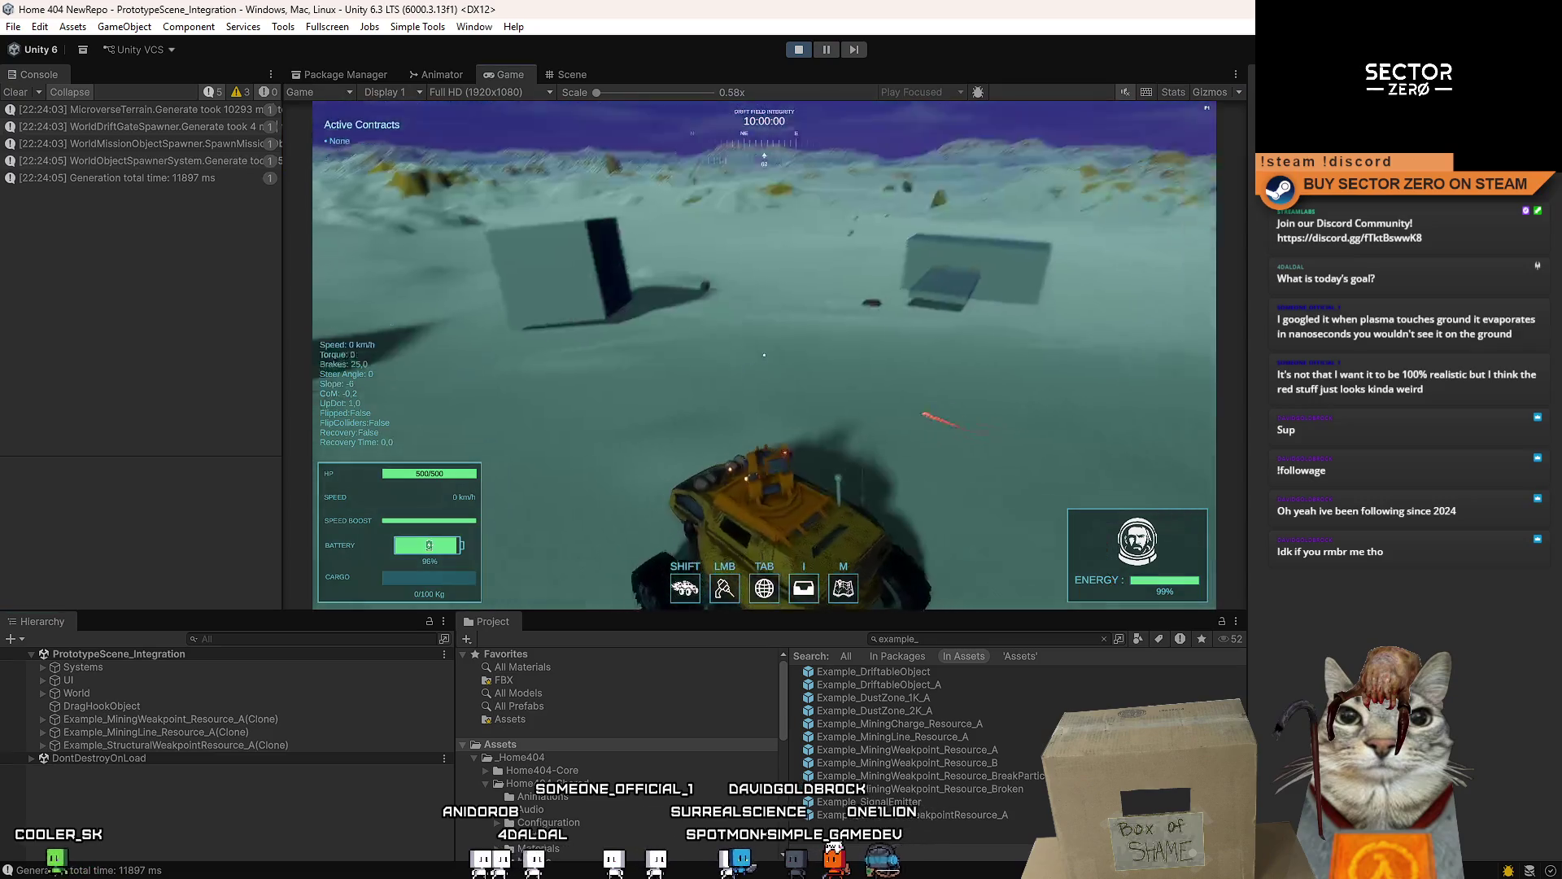
# - Resume the maximized game, drive to the example cubes and drill the first two apart with the laser
pyautogui.press('Escape')
pyautogui.press('Escape')
pyautogui.doubleClick(516, 75)
pyautogui.press('w')
pyautogui.press('a')
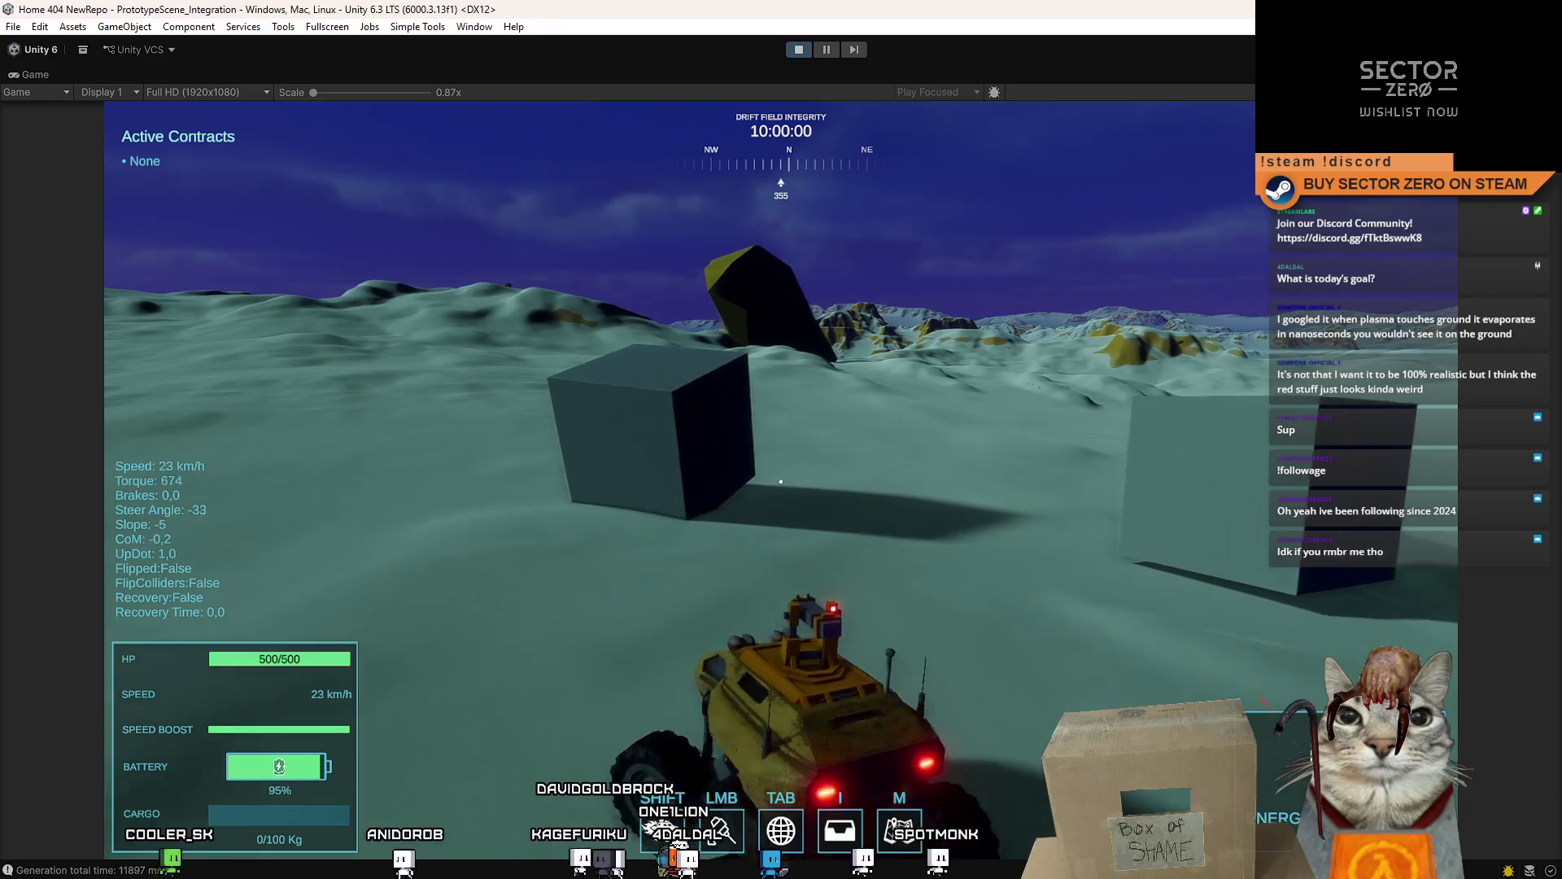
pyautogui.press('s')
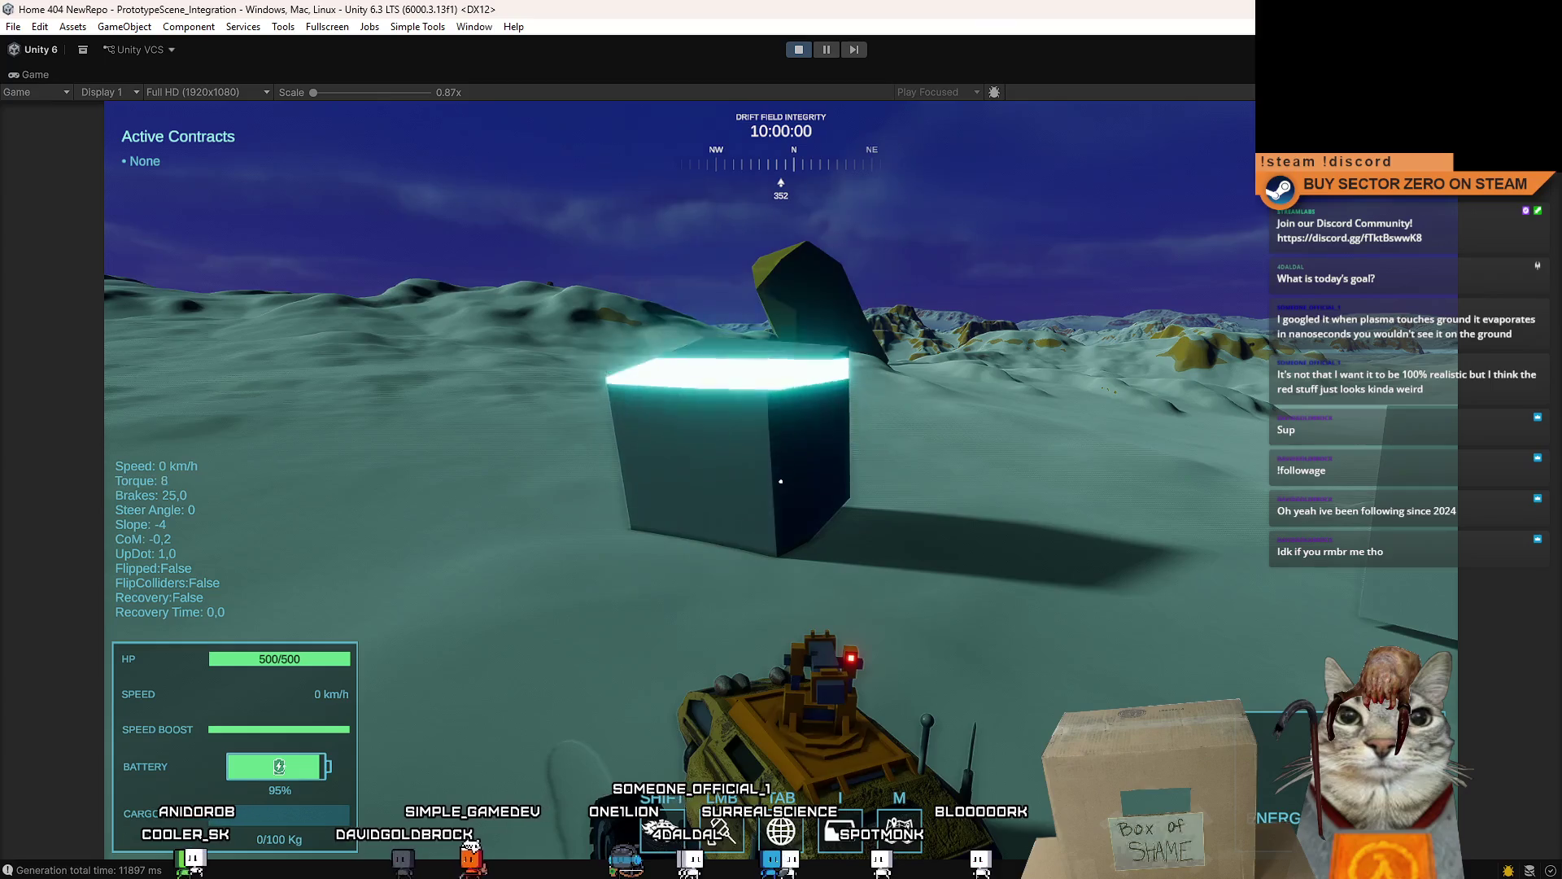
pyautogui.click(780, 480)
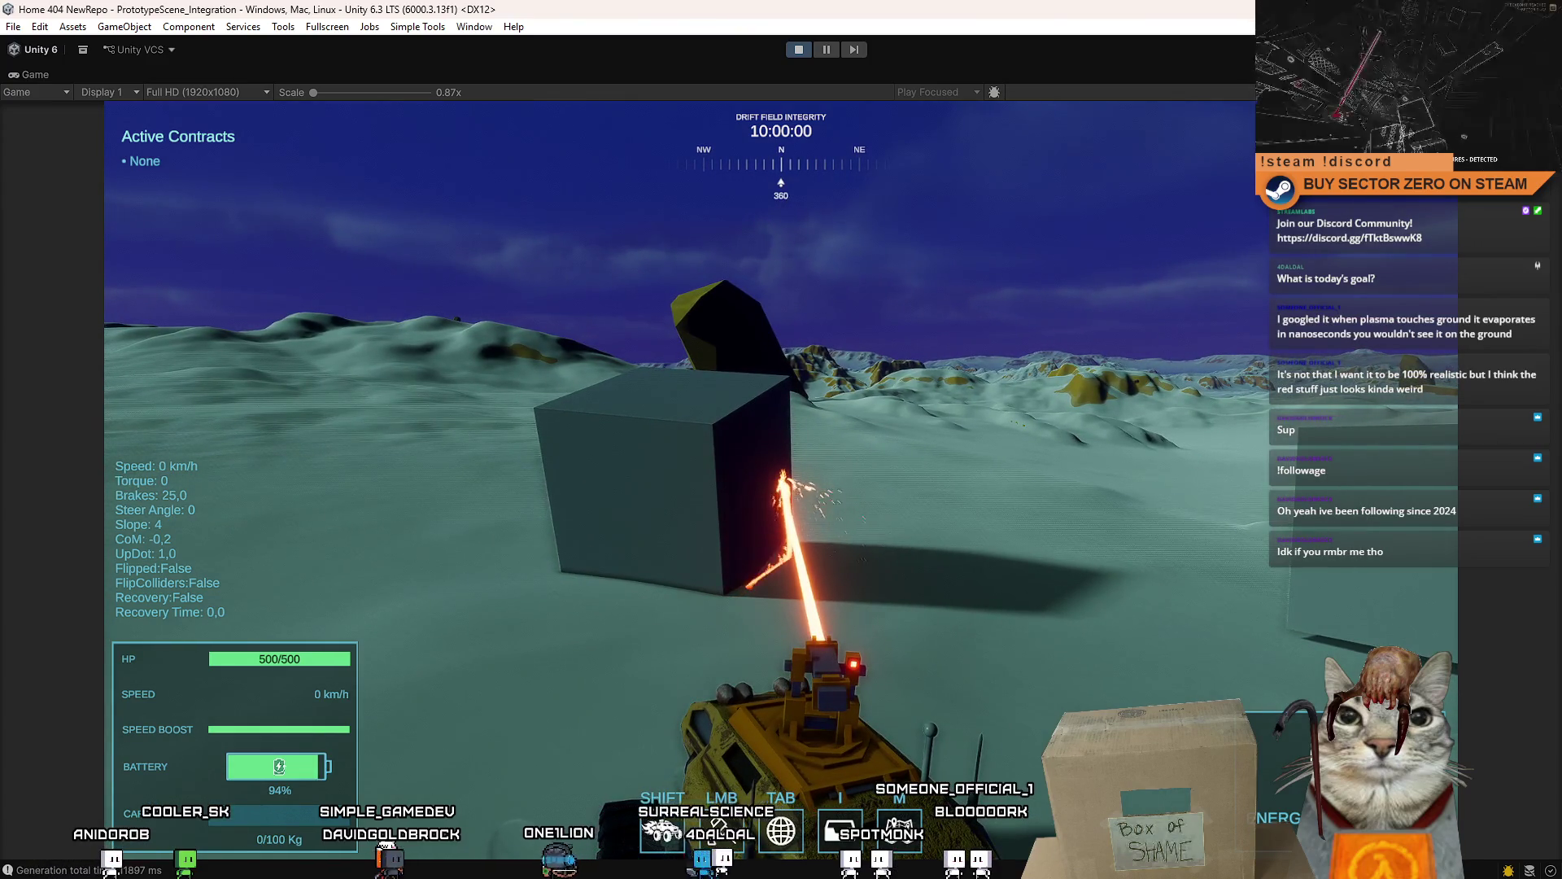
pyautogui.press('w')
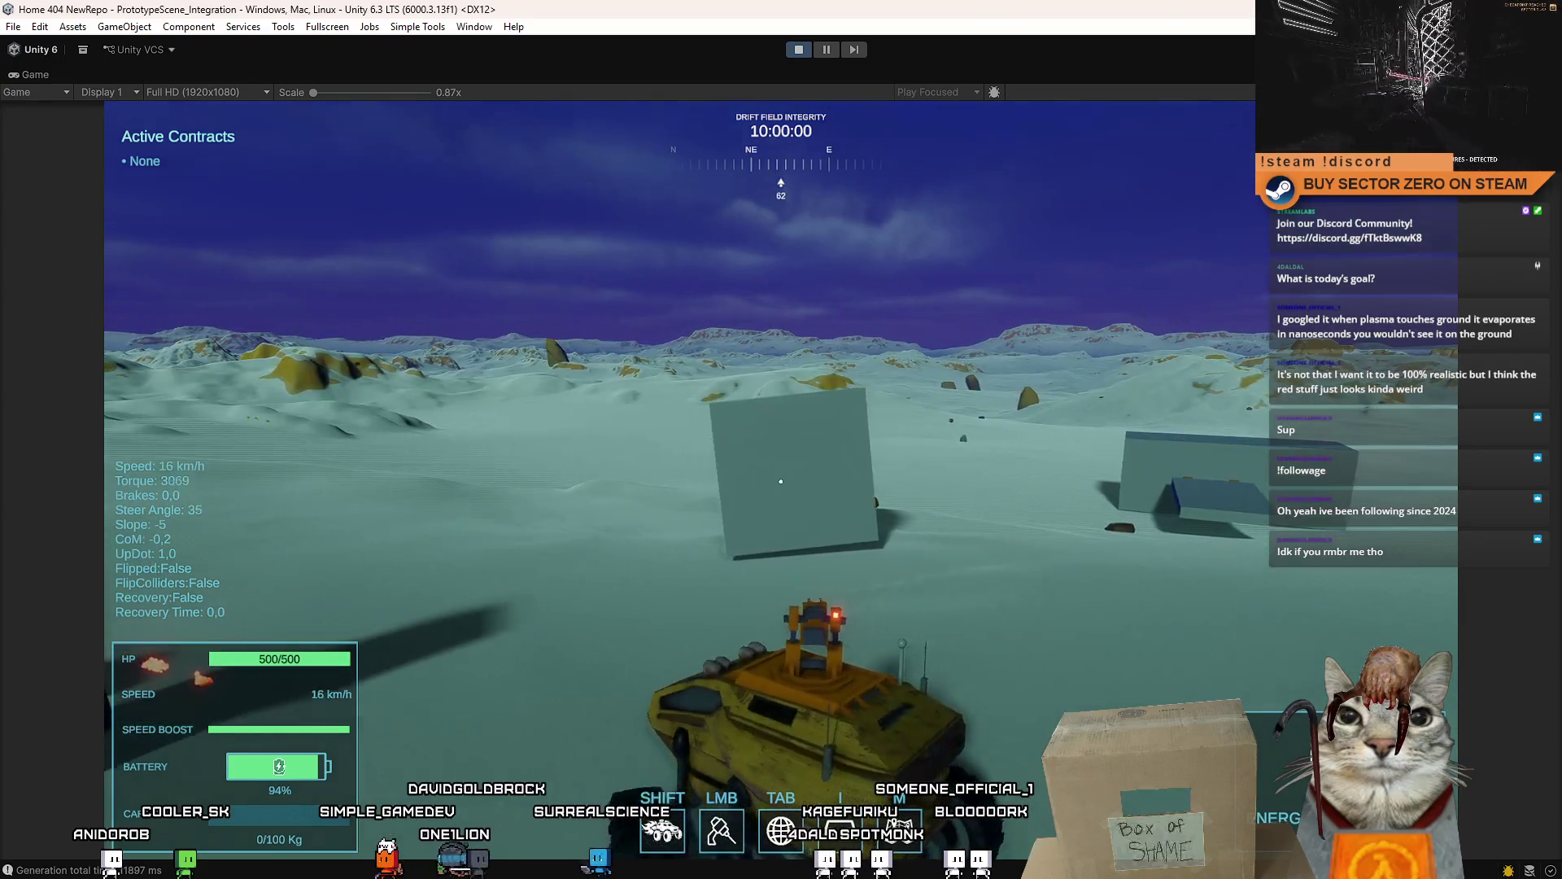
pyautogui.click(781, 481)
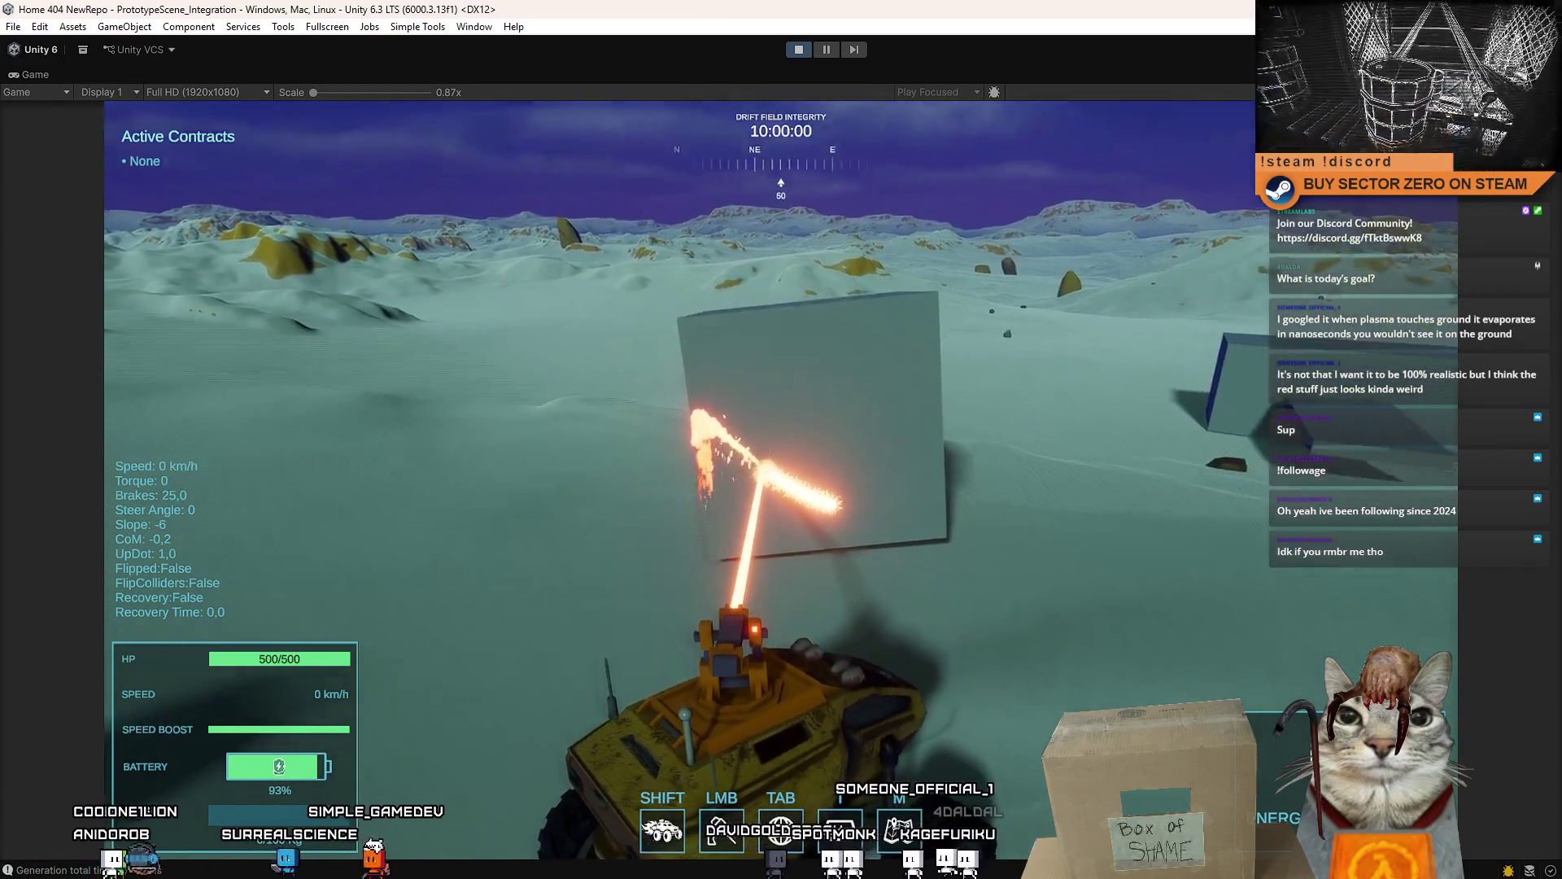
# - Drill the large dark cube, then drive on scanning until titanium deposits appear ahead
pyautogui.press('w')
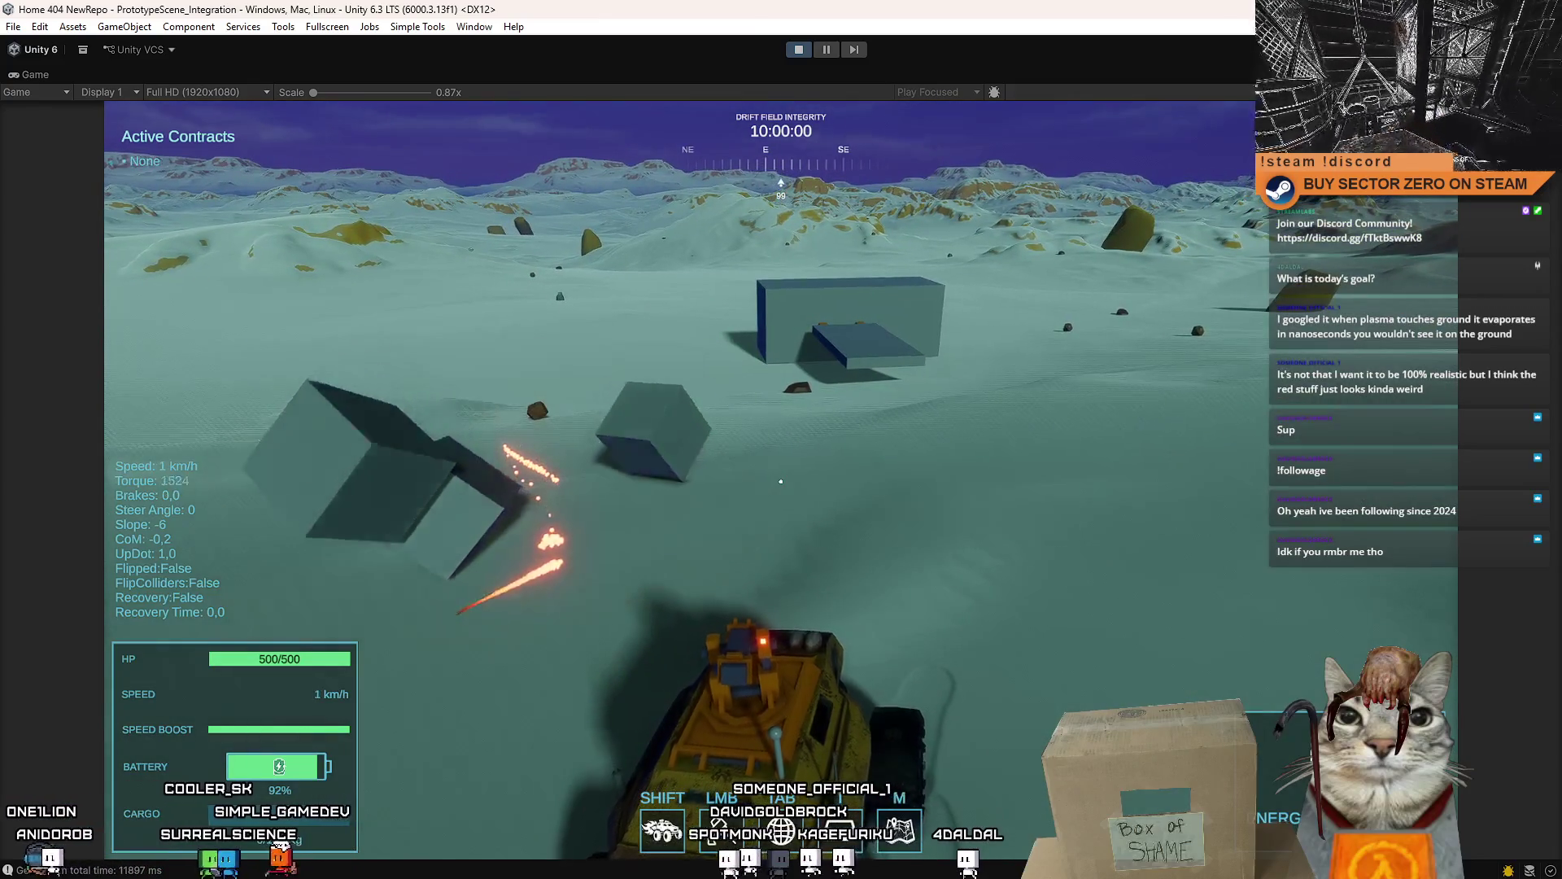
pyautogui.press('w')
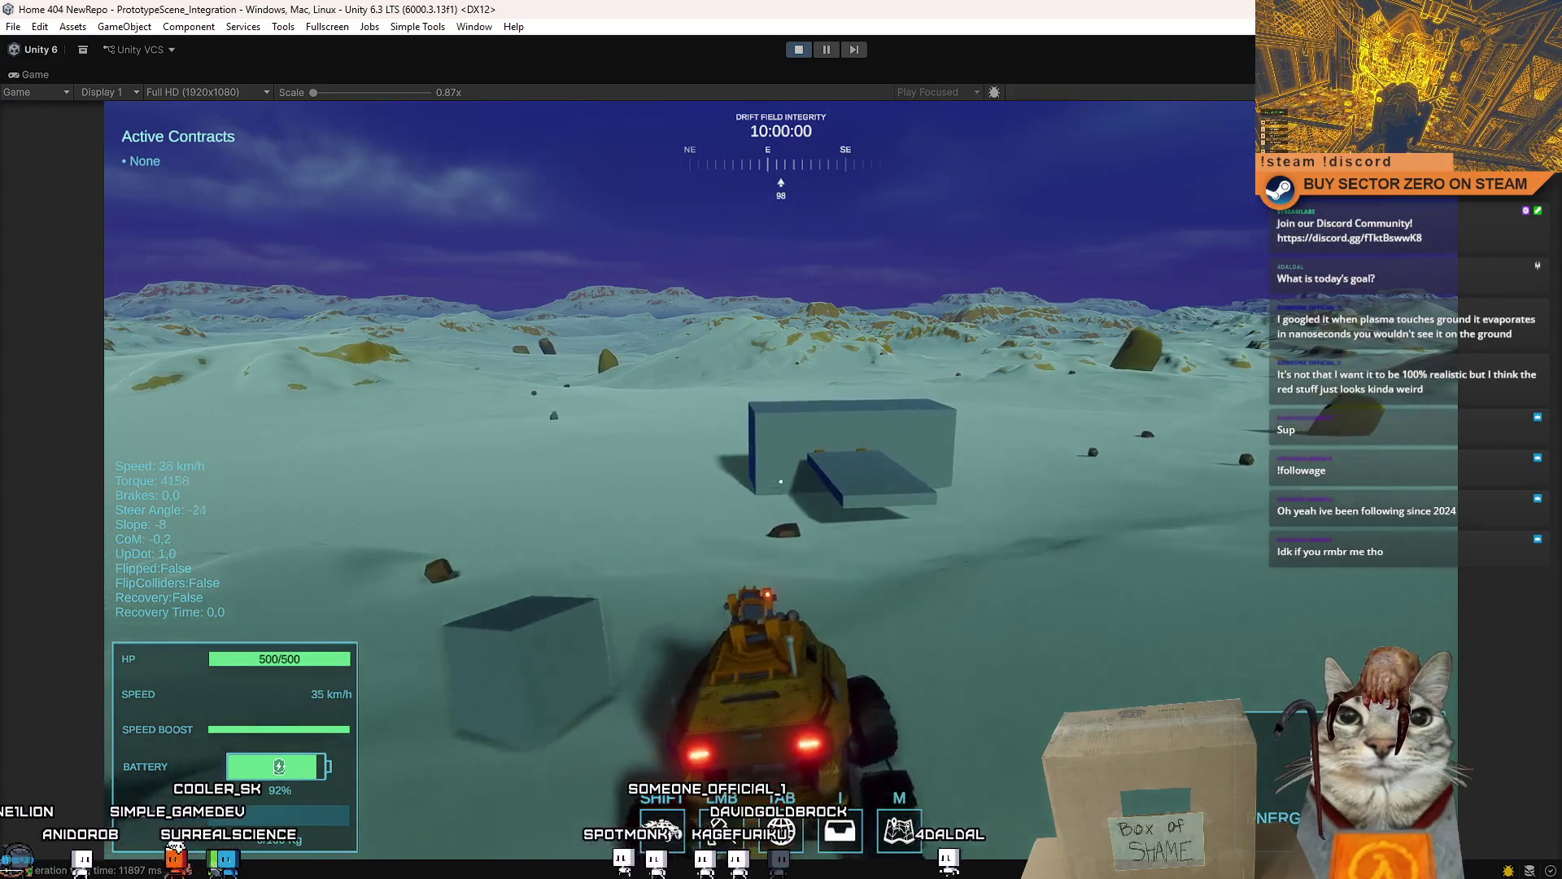
pyautogui.press('d')
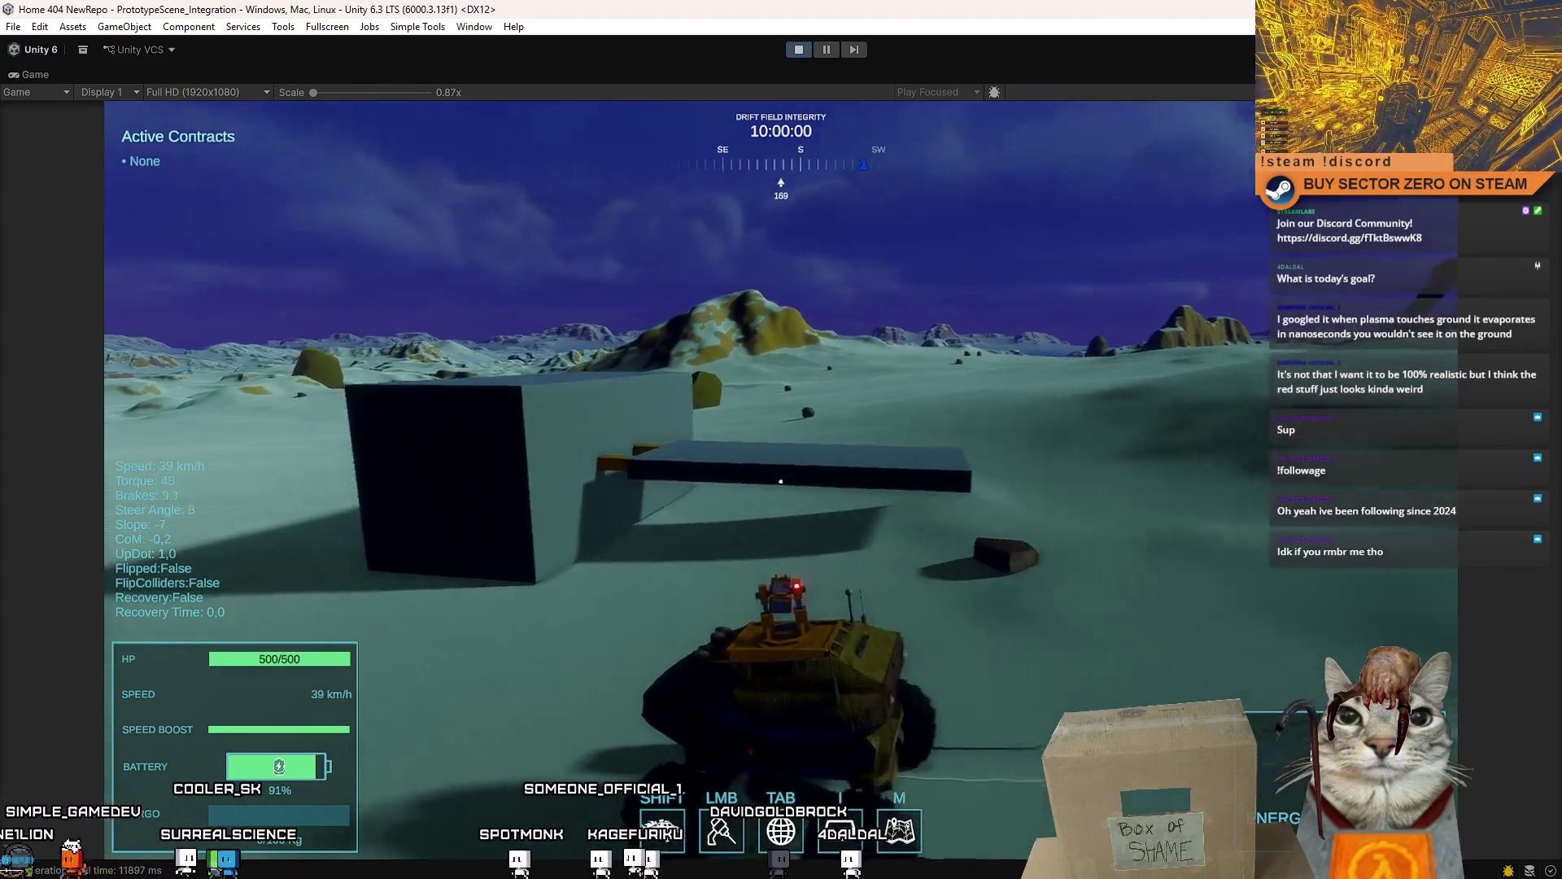
pyautogui.click(781, 480)
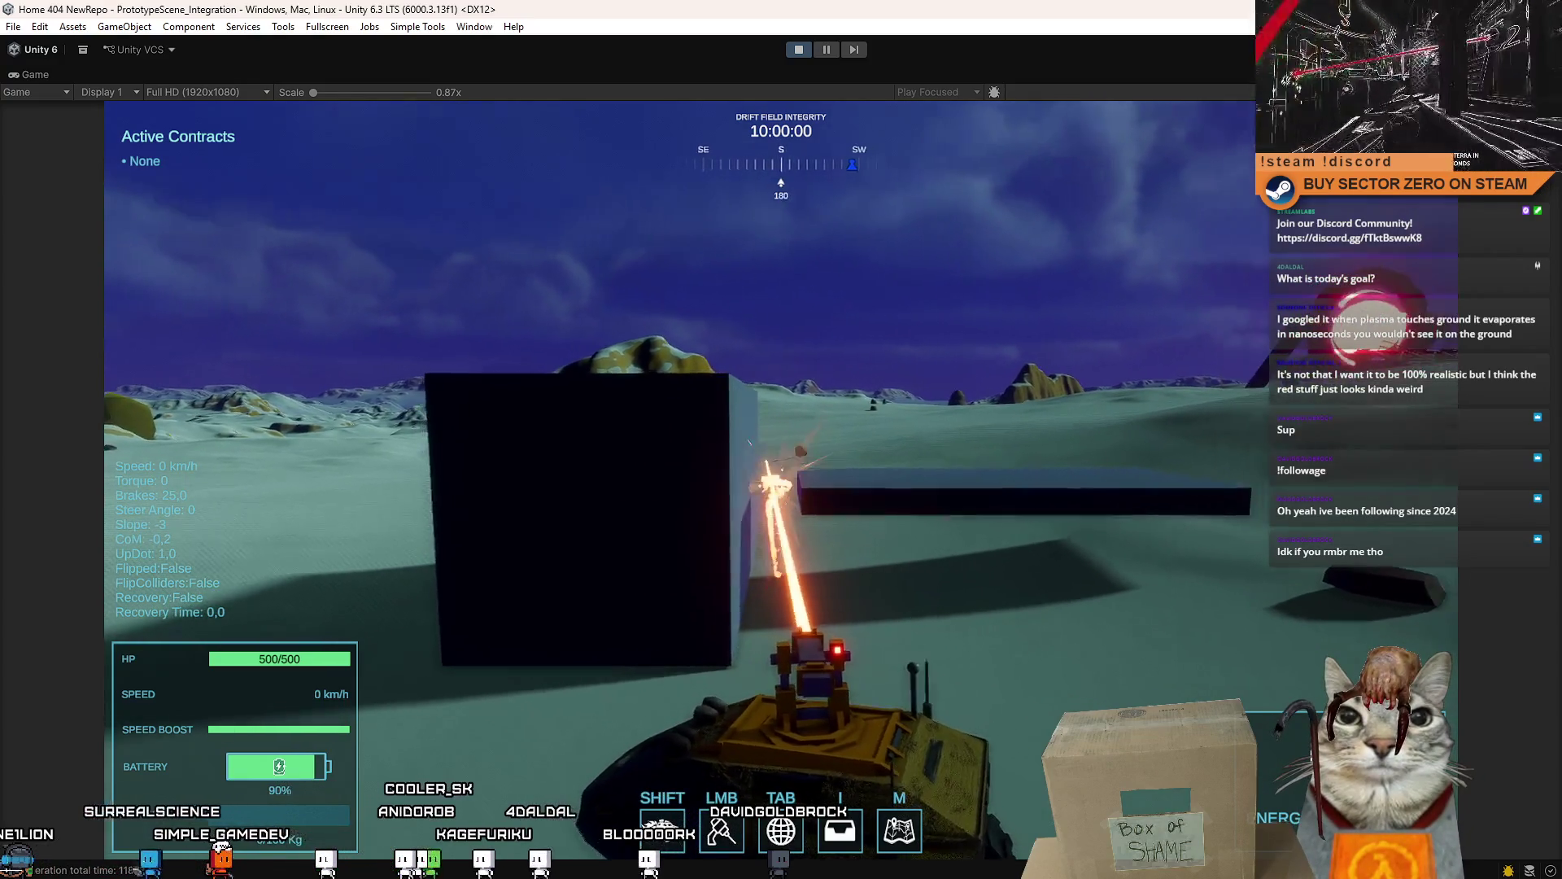
pyautogui.press('w')
pyautogui.press('d')
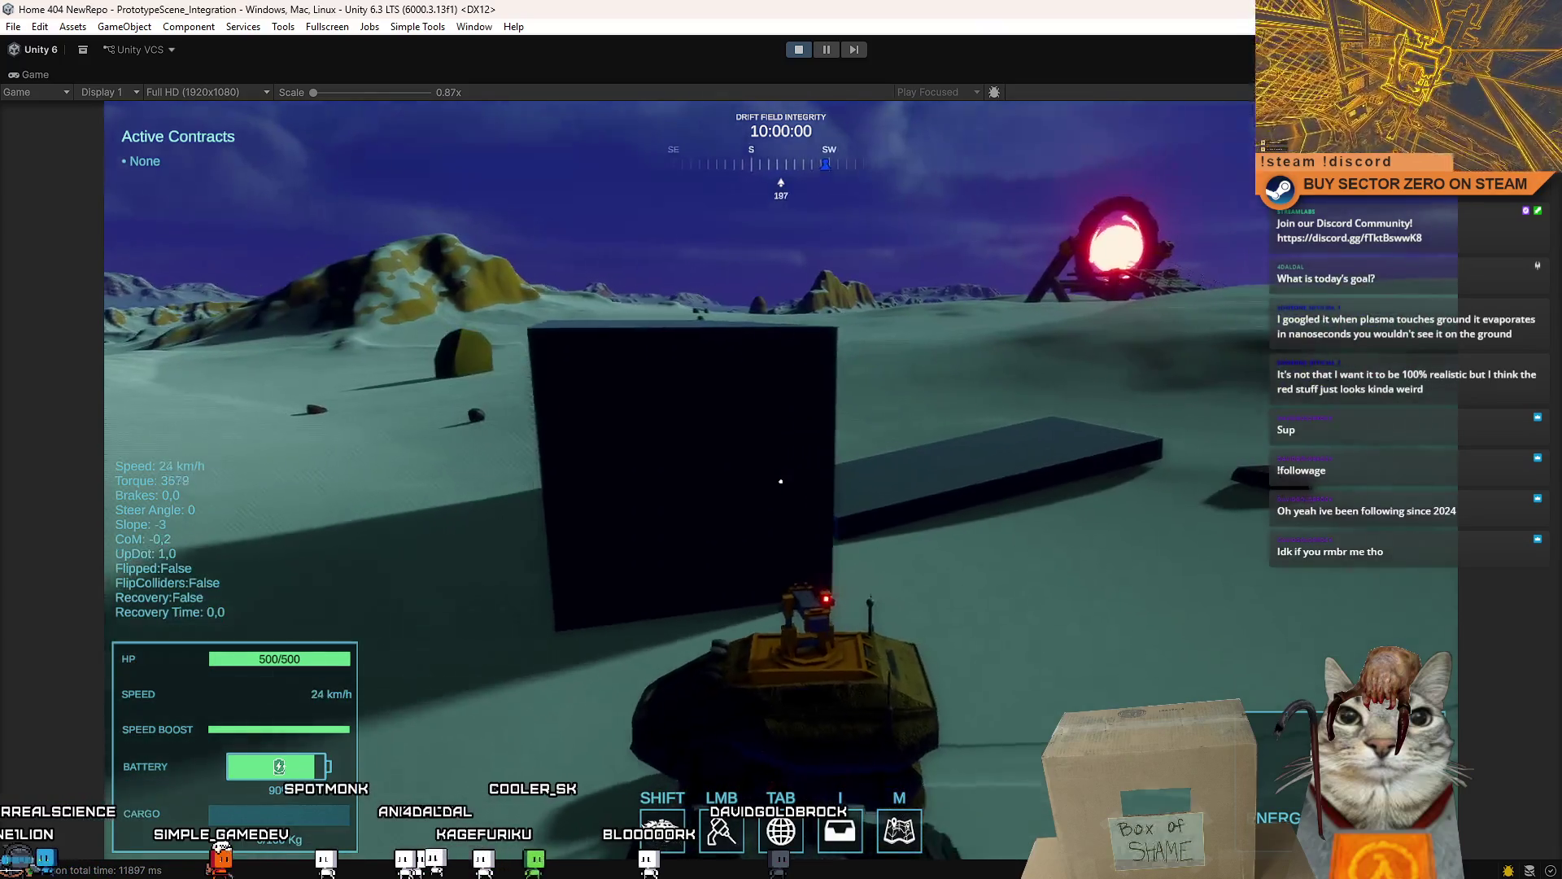
pyautogui.press('a')
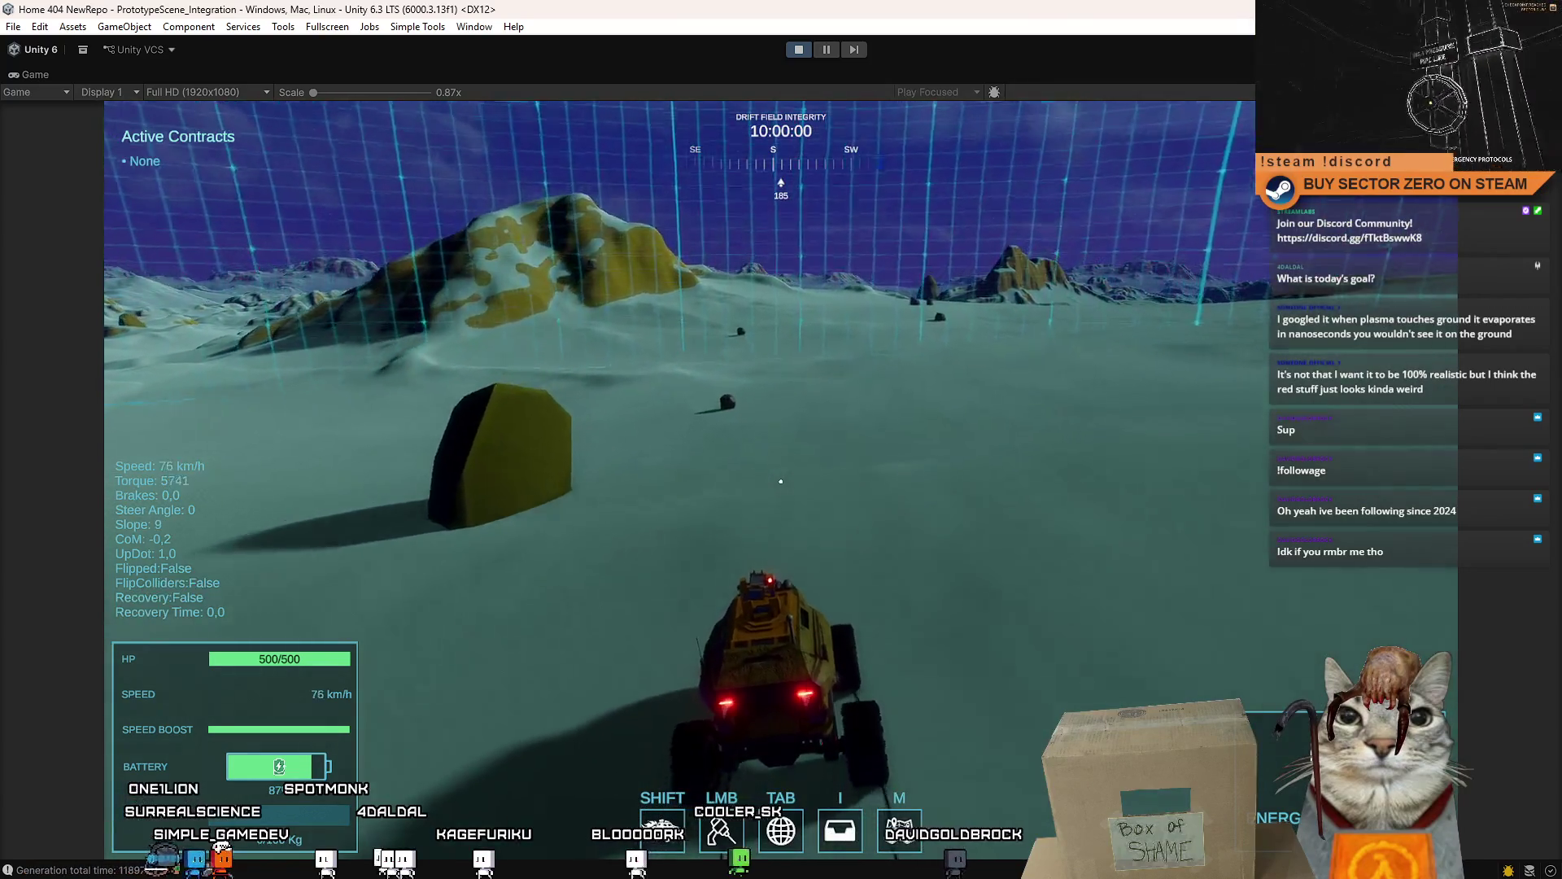
pyautogui.press('d')
pyautogui.press('d')
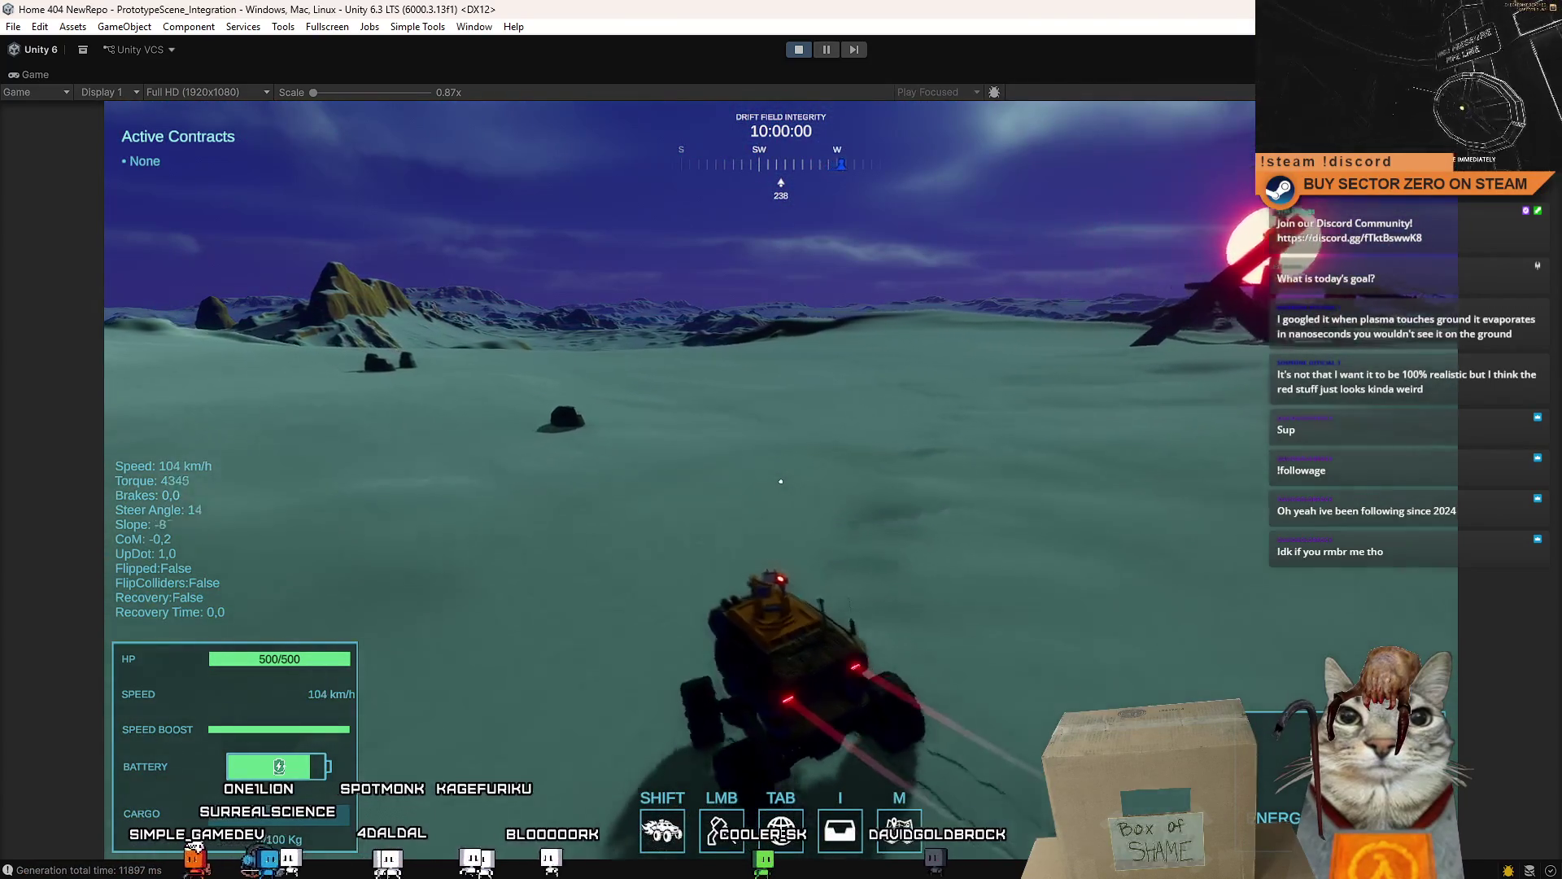
pyautogui.press('a')
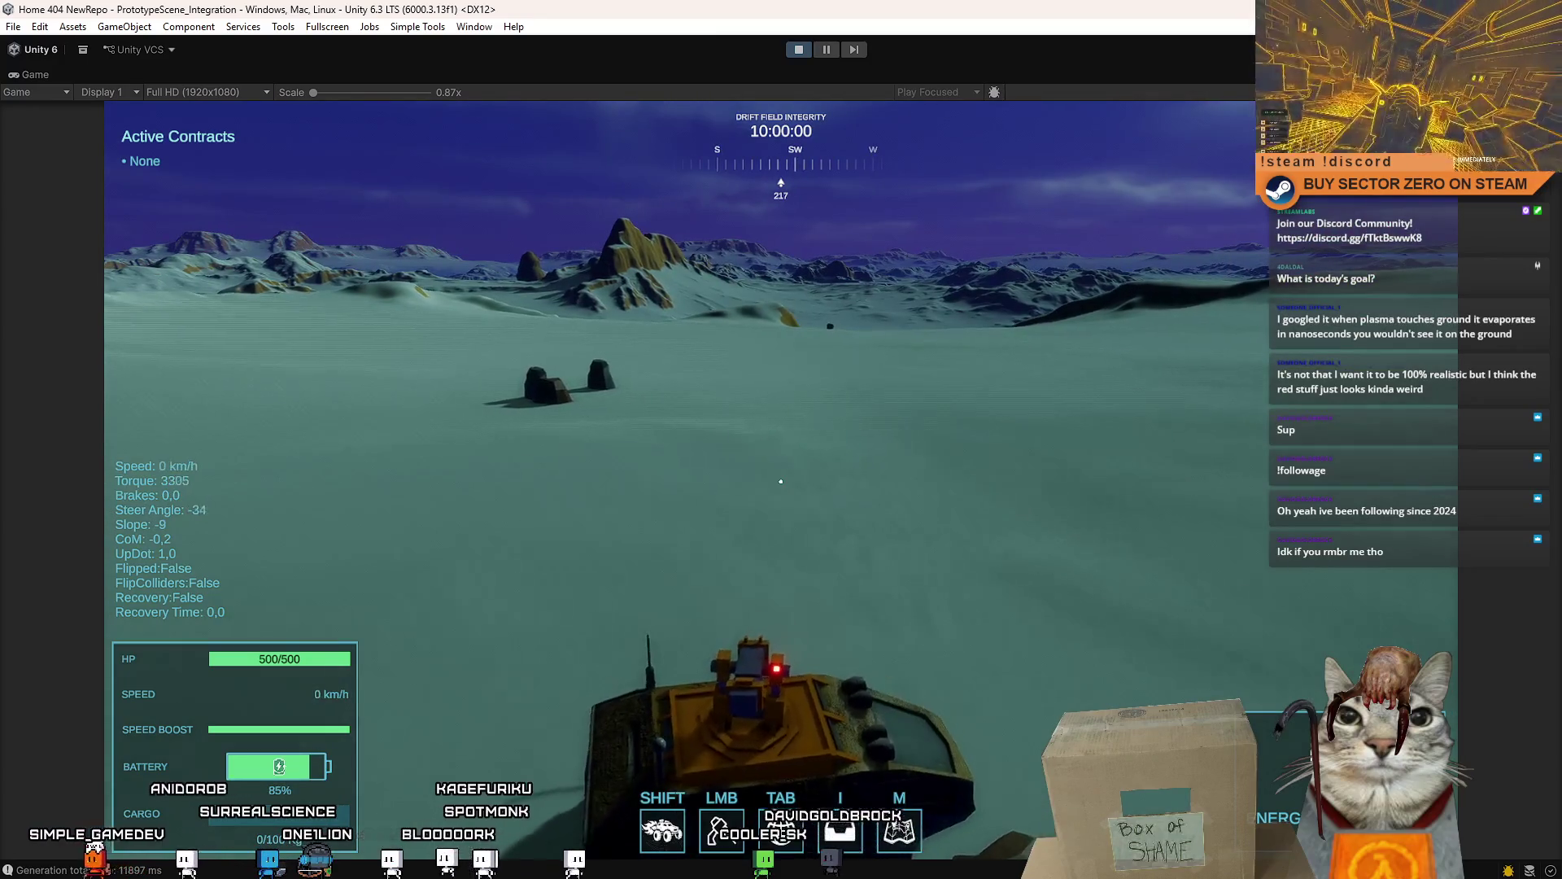
pyautogui.press('w')
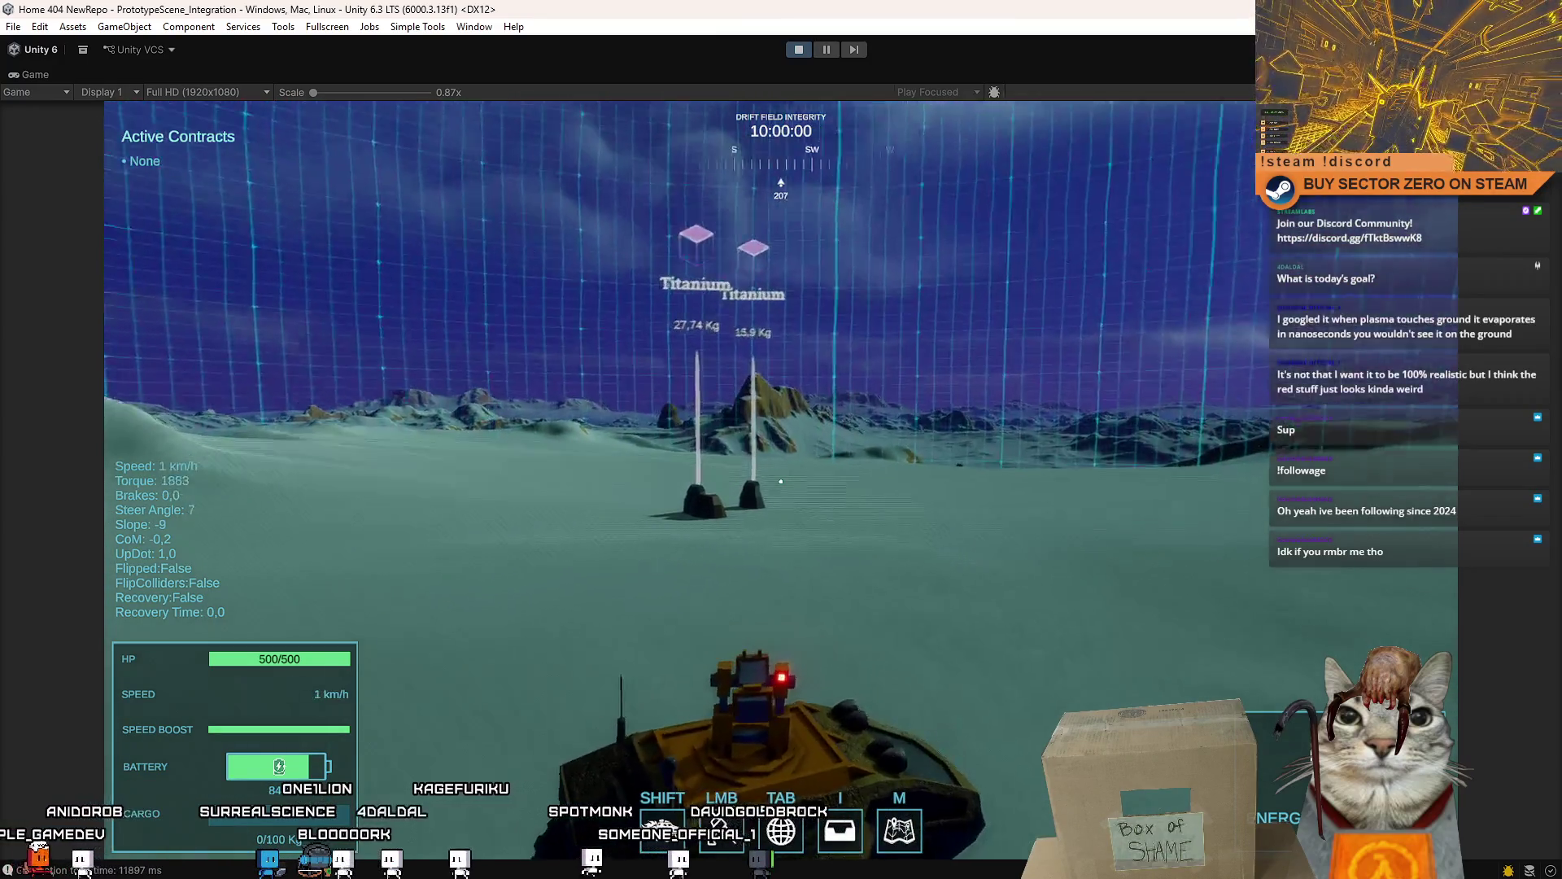
# - Drill the titanium ore deposits, driving between them, until cargo reaches 43.7 of 100 kg
pyautogui.click(780, 481)
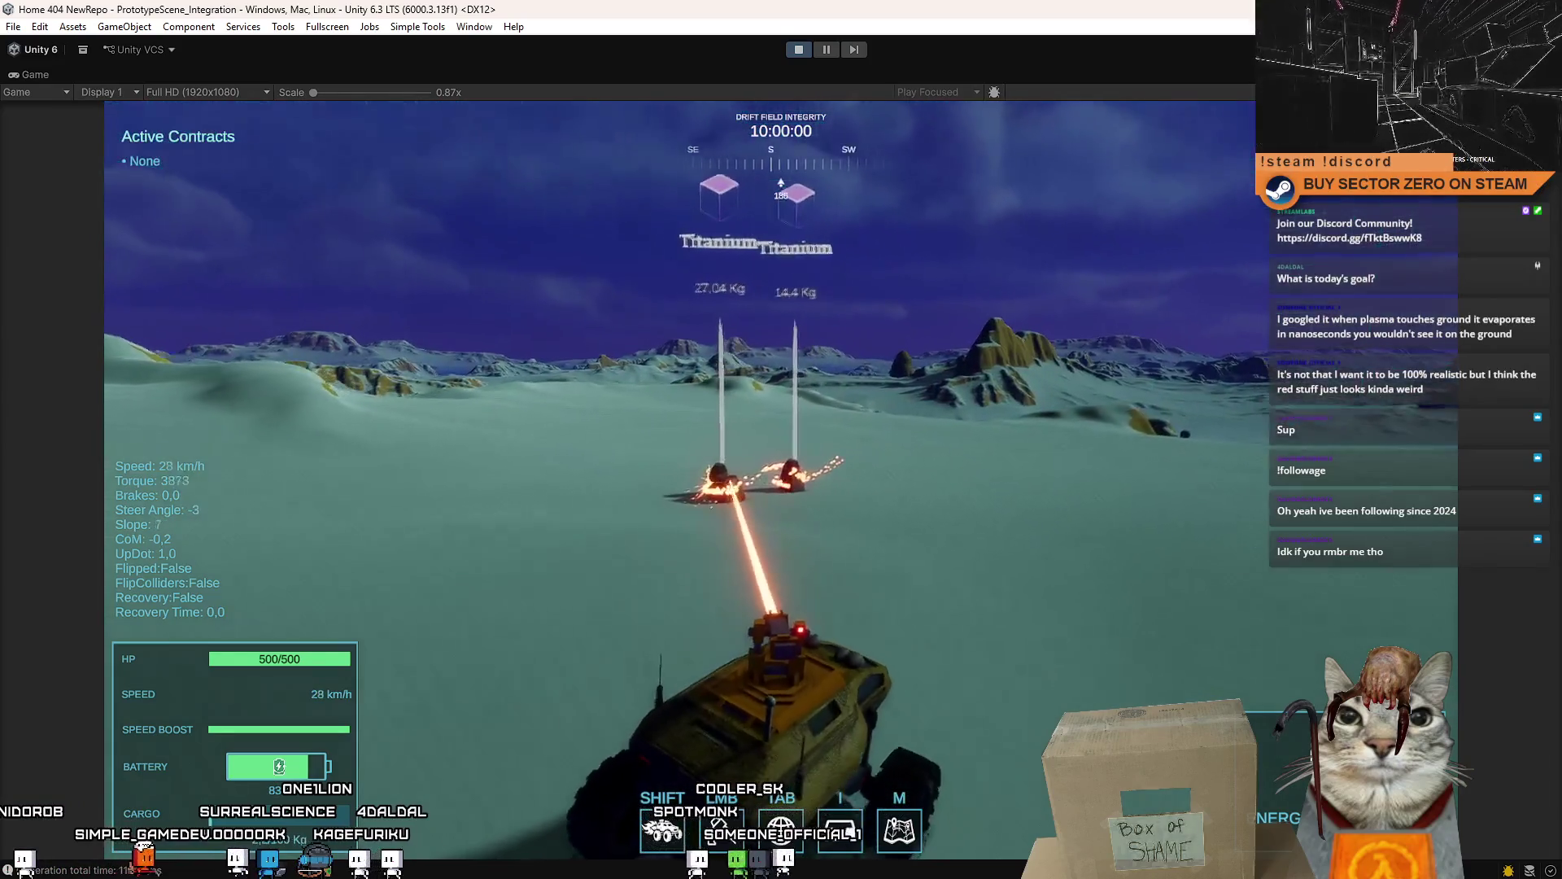
pyautogui.press('s')
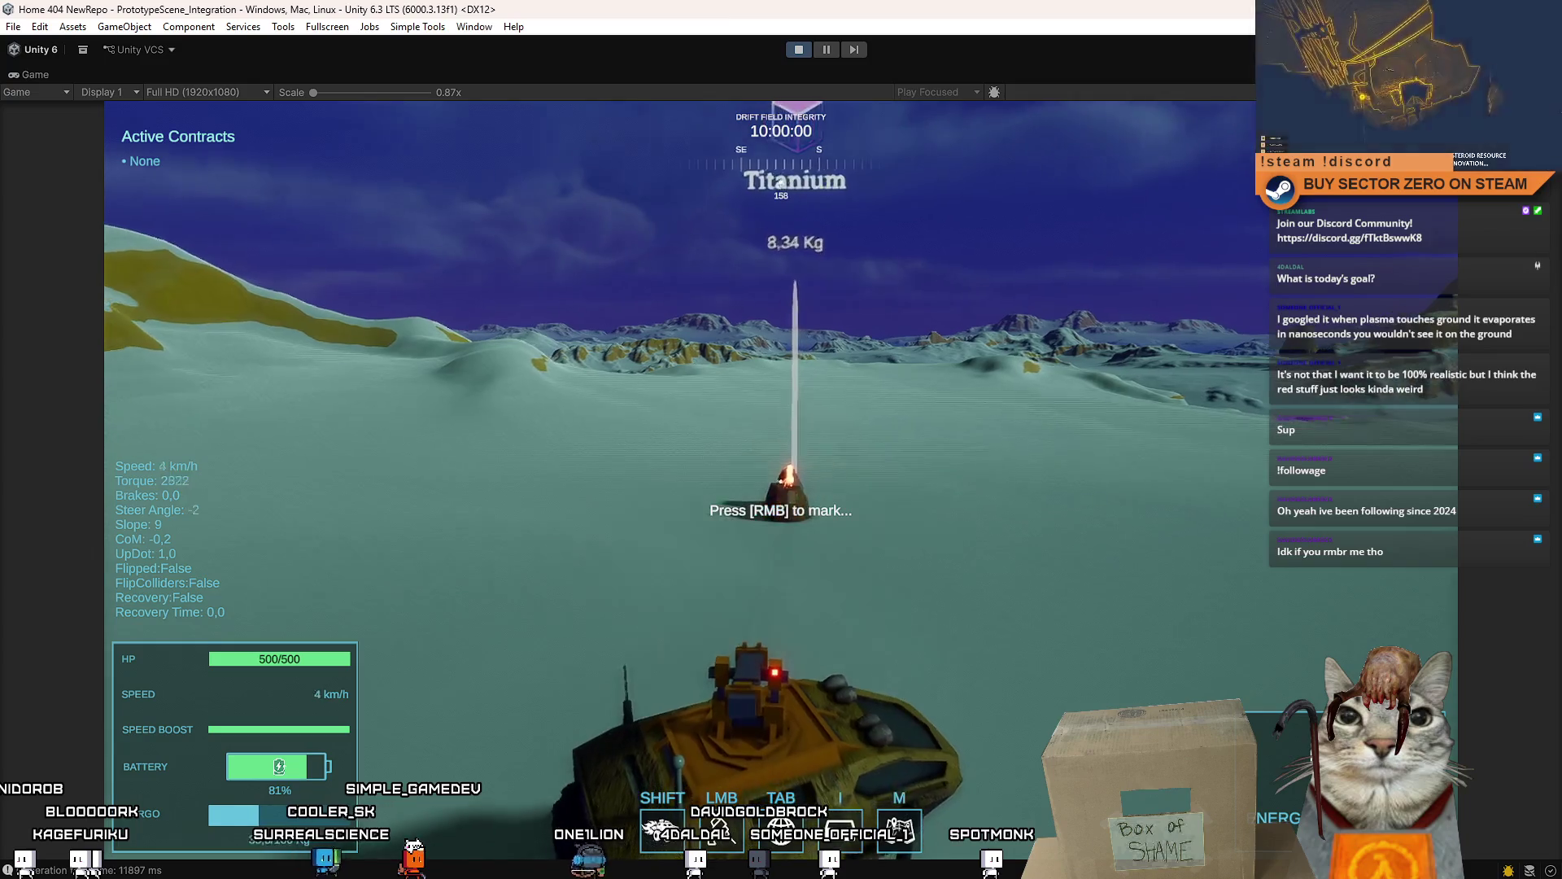
pyautogui.press('w')
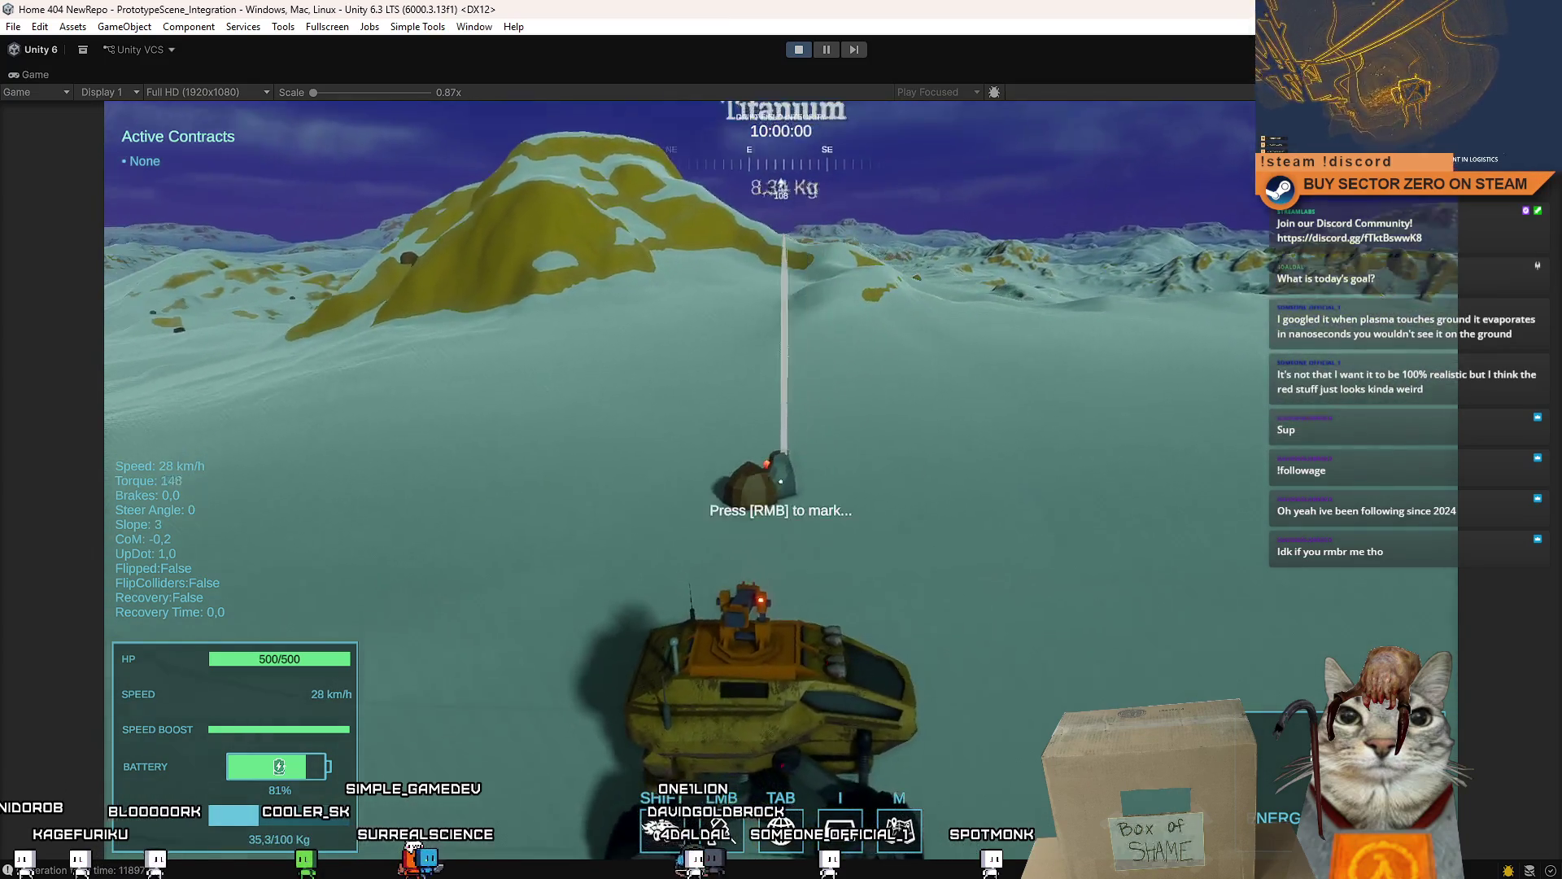
pyautogui.click(780, 481)
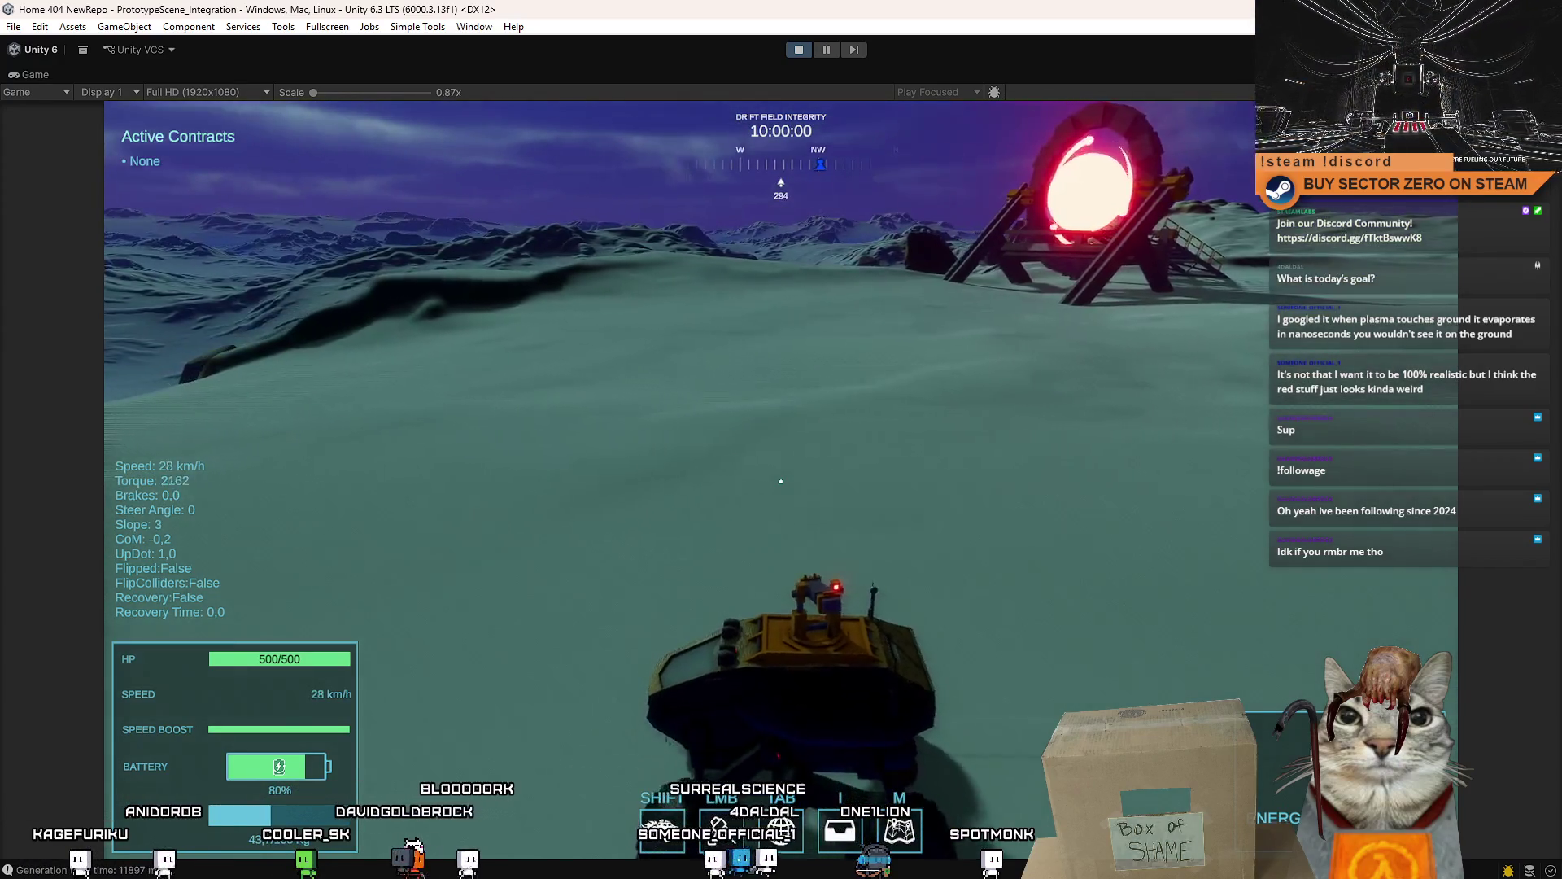
pyautogui.click(781, 482)
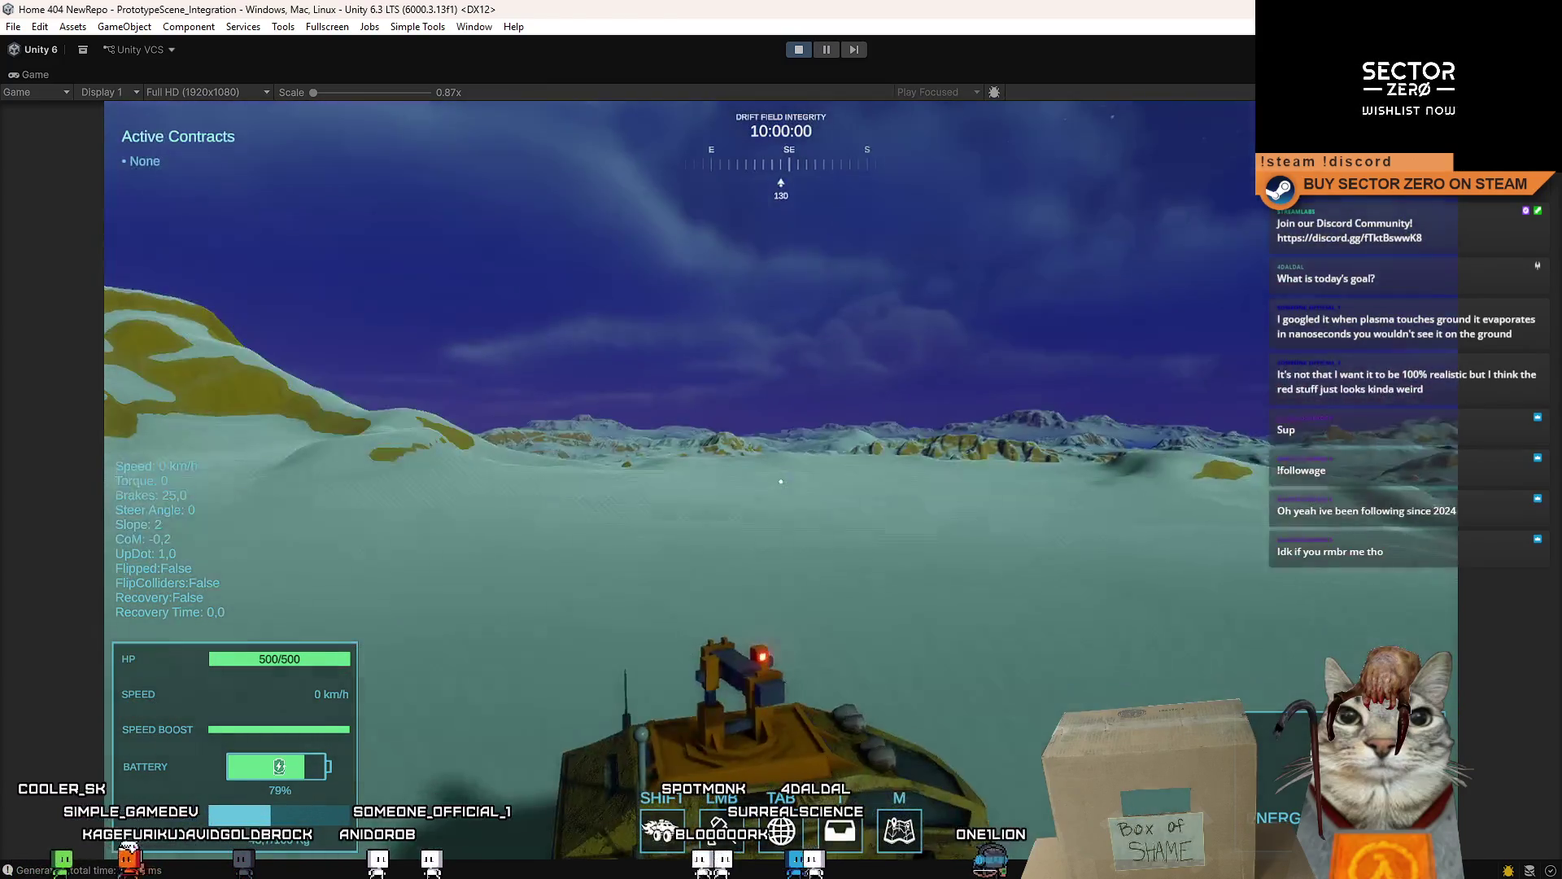
# - Test-fire the turret, then boost across the terrain toward the glowing gate
pyautogui.click(781, 480)
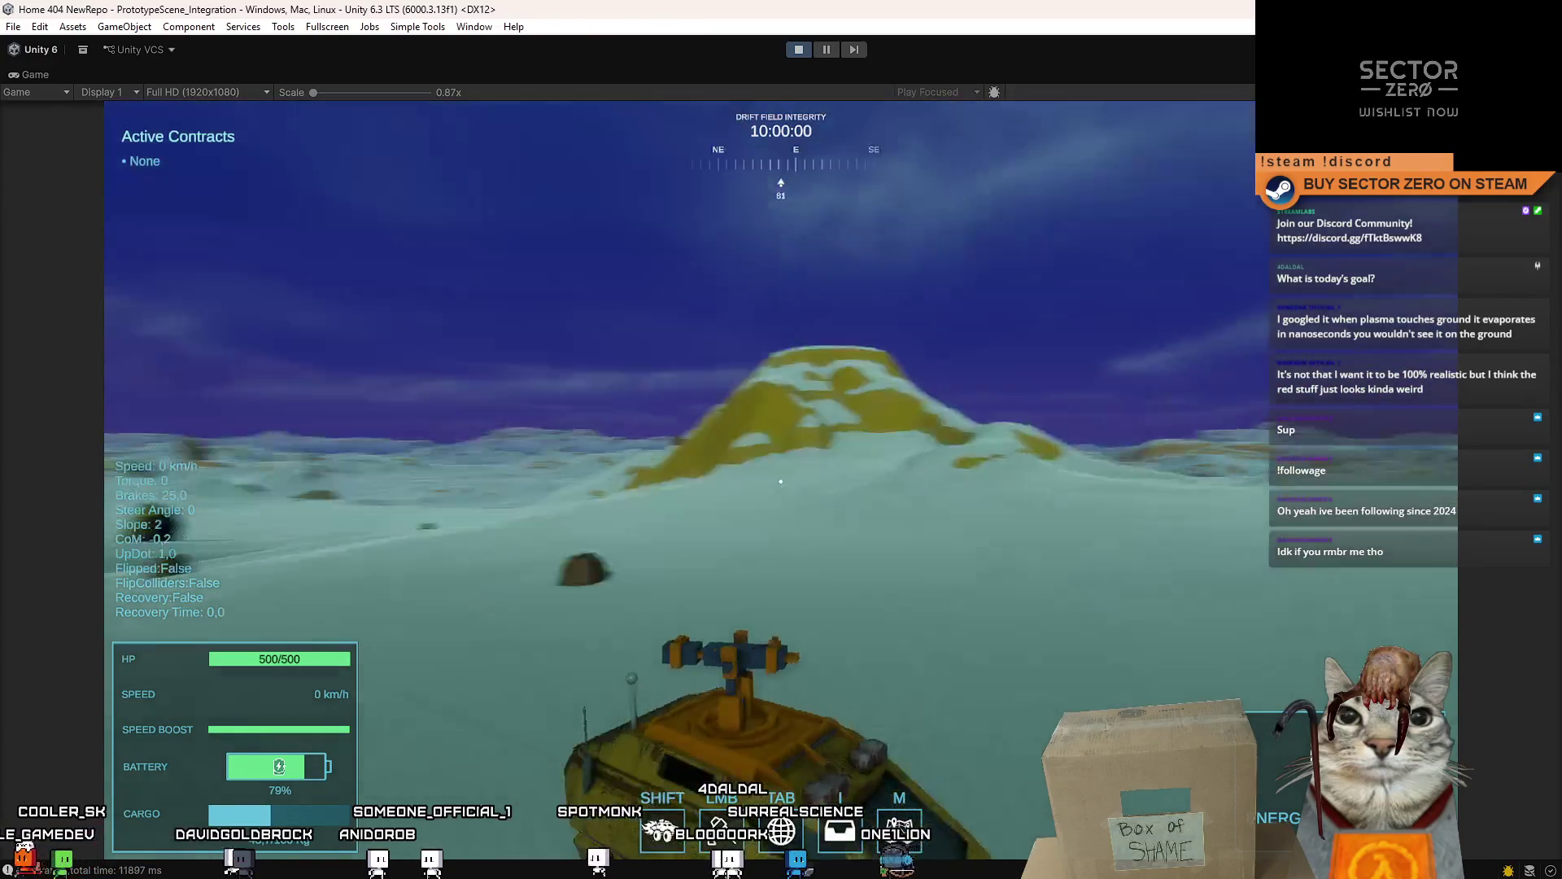
pyautogui.click(781, 482)
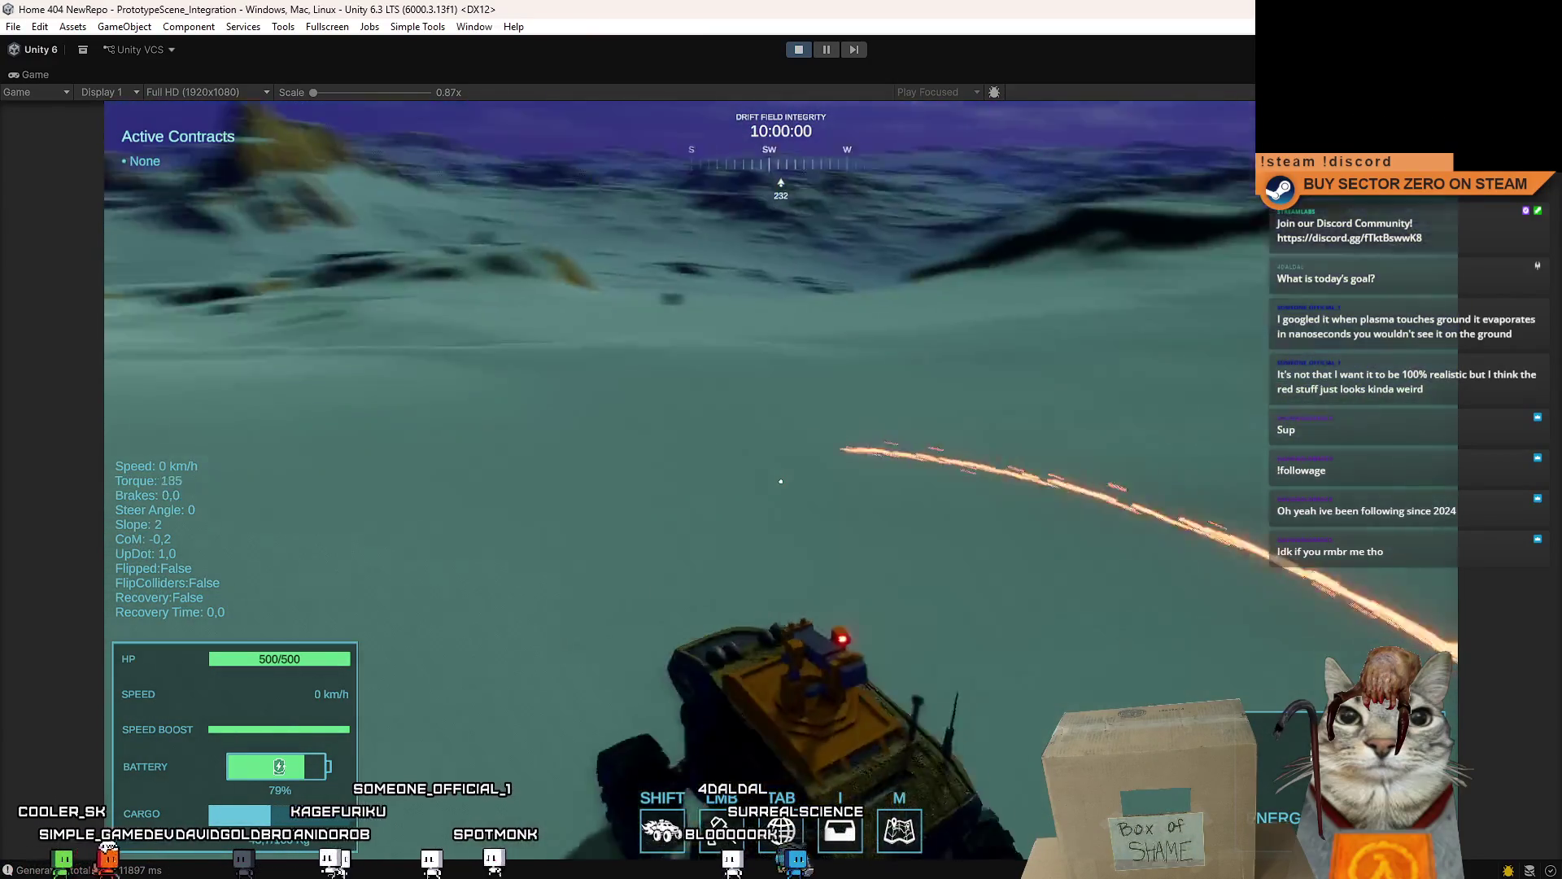
pyautogui.click(782, 481)
pyautogui.press('w')
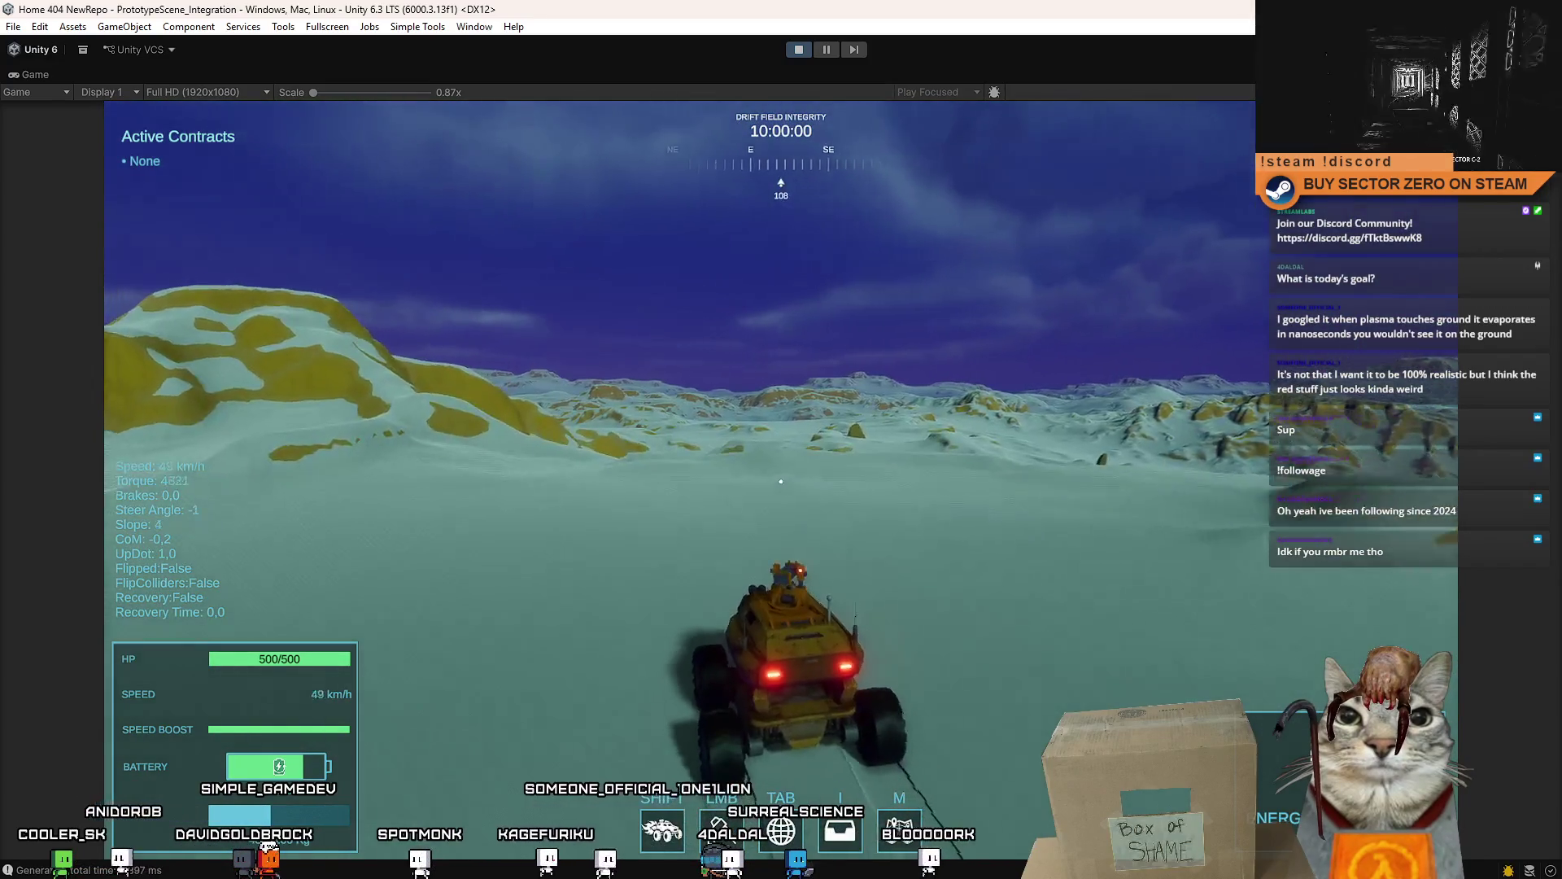
pyautogui.press('shift')
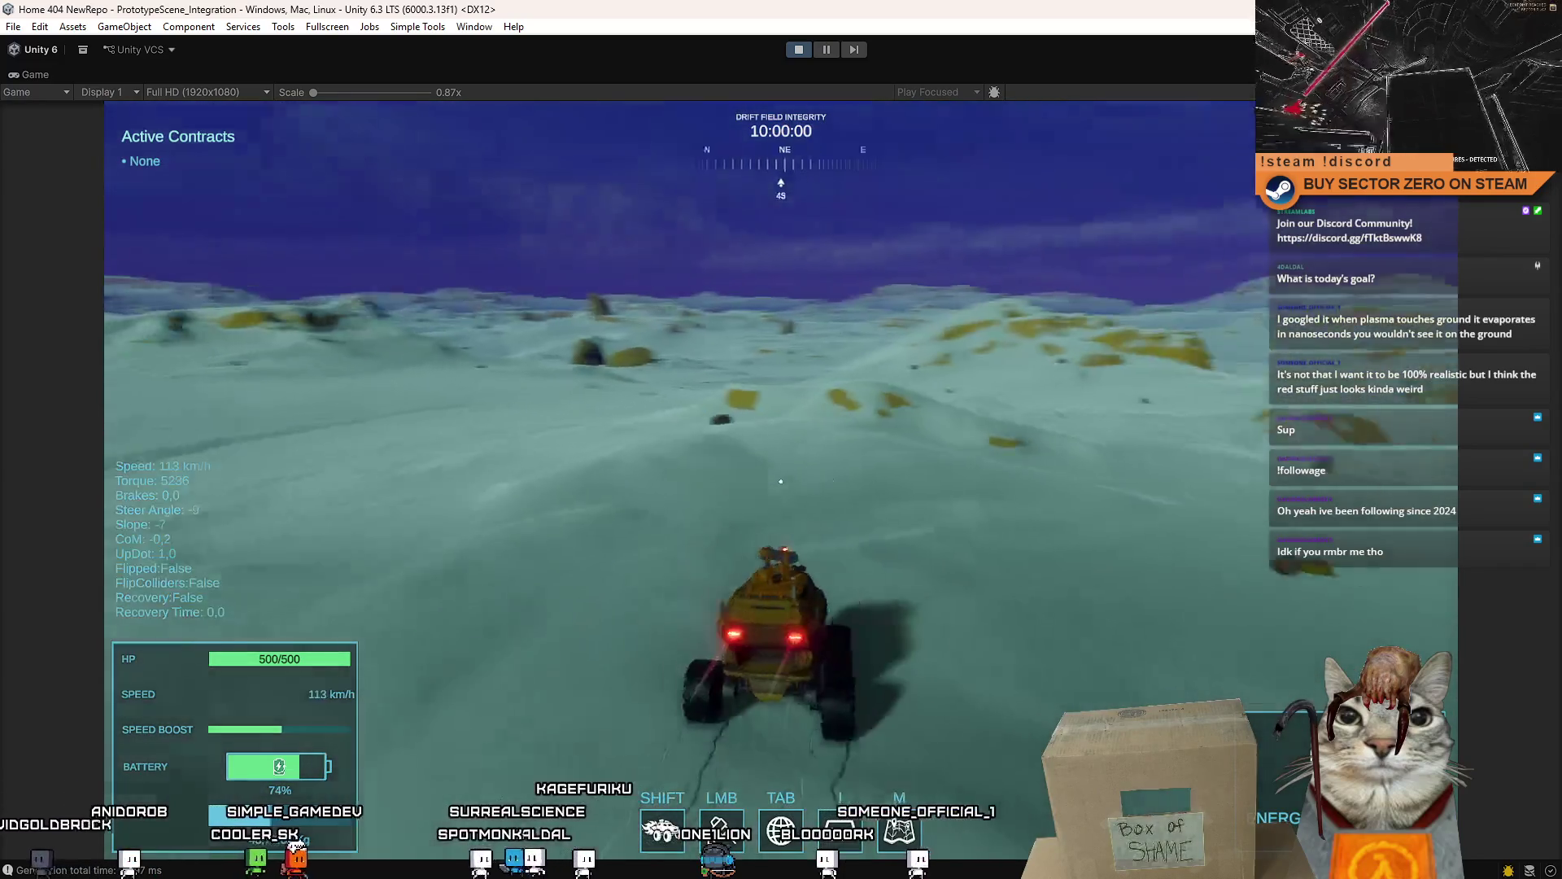
pyautogui.press('shift')
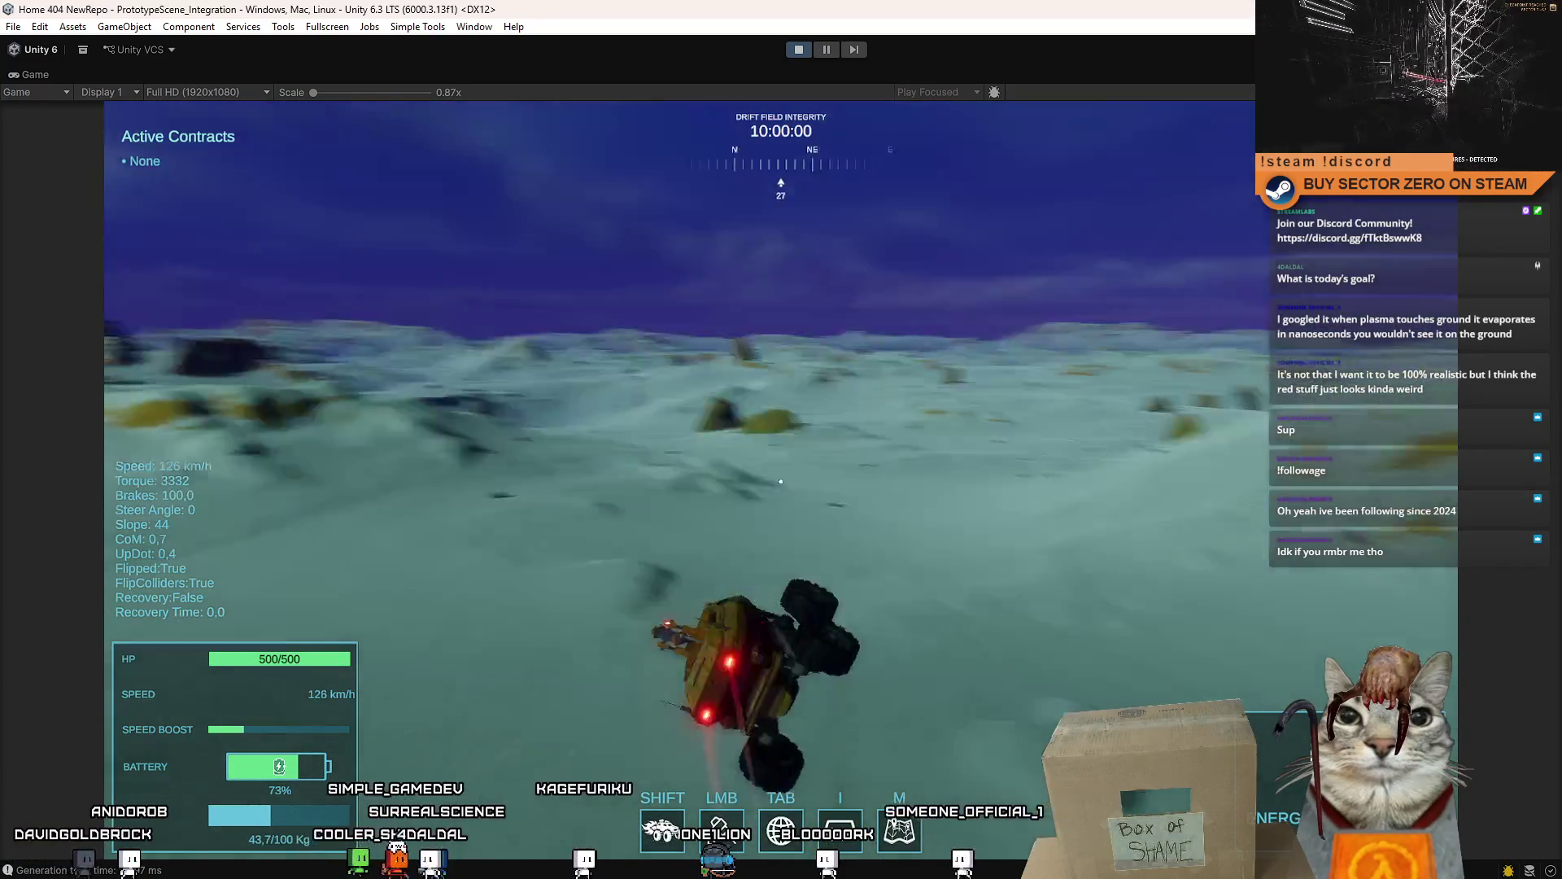
pyautogui.press('d')
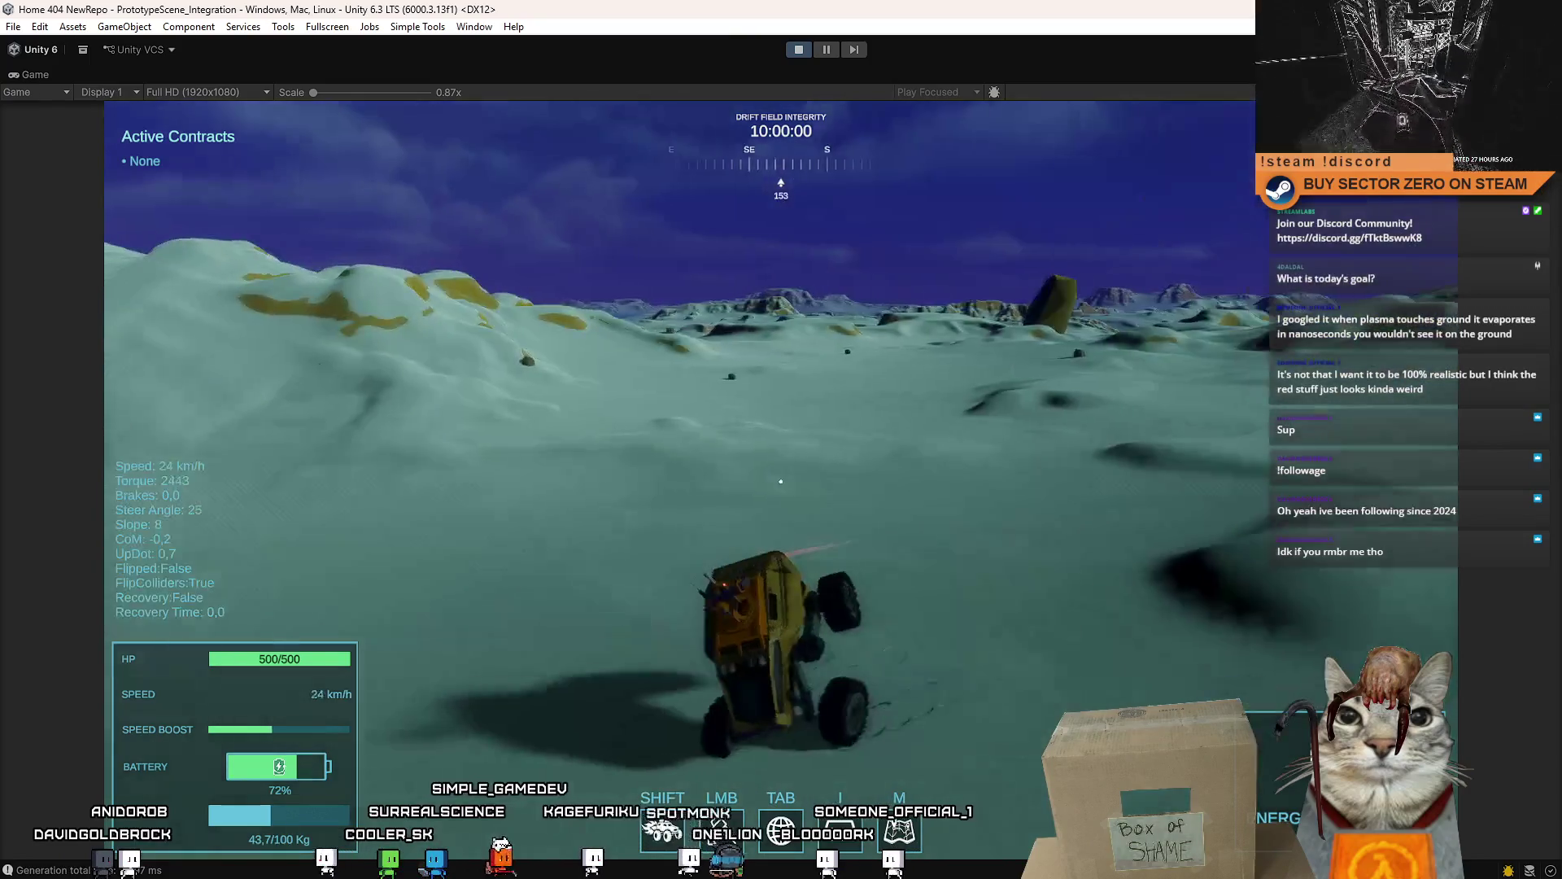
pyautogui.press('a')
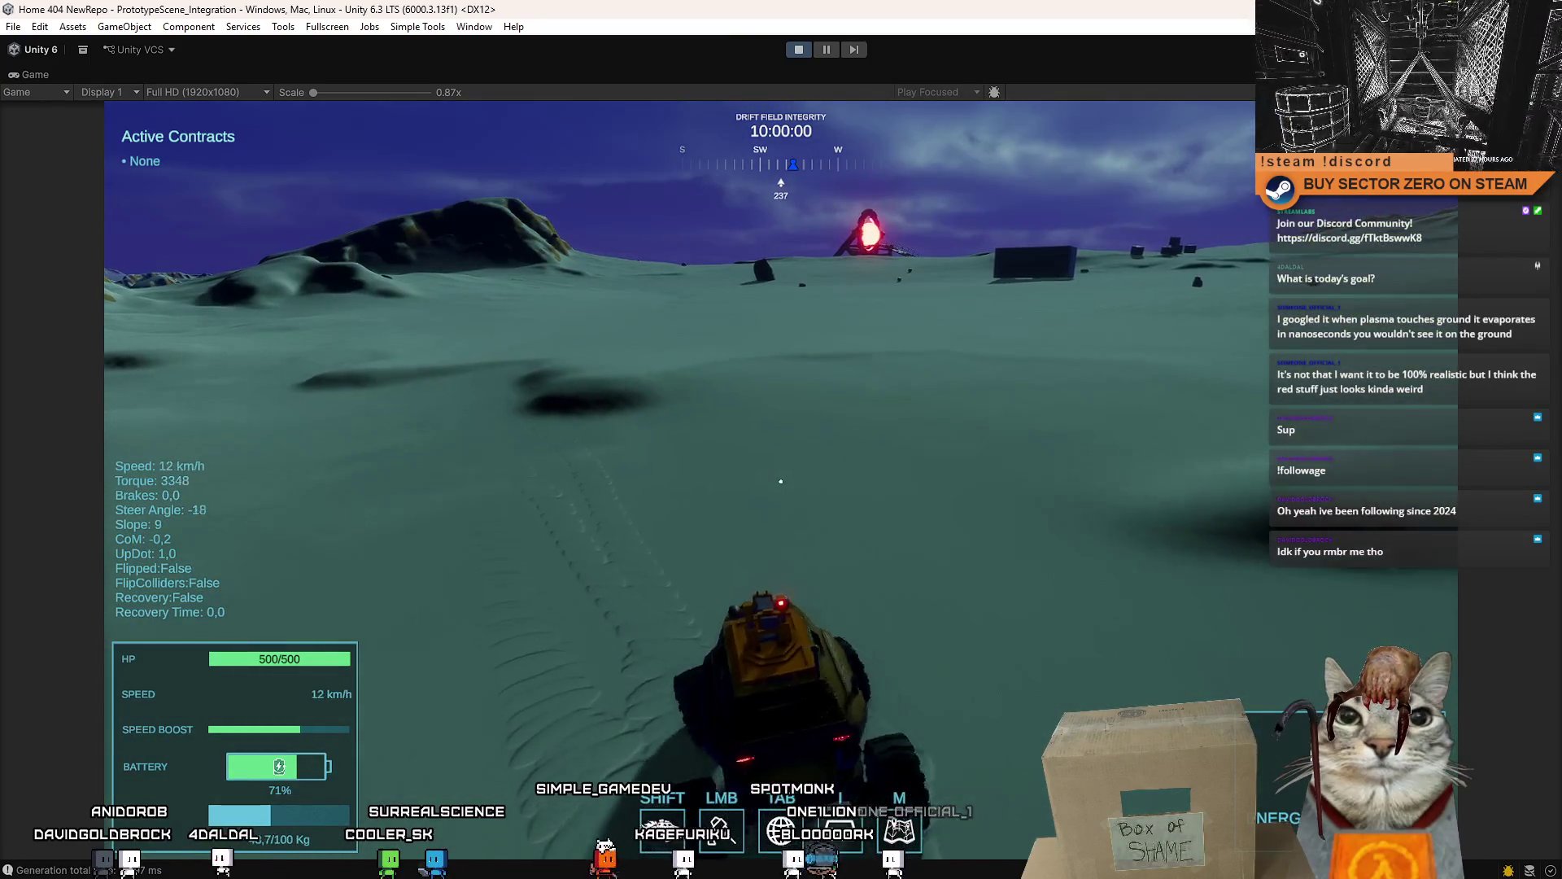
# - End the play test and return to the editor
pyautogui.press('Escape')
pyautogui.press('Escape')
pyautogui.click(800, 52)
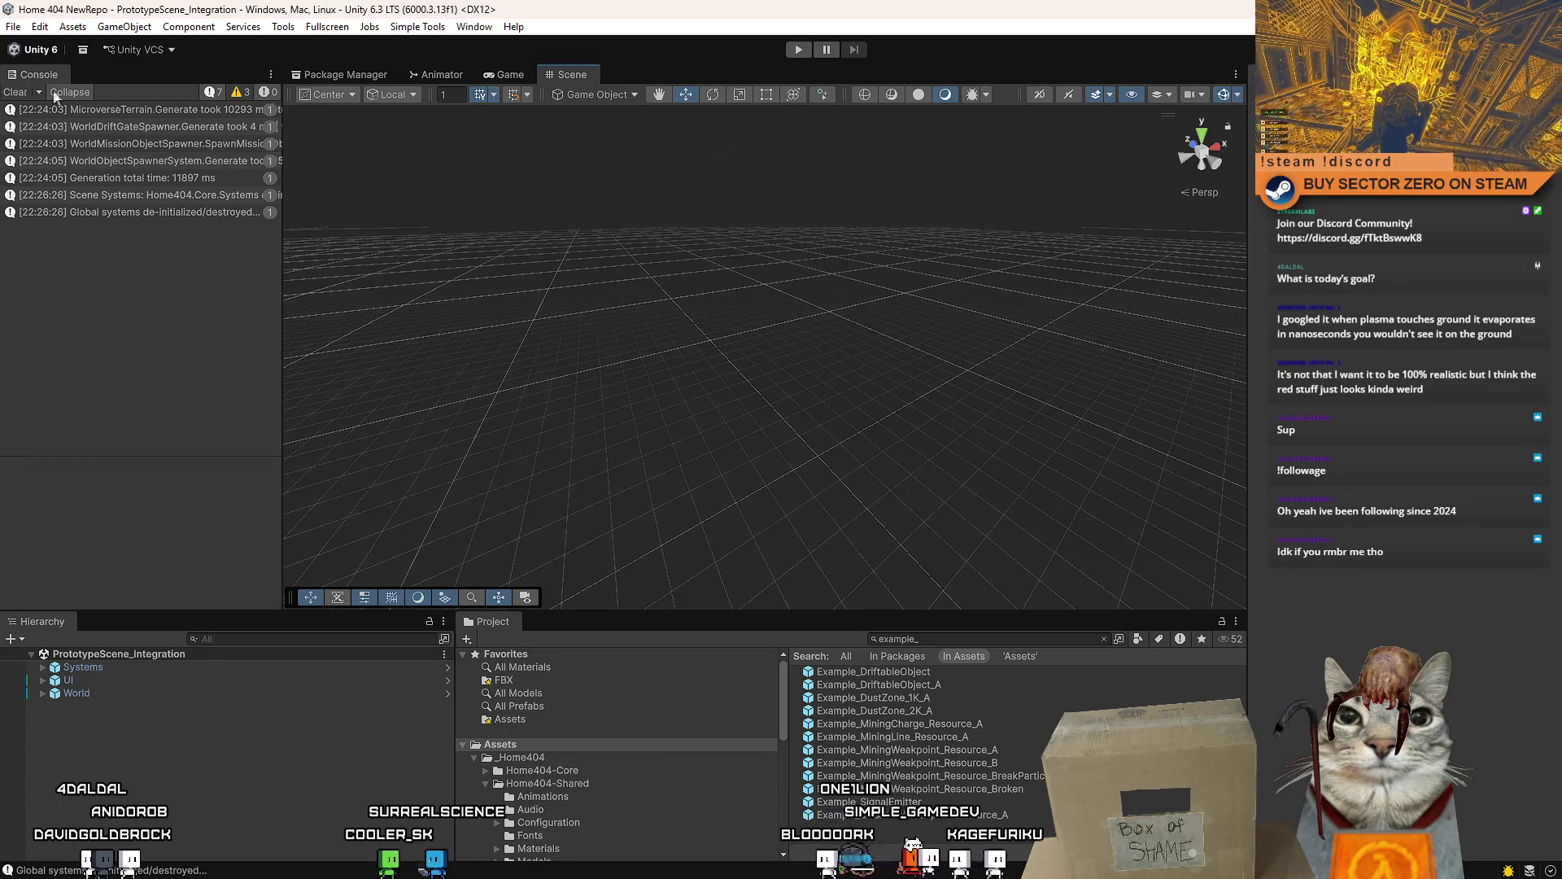
# - Clear the Console so all message counts read zero
pyautogui.click(16, 91)
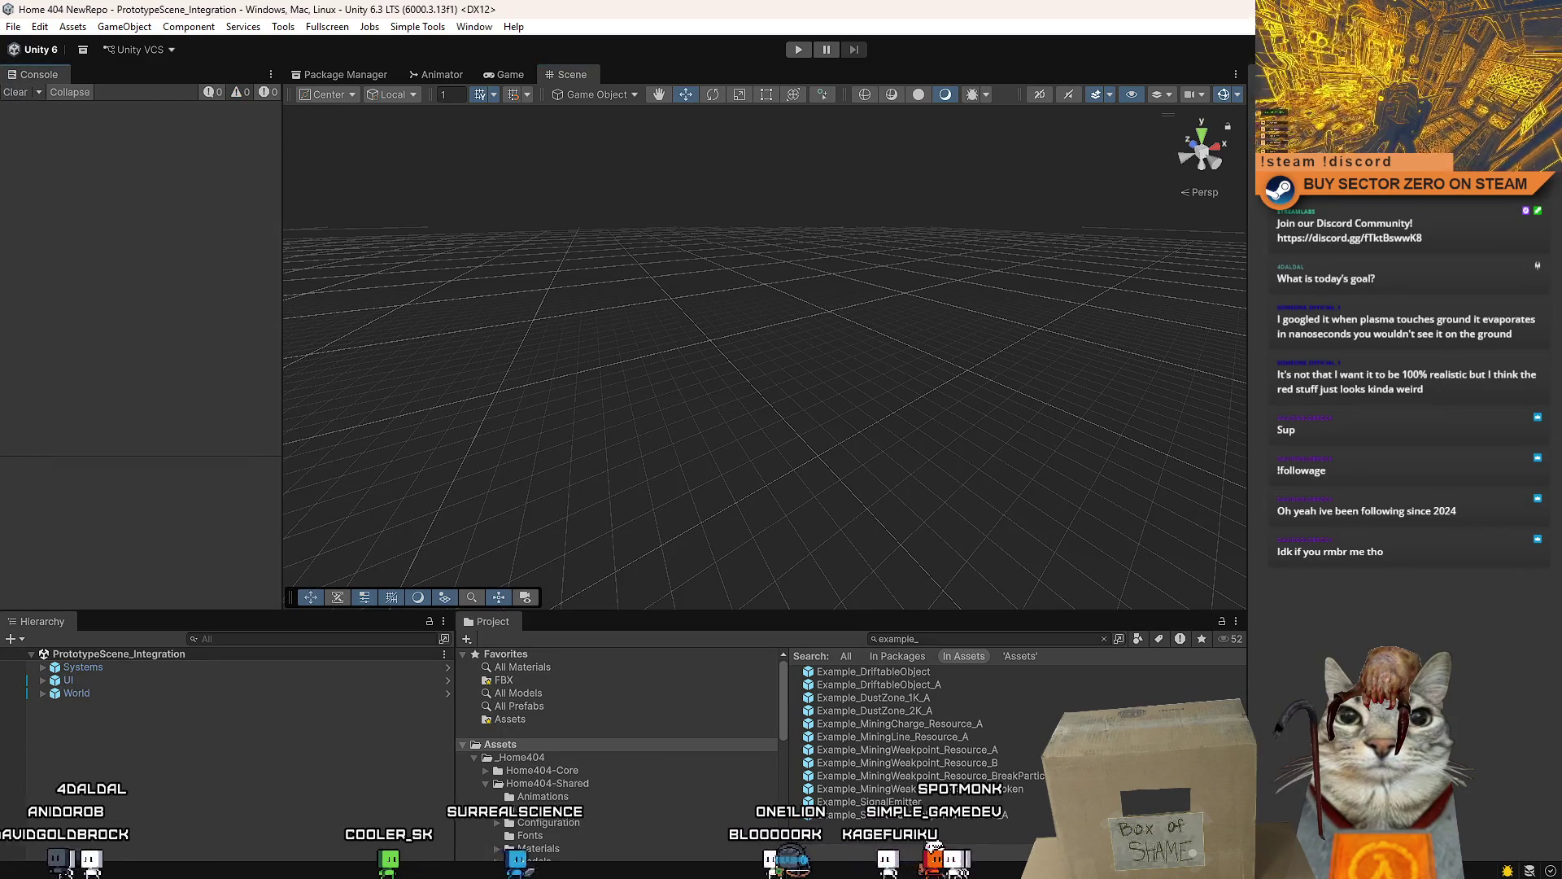